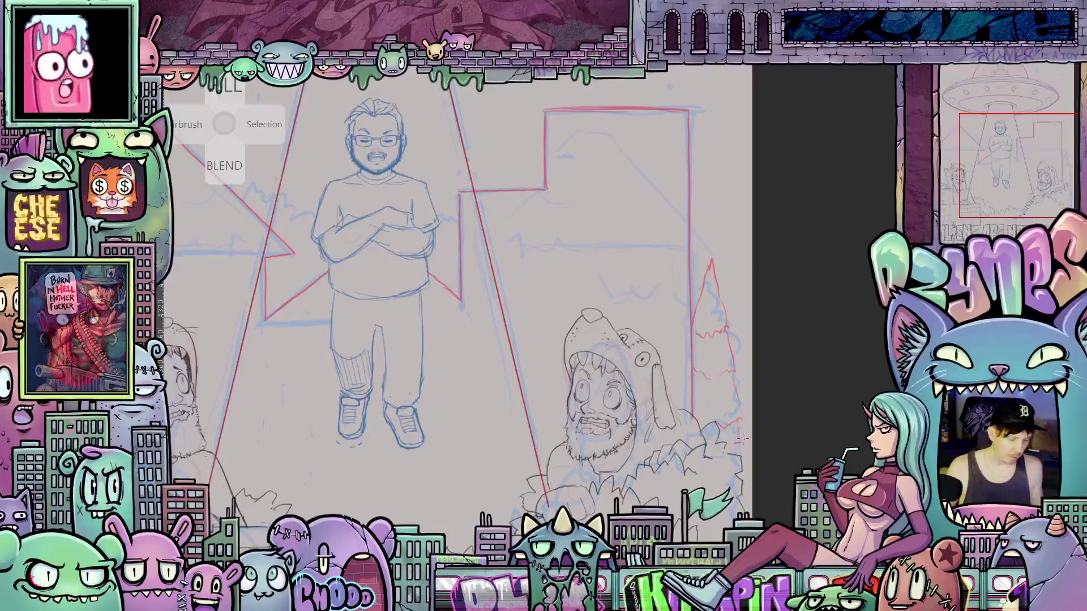
# - Undo the stray red stroke and draw a jagged red bush outline beside the tall building
pyautogui.hotkey('ctrl', 'z')
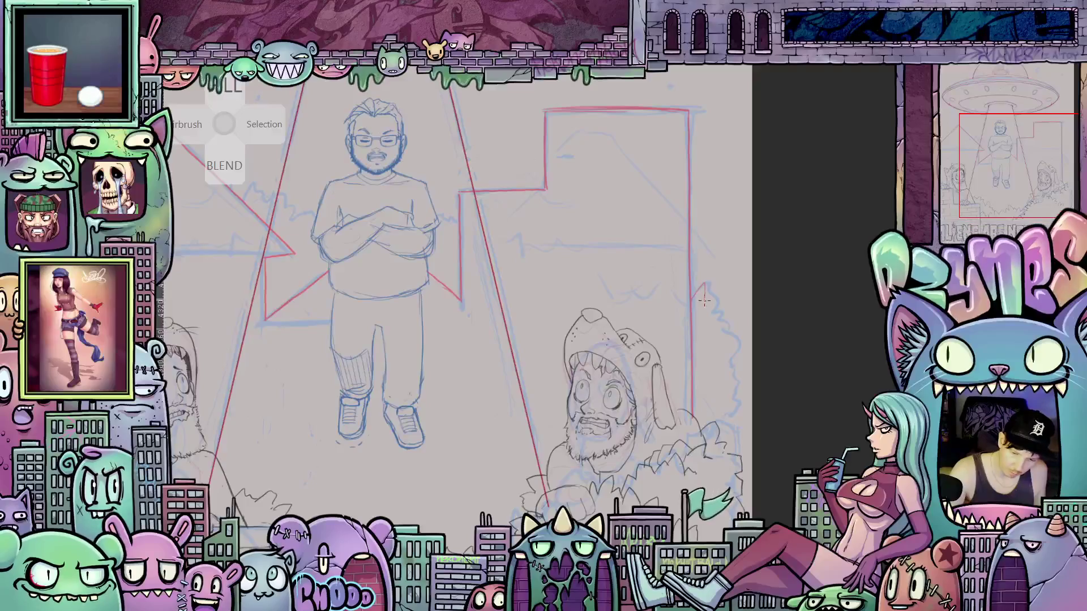
pyautogui.moveTo(696, 306)
pyautogui.mouseDown()
pyautogui.moveTo(716, 309)
pyautogui.moveTo(725, 328)
pyautogui.mouseUp()
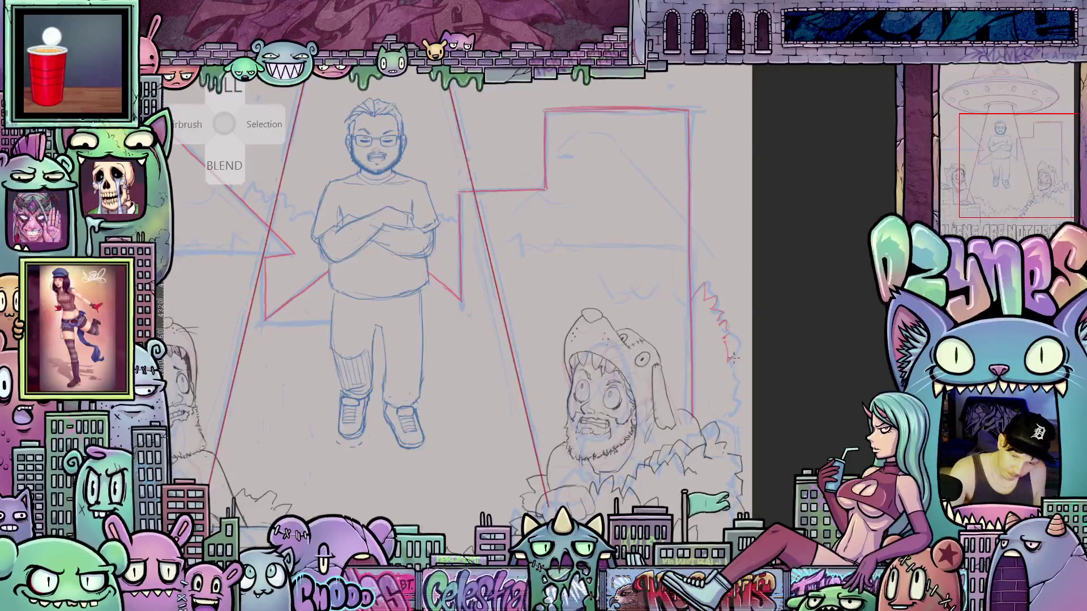
pyautogui.moveTo(728, 359)
pyautogui.mouseDown()
pyautogui.moveTo(733, 431)
pyautogui.moveTo(754, 441)
pyautogui.moveTo(815, 416)
pyautogui.mouseUp()
pyautogui.hotkey('ctrl', '0')
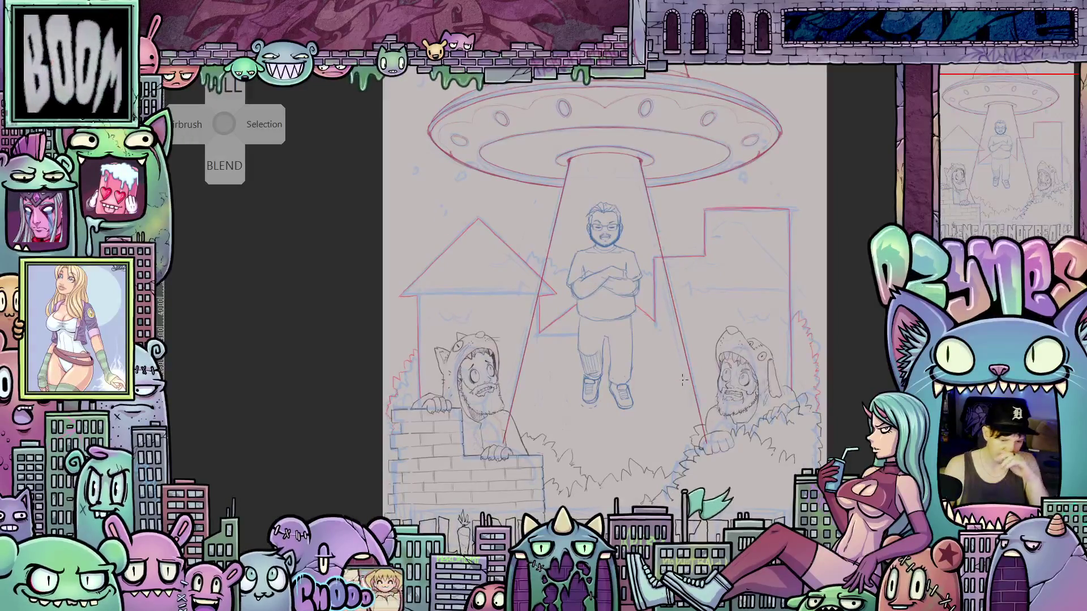
# - Zoom out, recentre the page, and zoom in on the cross-armed man and left house
pyautogui.scroll(-2, 657, 383)
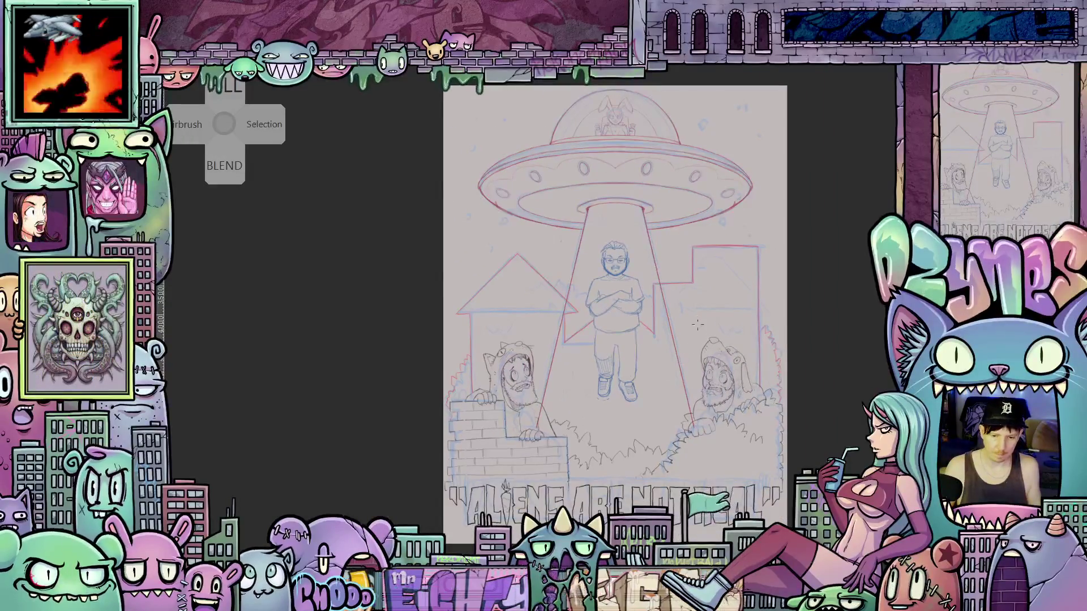
pyautogui.moveTo(690, 368); pyautogui.dragTo(681, 412)
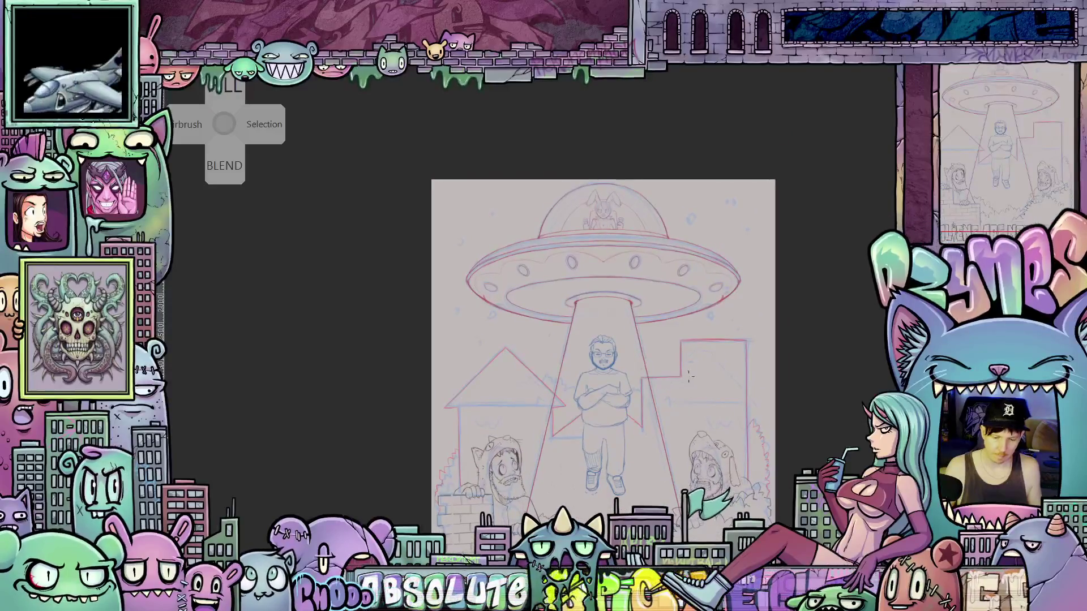
pyautogui.scroll(3, 503, 349)
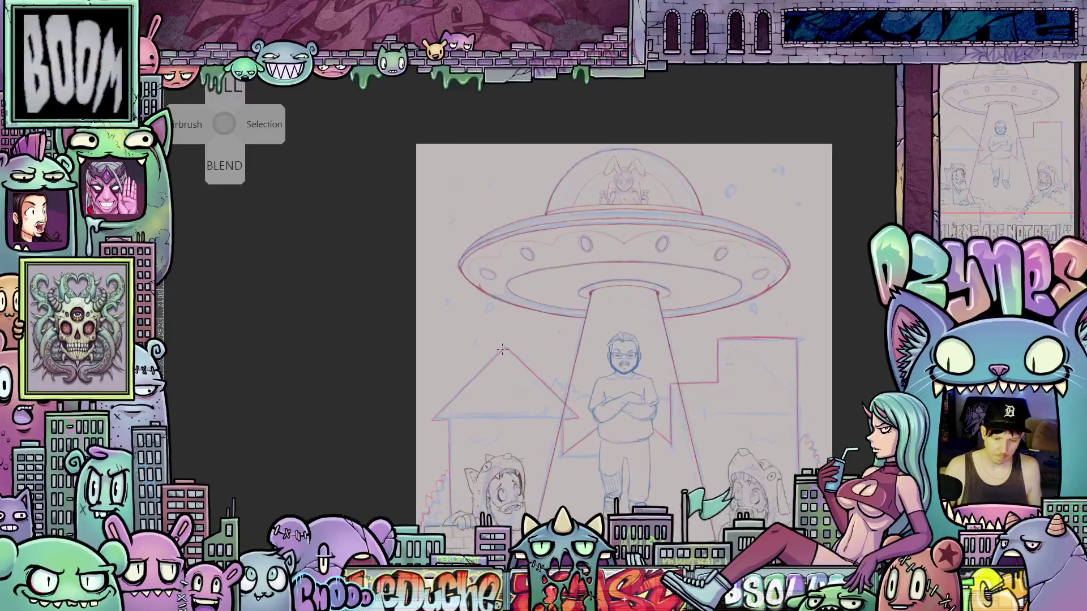
pyautogui.scroll(3, 617, 455)
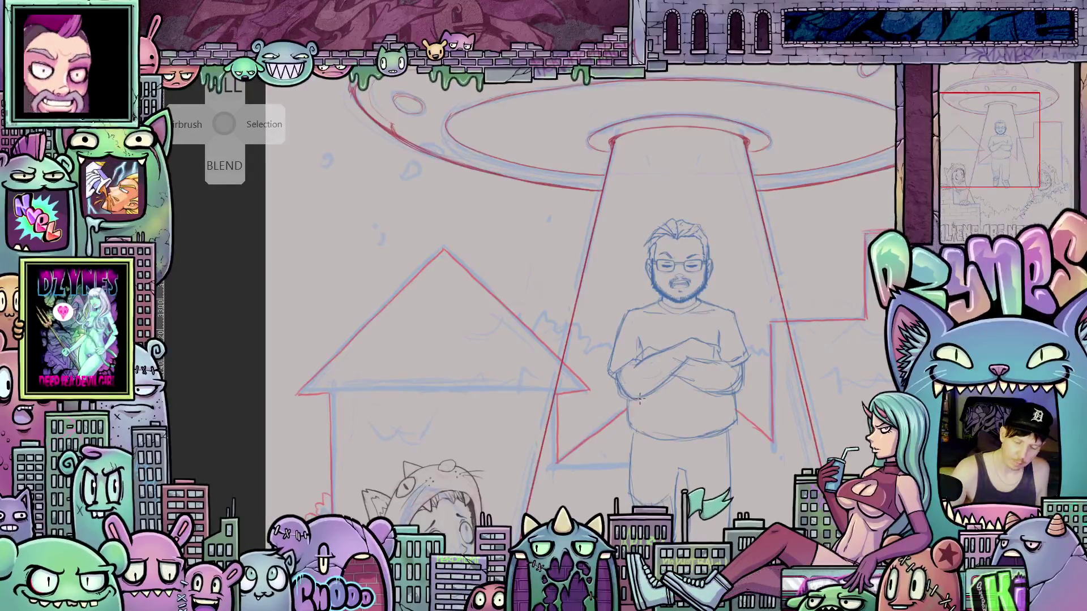
# - Zoom in on the house behind the left hooded figure and pencil a tall red window frame
pyautogui.hotkey('ctrl', '0')
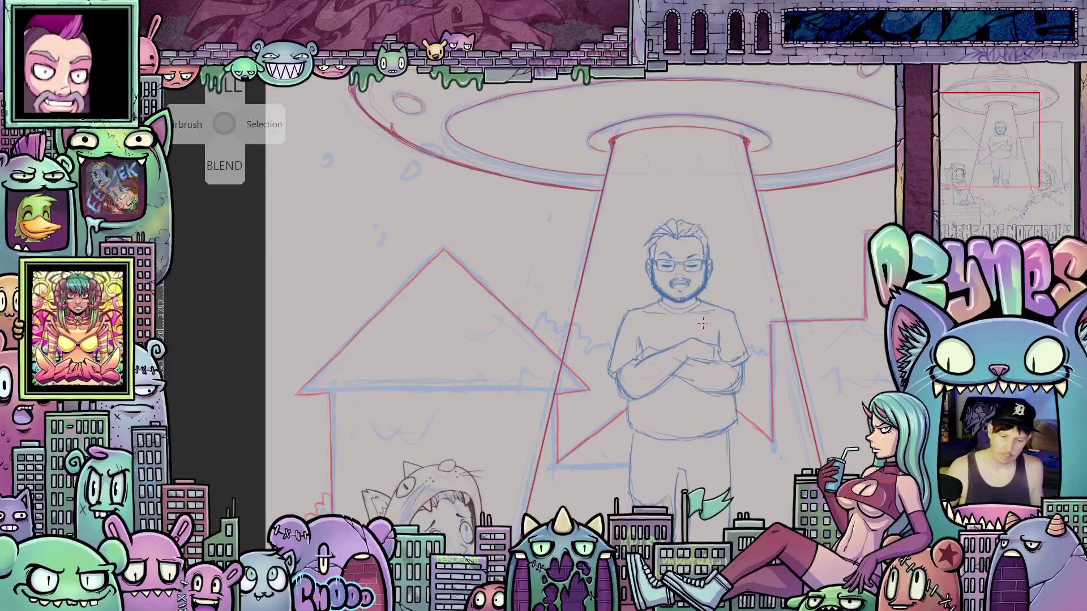
pyautogui.moveTo(712, 361); pyautogui.dragTo(643, 332)
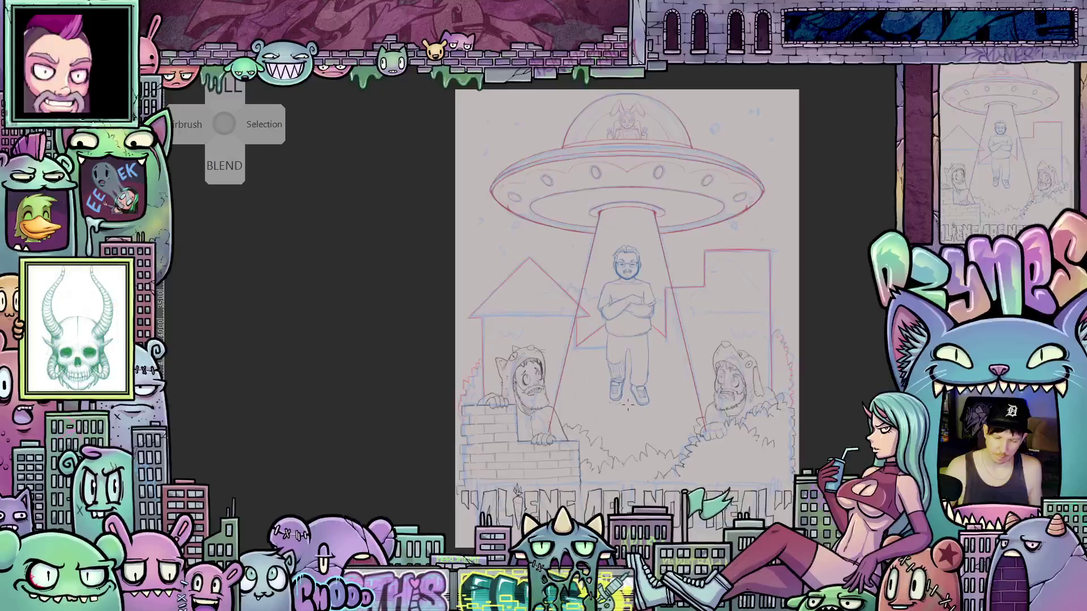
pyautogui.scroll(5, 590, 324)
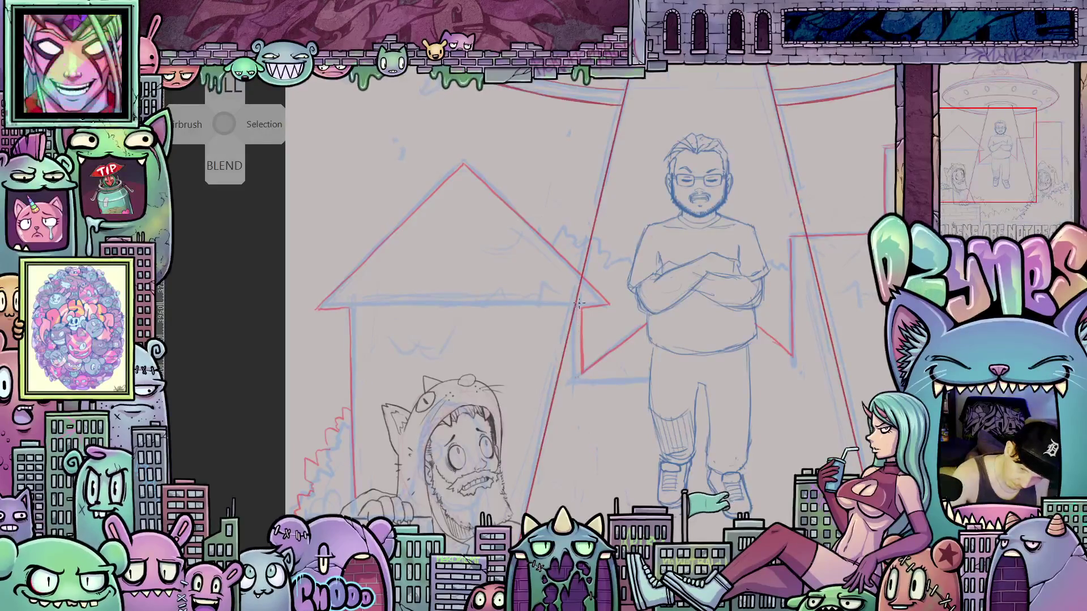
pyautogui.scroll(-3, 576, 430)
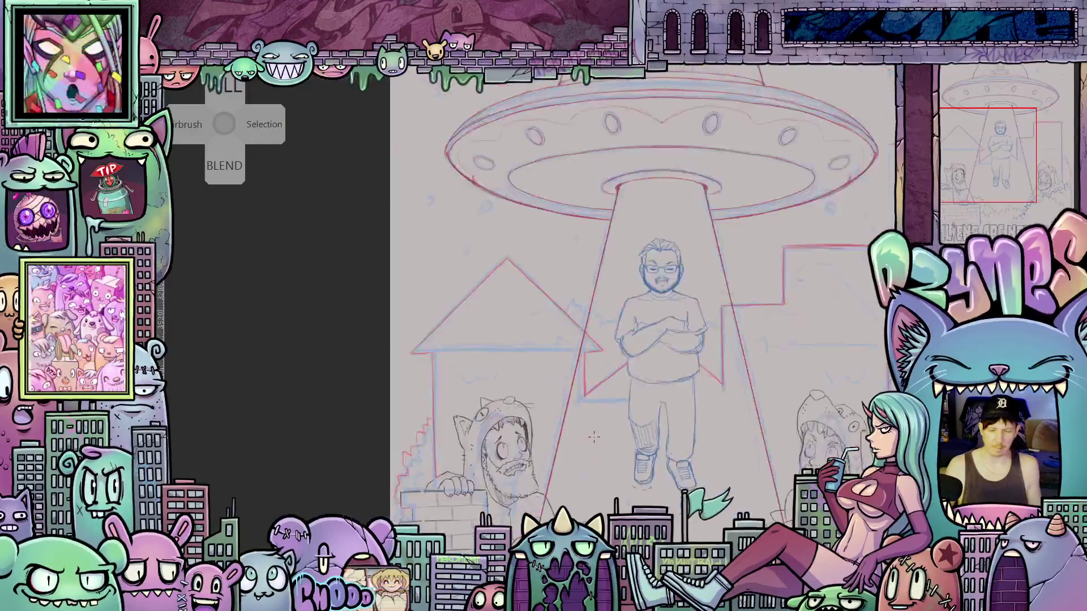
pyautogui.moveTo(713, 432); pyautogui.dragTo(539, 439)
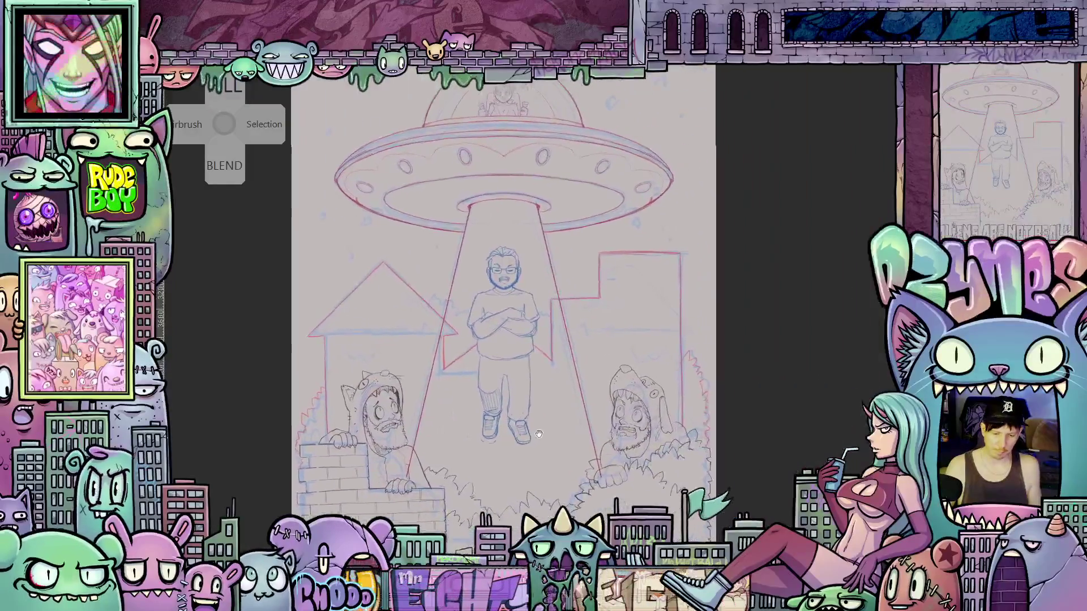
pyautogui.scroll(1, 629, 327)
pyautogui.moveTo(630, 326); pyautogui.dragTo(842, 306)
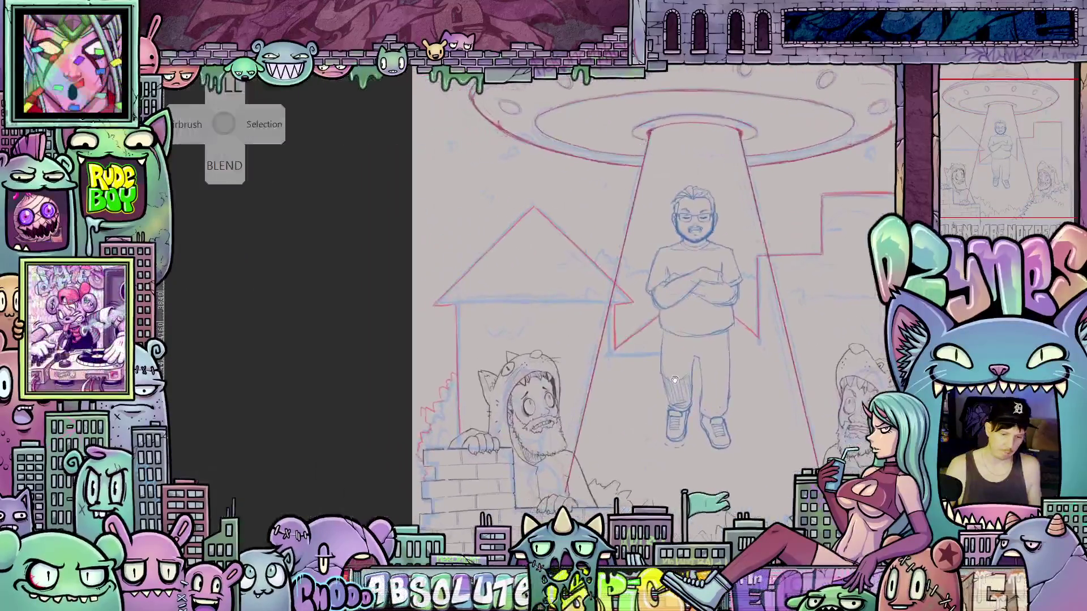
pyautogui.scroll(2, 575, 357)
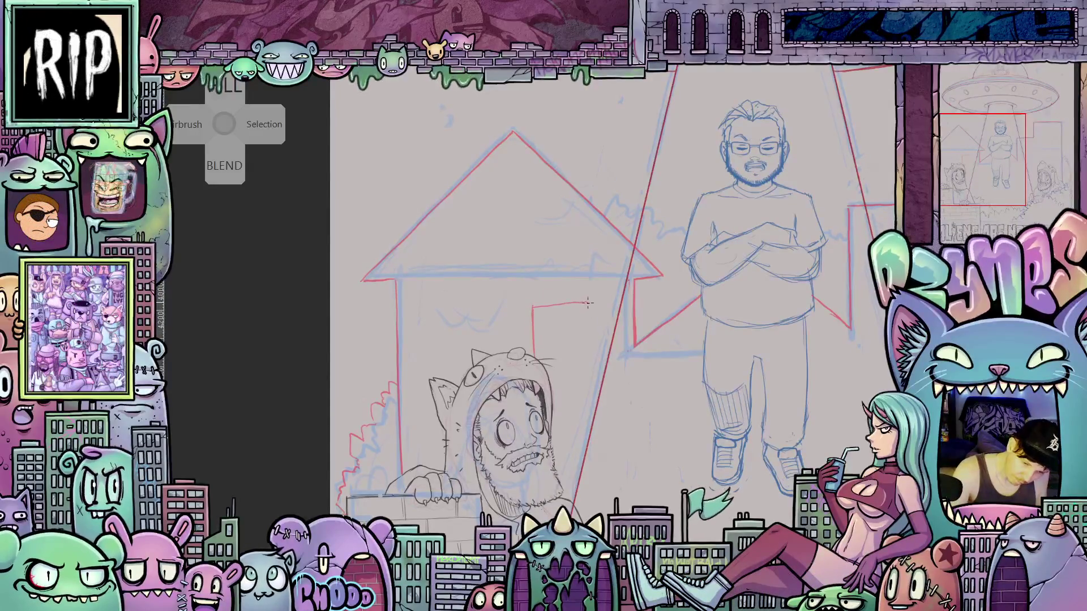
pyautogui.moveTo(587, 303); pyautogui.dragTo(588, 376)
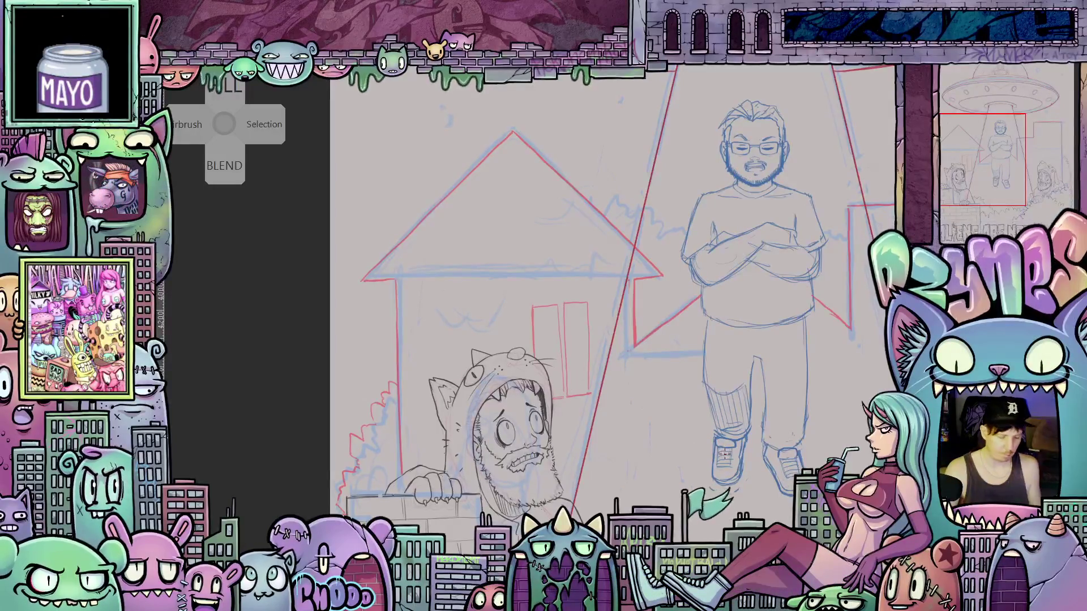
pyautogui.moveTo(747, 443); pyautogui.dragTo(551, 333)
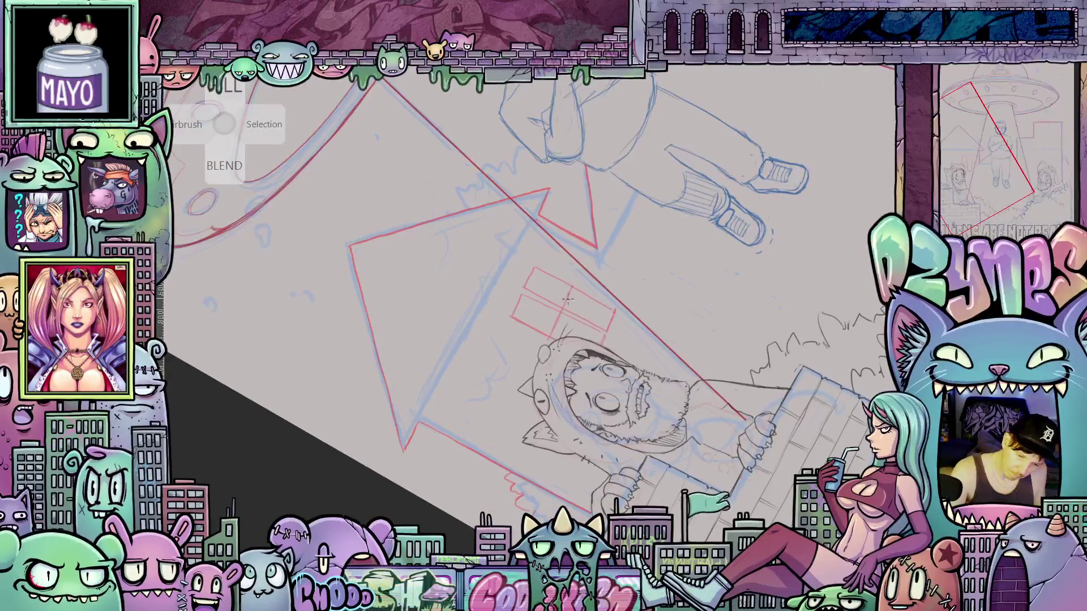
# - Add pane lines to the first red window and draw a second four-pane window beside it
pyautogui.moveTo(575, 287); pyautogui.dragTo(567, 308)
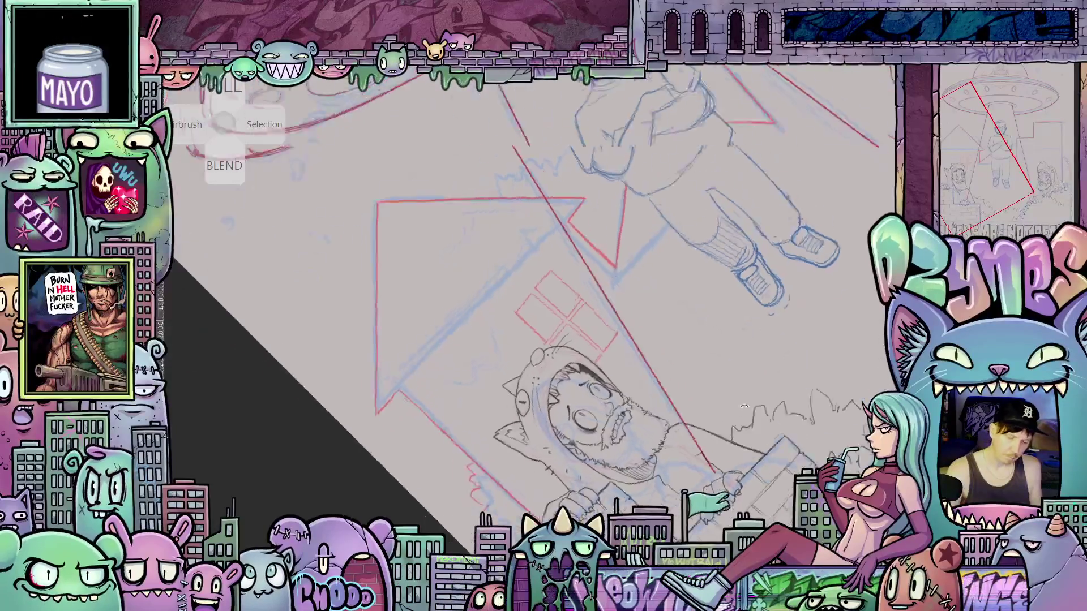
pyautogui.moveTo(758, 311); pyautogui.dragTo(697, 456)
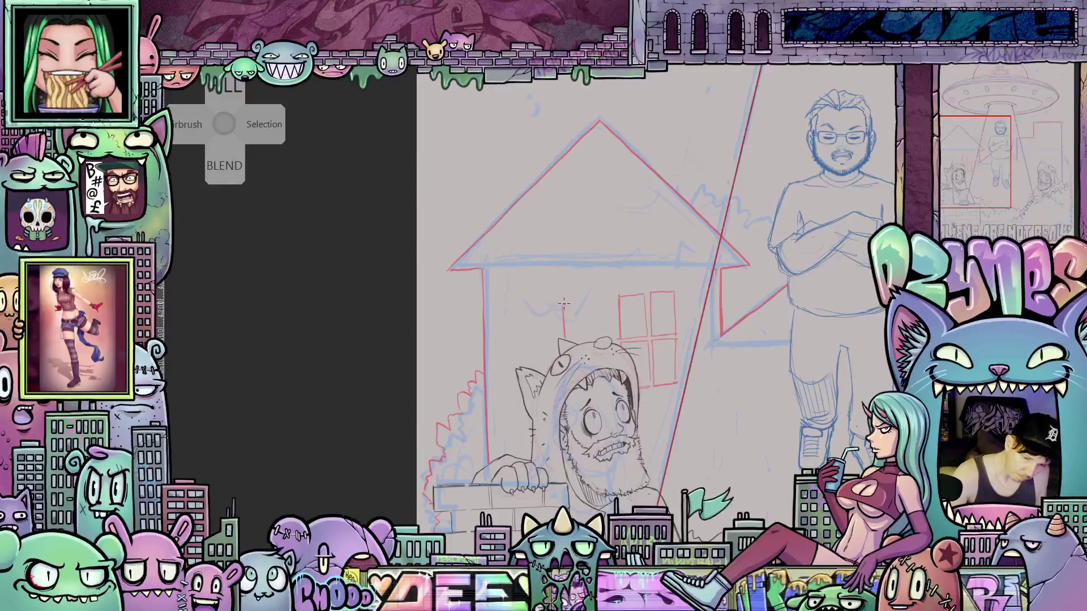
pyautogui.moveTo(516, 299); pyautogui.dragTo(518, 347)
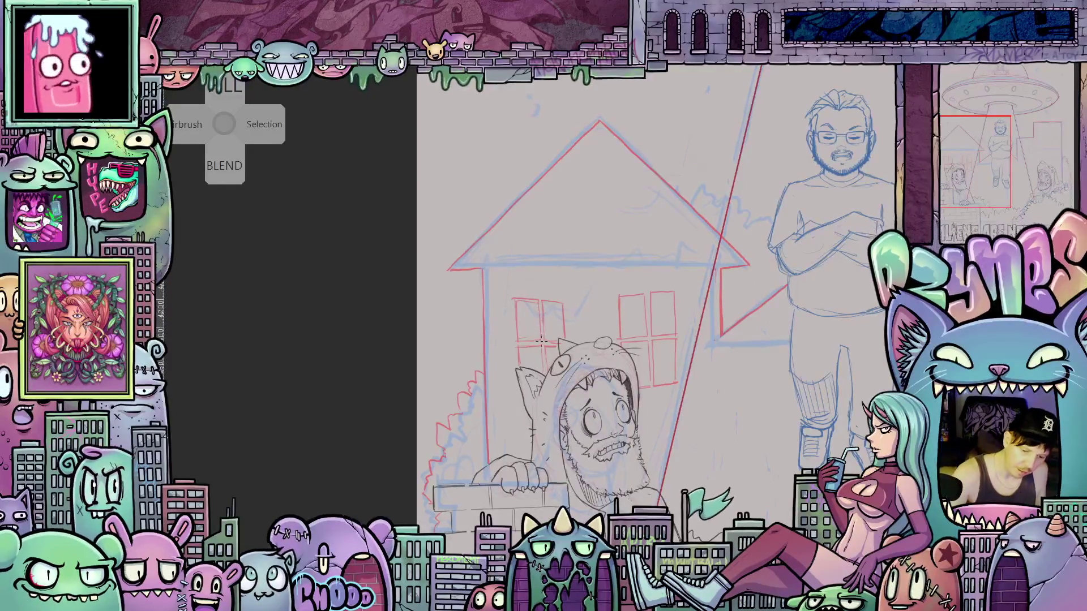
pyautogui.press('Tab')
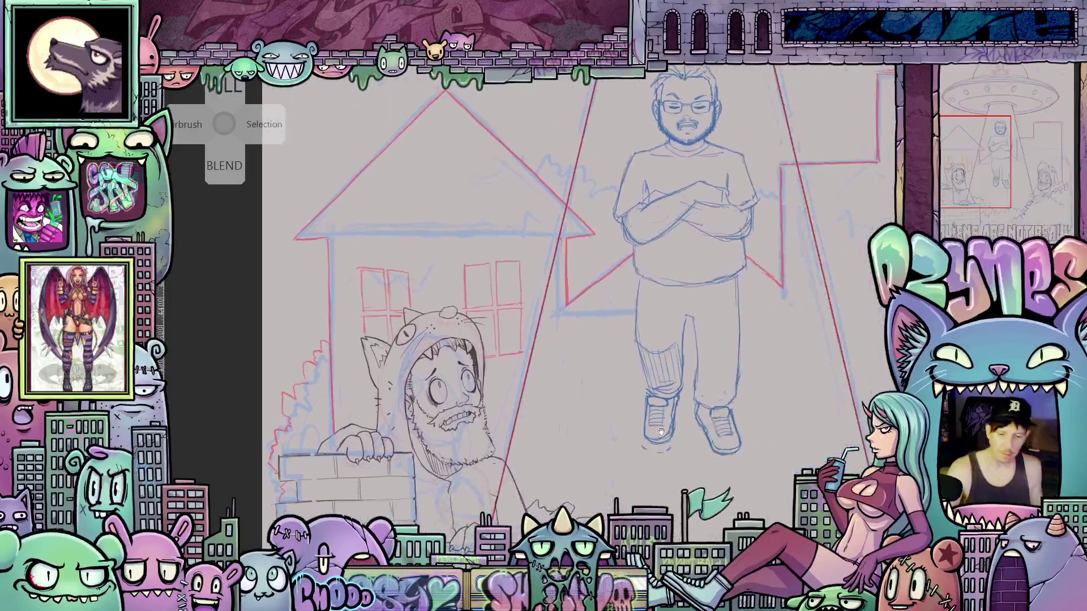
# - Move to the tall building right of the beam and draw small red windows along its top
pyautogui.scroll(-6, 675, 446)
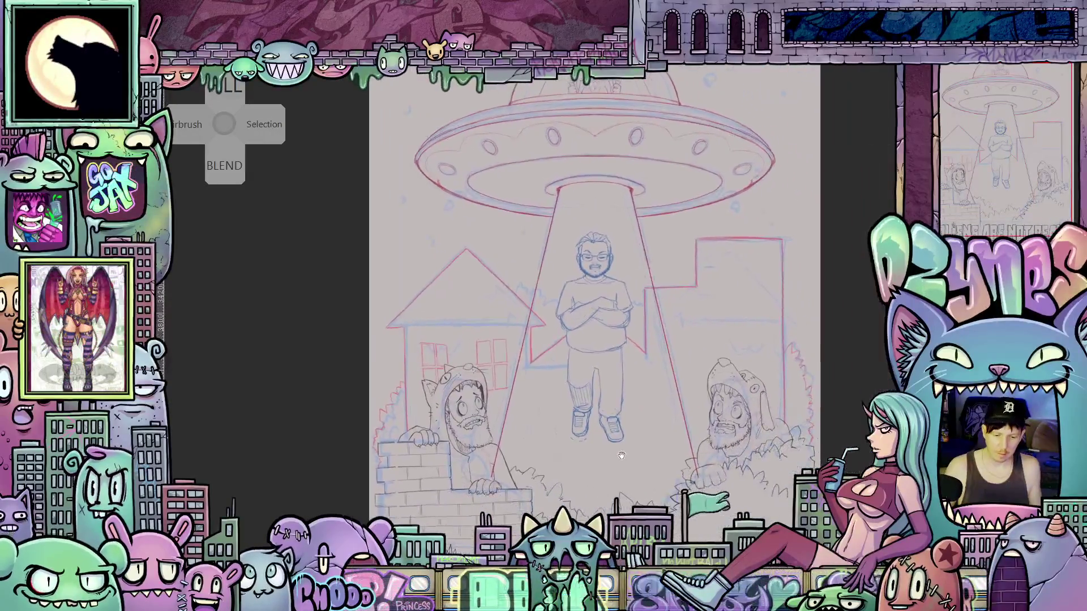
pyautogui.moveTo(652, 453); pyautogui.dragTo(668, 488)
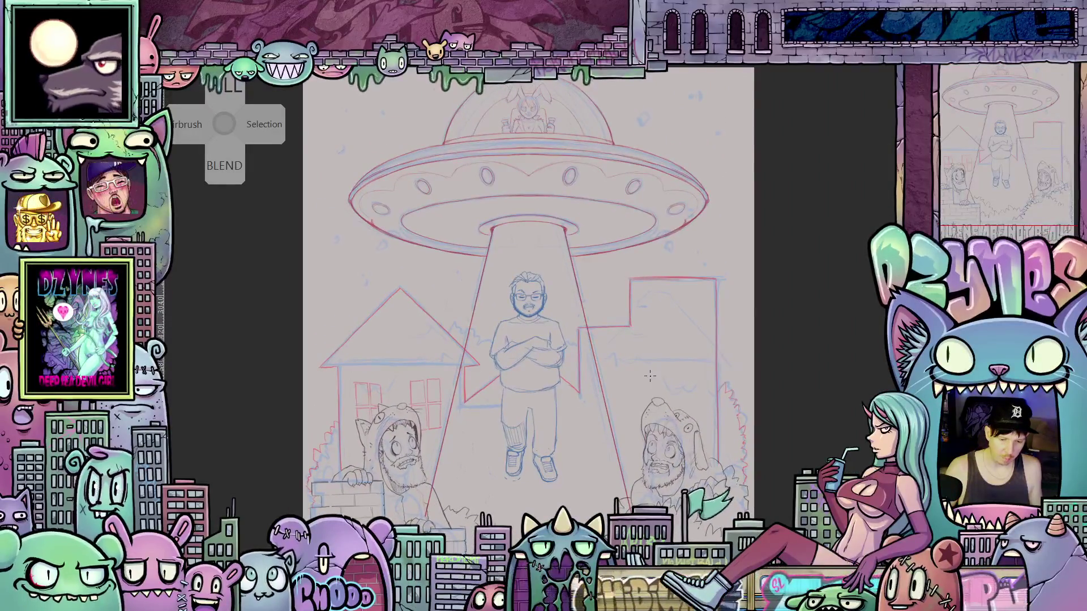
pyautogui.scroll(3, 659, 368)
pyautogui.moveTo(659, 368); pyautogui.dragTo(633, 447)
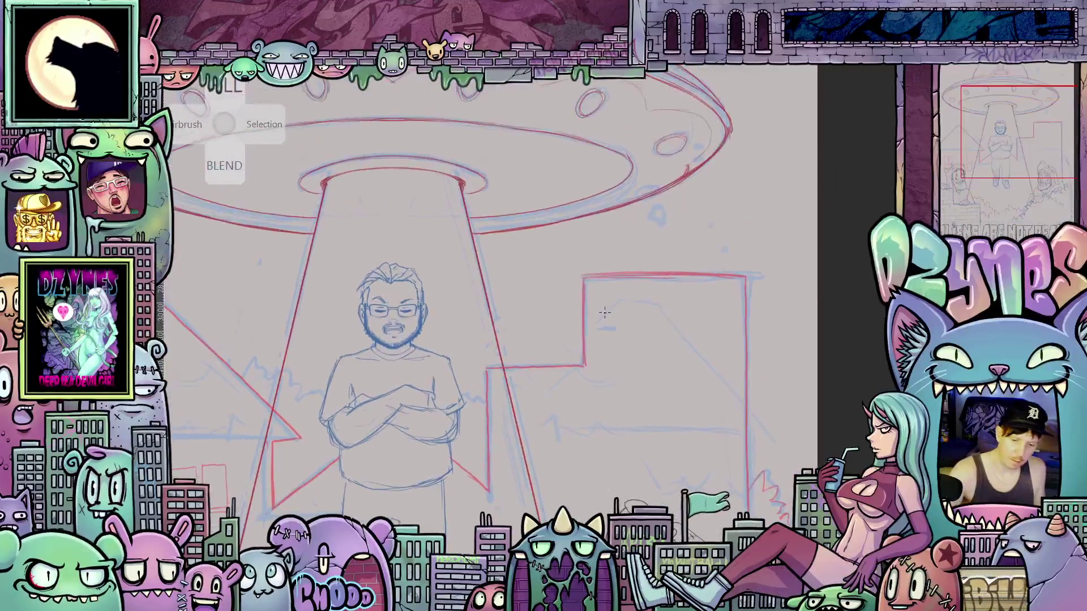
pyautogui.moveTo(607, 351)
pyautogui.mouseDown()
pyautogui.moveTo(623, 345)
pyautogui.moveTo(623, 308)
pyautogui.moveTo(605, 305)
pyautogui.moveTo(649, 300)
pyautogui.moveTo(686, 344)
pyautogui.mouseUp()
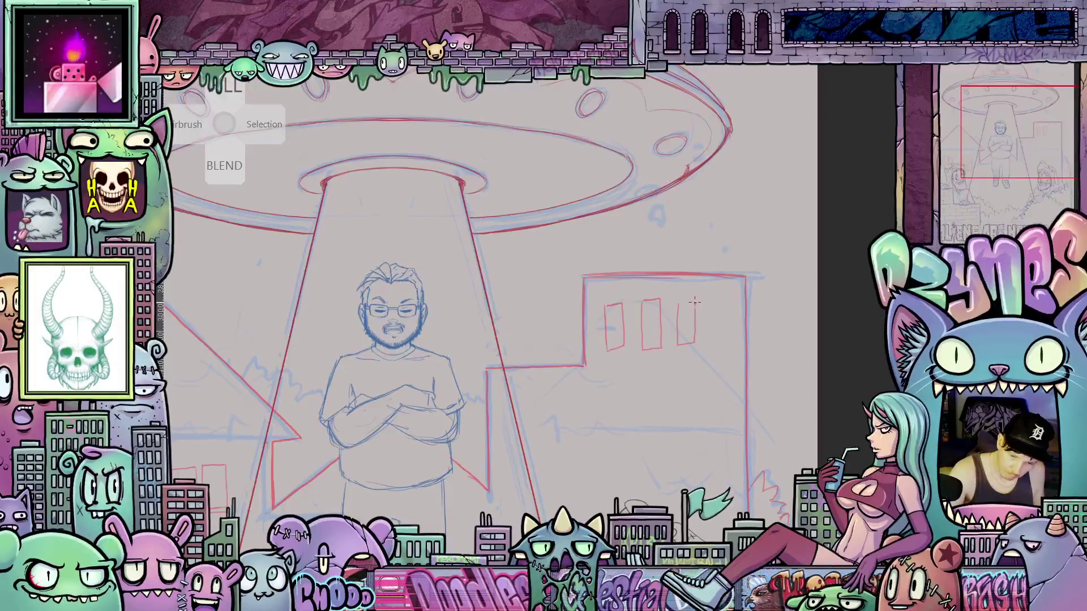
# - Close the third small window and sketch a red chimney top on the left house roof
pyautogui.moveTo(694, 301); pyautogui.dragTo(678, 304)
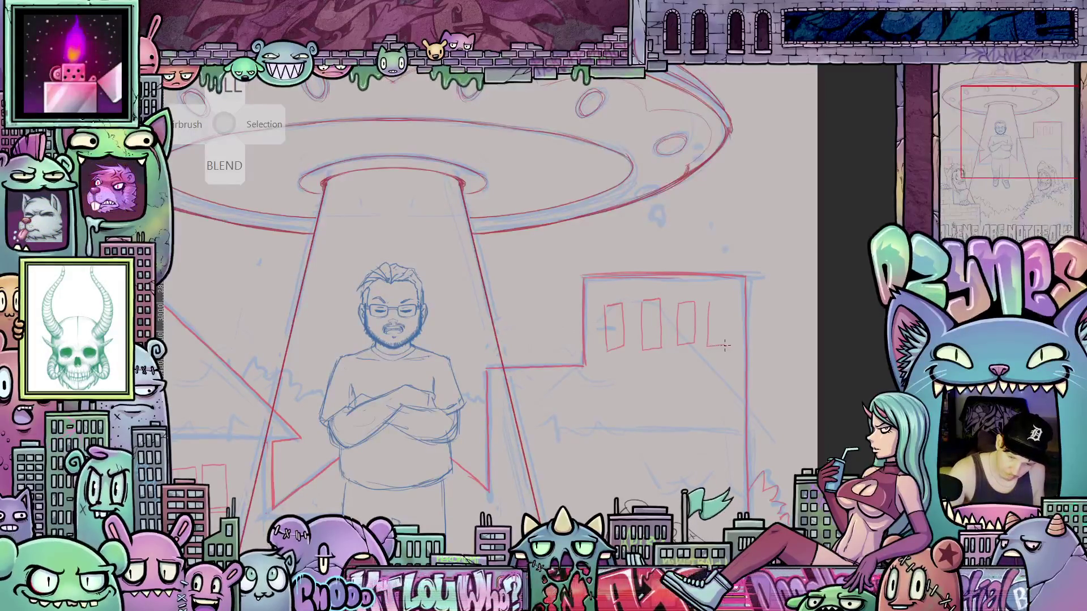
pyautogui.moveTo(707, 303); pyautogui.dragTo(735, 218)
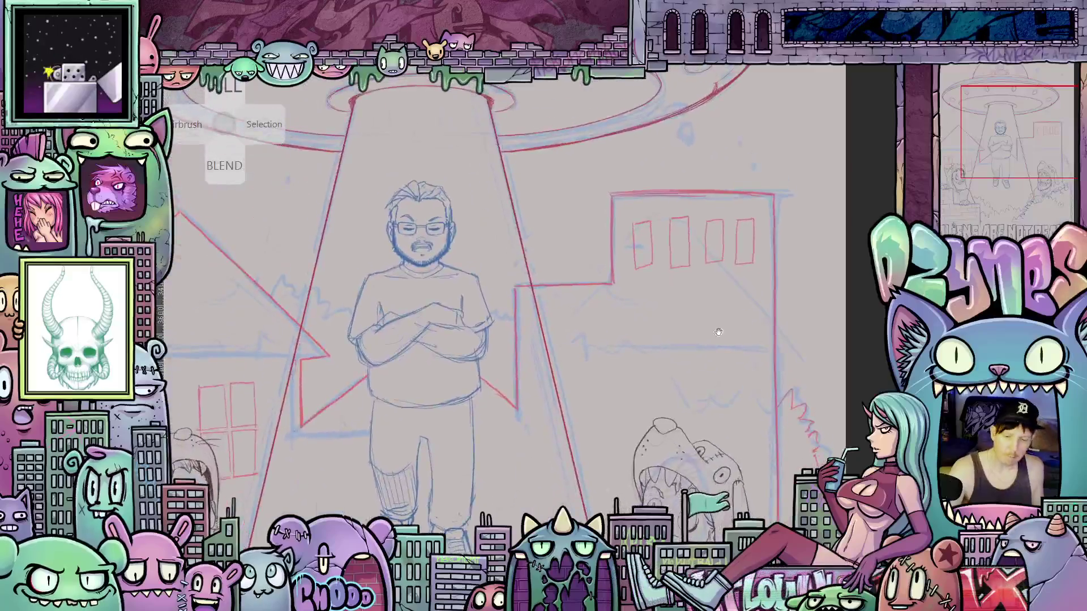
pyautogui.moveTo(680, 375)
pyautogui.mouseDown()
pyautogui.moveTo(801, 316)
pyautogui.moveTo(821, 331)
pyautogui.moveTo(886, 318)
pyautogui.mouseUp()
pyautogui.moveTo(769, 403)
pyautogui.mouseDown()
pyautogui.moveTo(760, 393)
pyautogui.moveTo(735, 431)
pyautogui.mouseUp()
pyautogui.moveTo(262, 271)
pyautogui.mouseDown()
pyautogui.moveTo(381, 263)
pyautogui.moveTo(488, 321)
pyautogui.mouseUp()
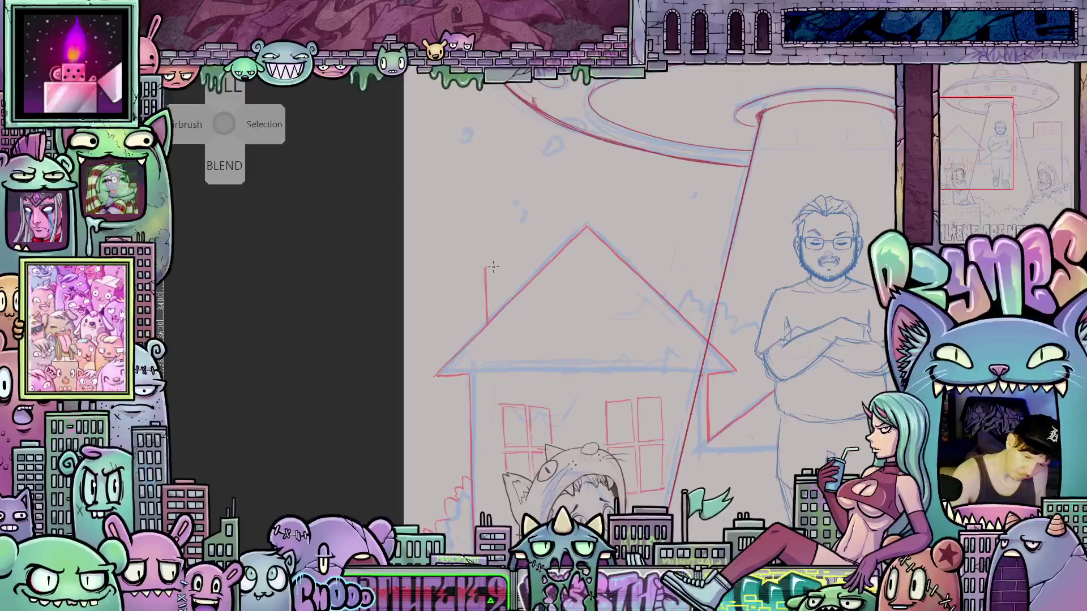
pyautogui.moveTo(486, 266); pyautogui.dragTo(514, 264)
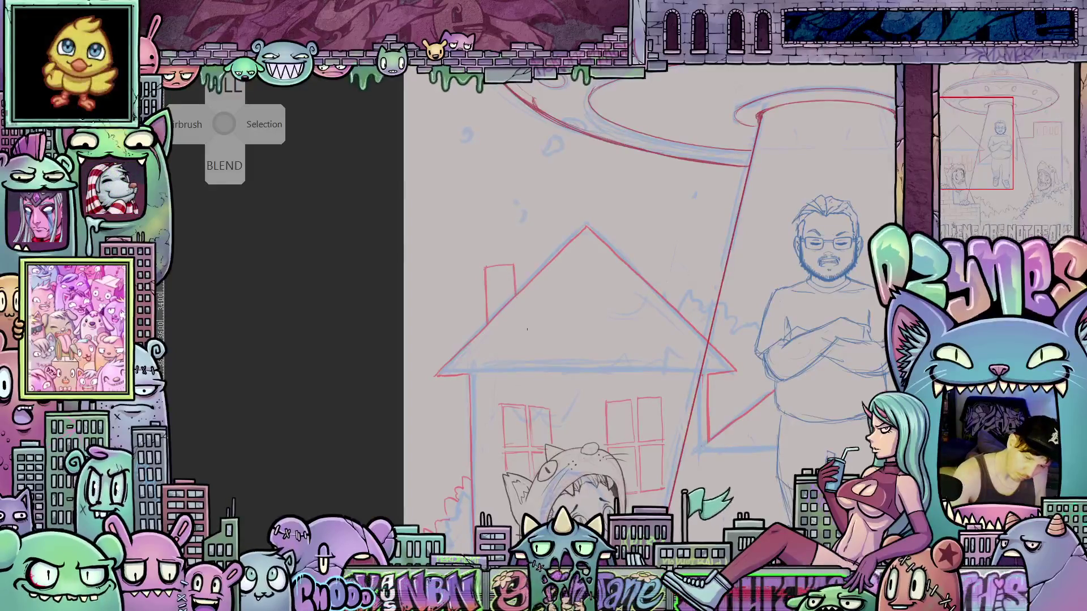
# - Add a short red vertical rooftop stack on the tall building's roof
pyautogui.scroll(-5, 527, 329)
pyautogui.scroll(2, 601, 385)
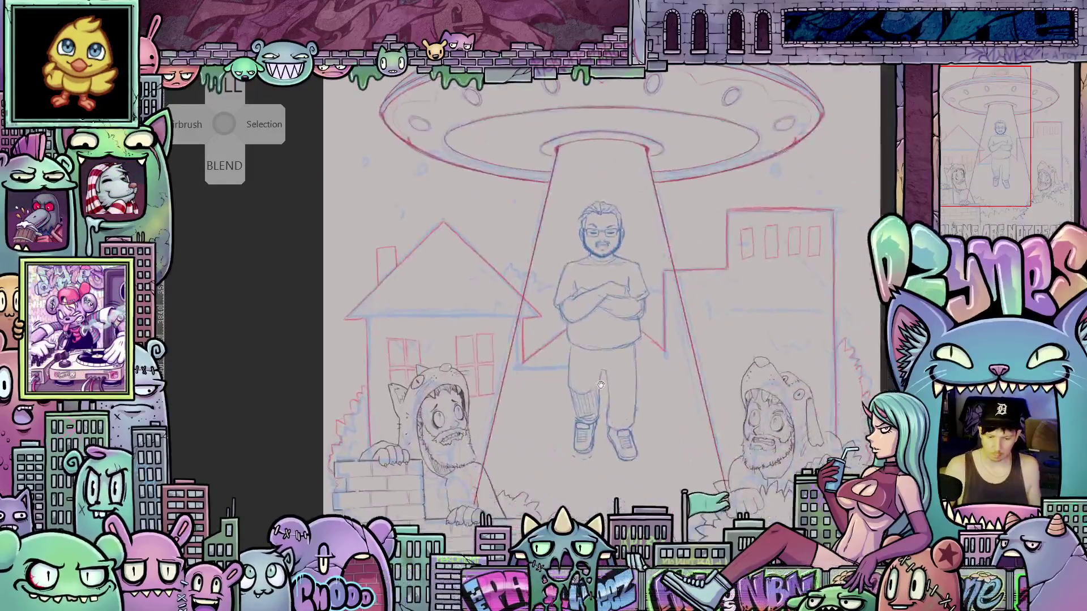
pyautogui.moveTo(601, 385); pyautogui.dragTo(684, 462)
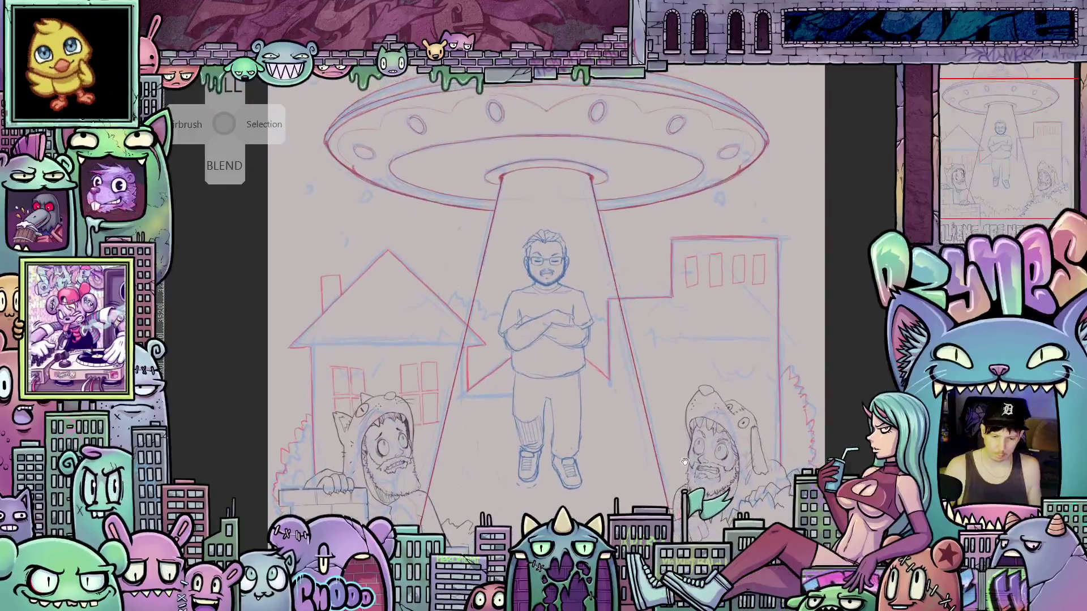
pyautogui.scroll(2, 684, 461)
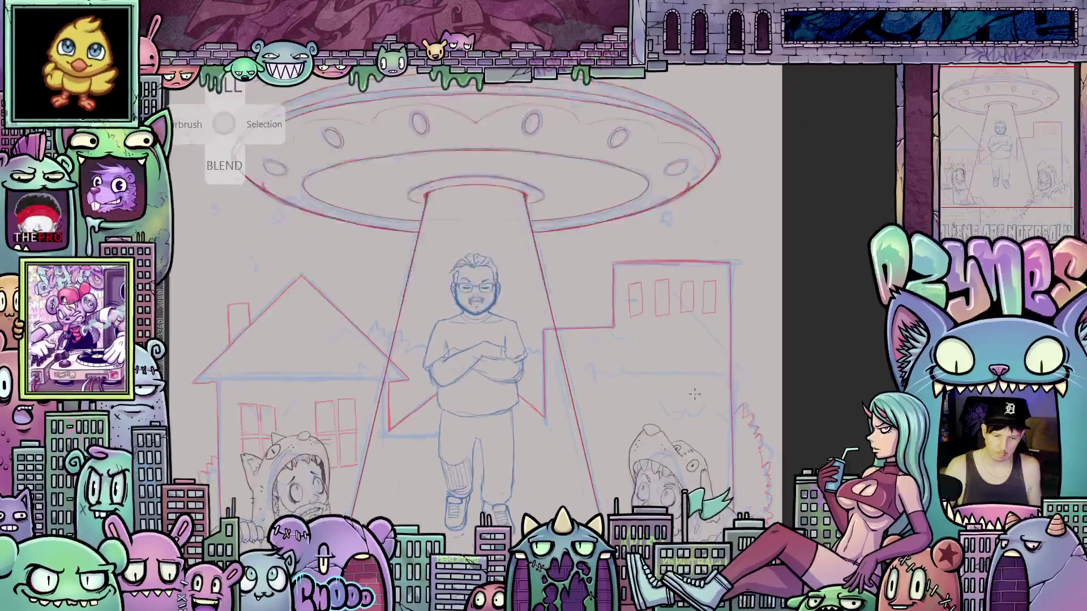
pyautogui.scroll(2, 695, 395)
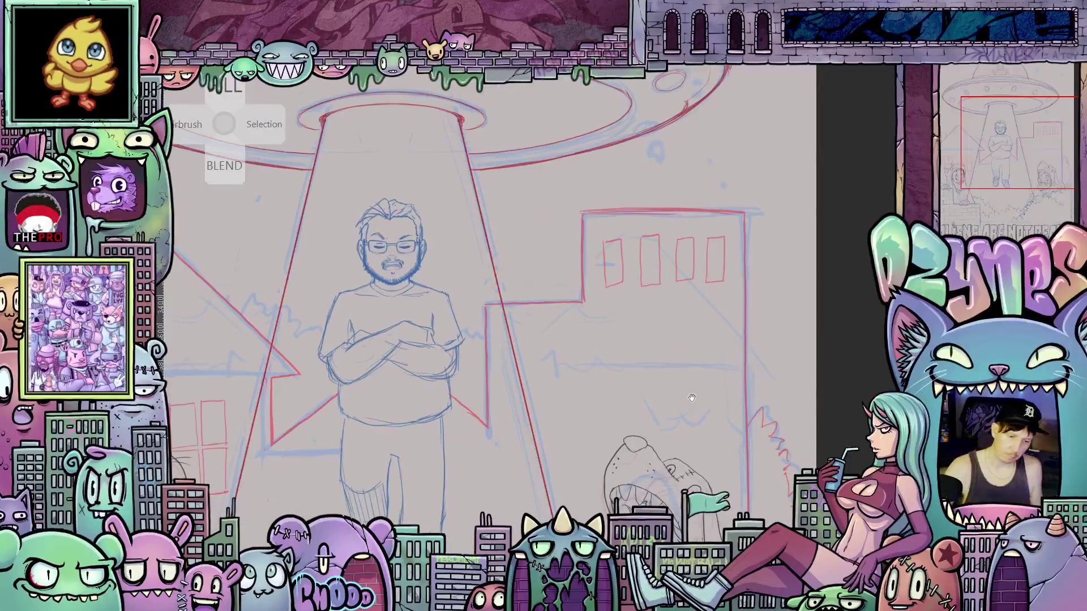
pyautogui.moveTo(691, 398); pyautogui.dragTo(709, 460)
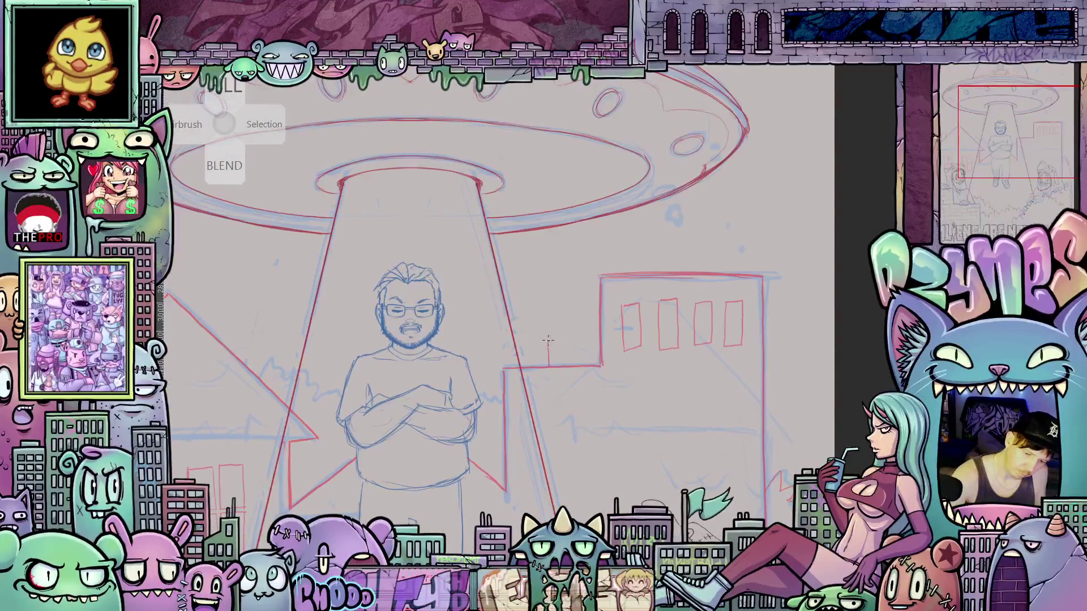
pyautogui.moveTo(554, 316); pyautogui.dragTo(555, 365)
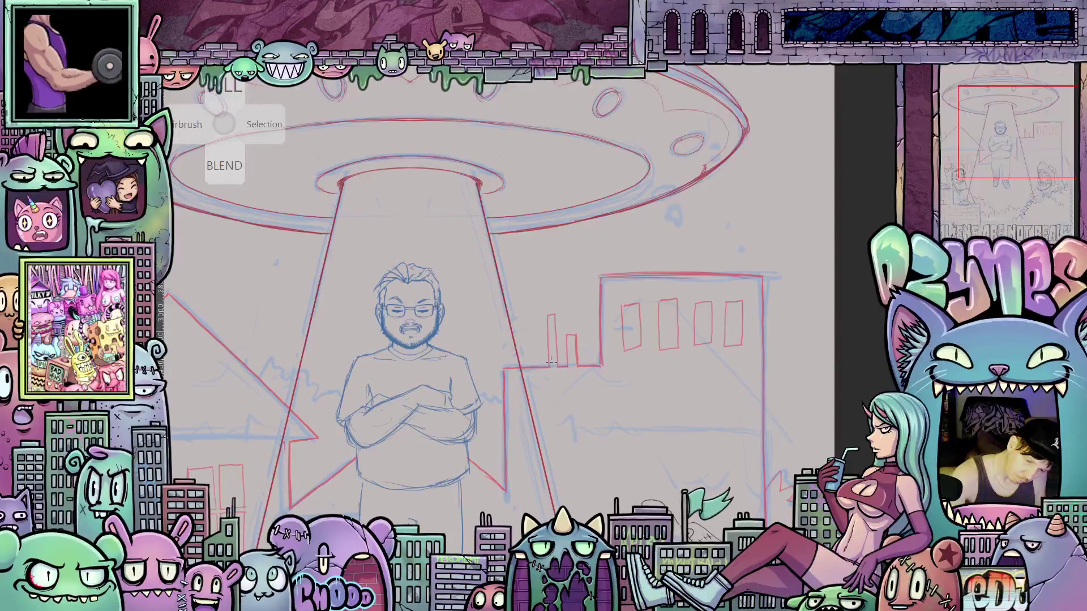
pyautogui.scroll(-5, 606, 409)
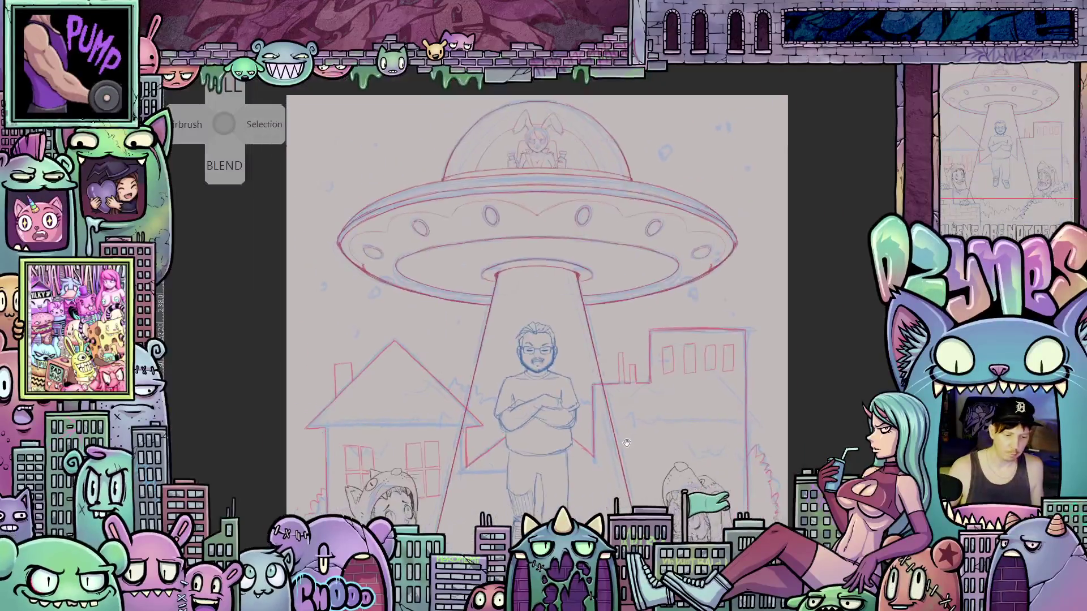
pyautogui.moveTo(593, 382)
pyautogui.mouseDown()
pyautogui.moveTo(748, 393)
pyautogui.moveTo(714, 422)
pyautogui.mouseUp()
pyautogui.scroll(5, 717, 367)
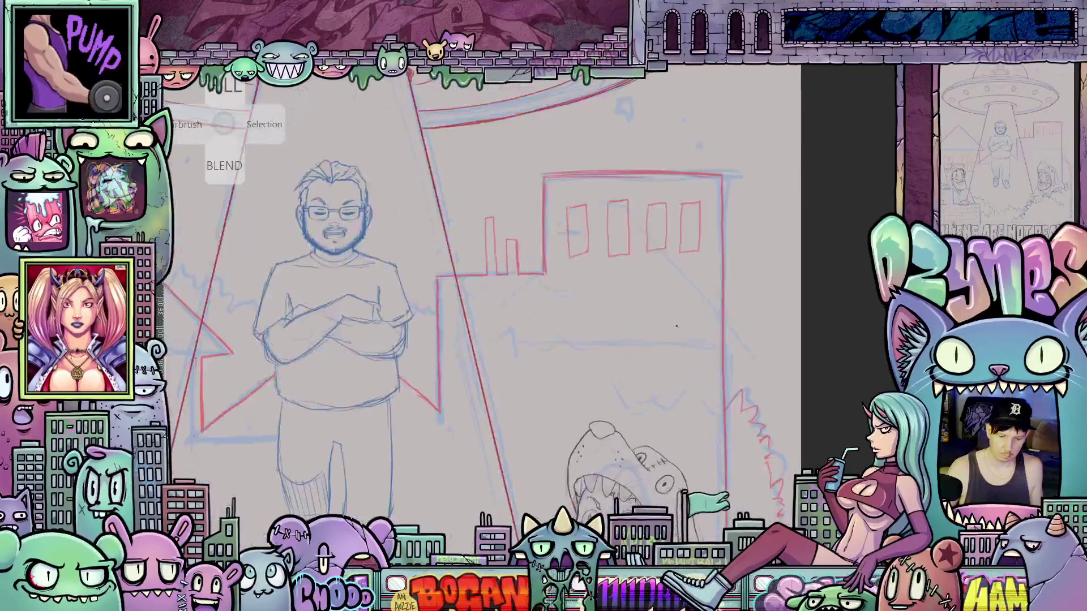
pyautogui.moveTo(676, 326)
pyautogui.mouseDown()
pyautogui.moveTo(645, 307)
pyautogui.moveTo(649, 343)
pyautogui.mouseUp()
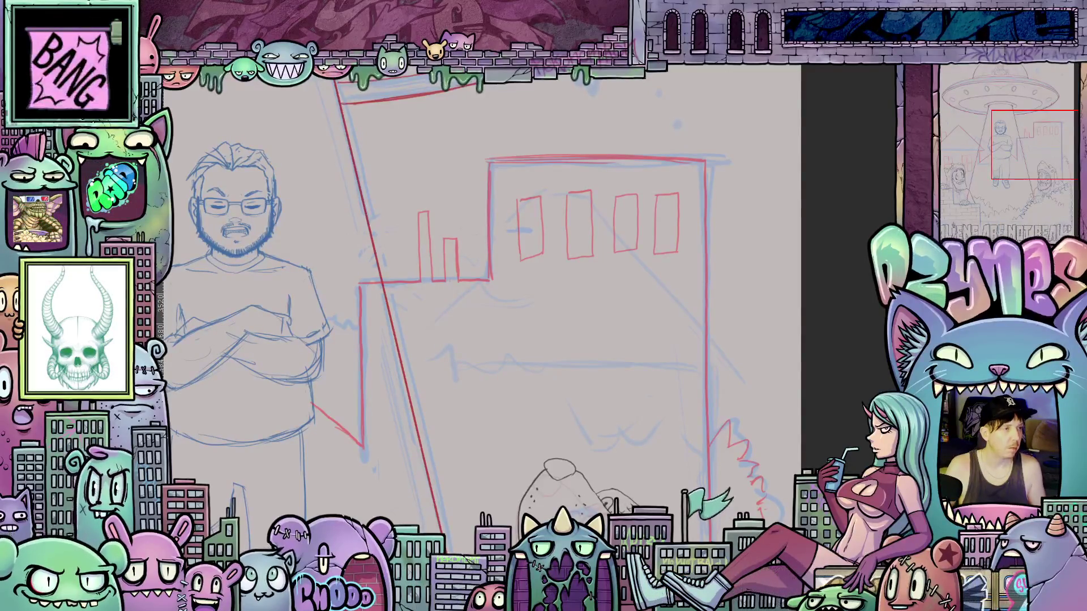
pyautogui.press('Tab')
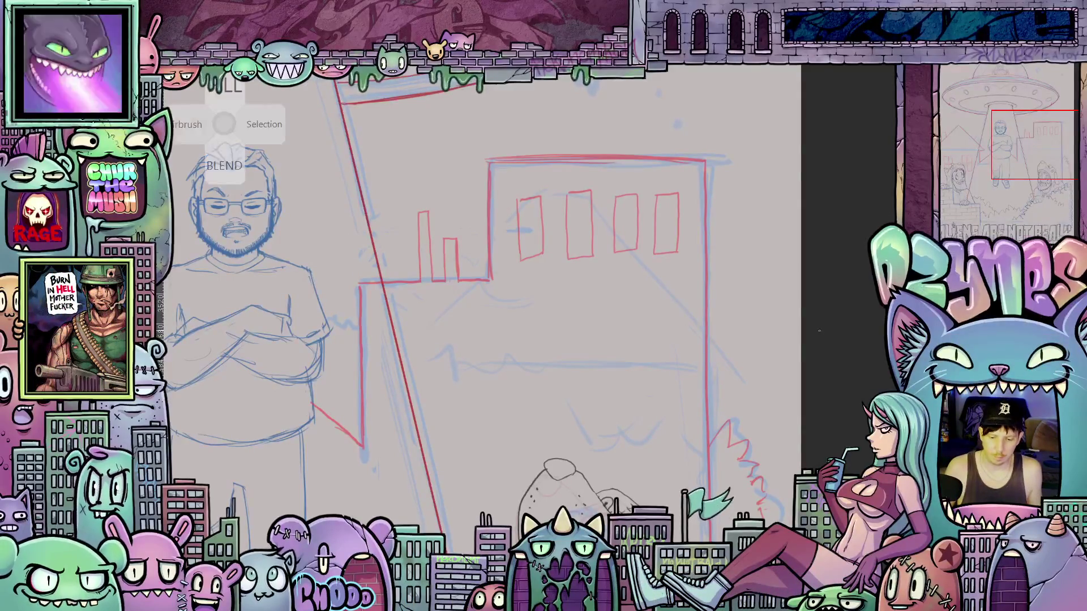
pyautogui.scroll(-5, 801, 313)
pyautogui.moveTo(801, 313); pyautogui.dragTo(772, 300)
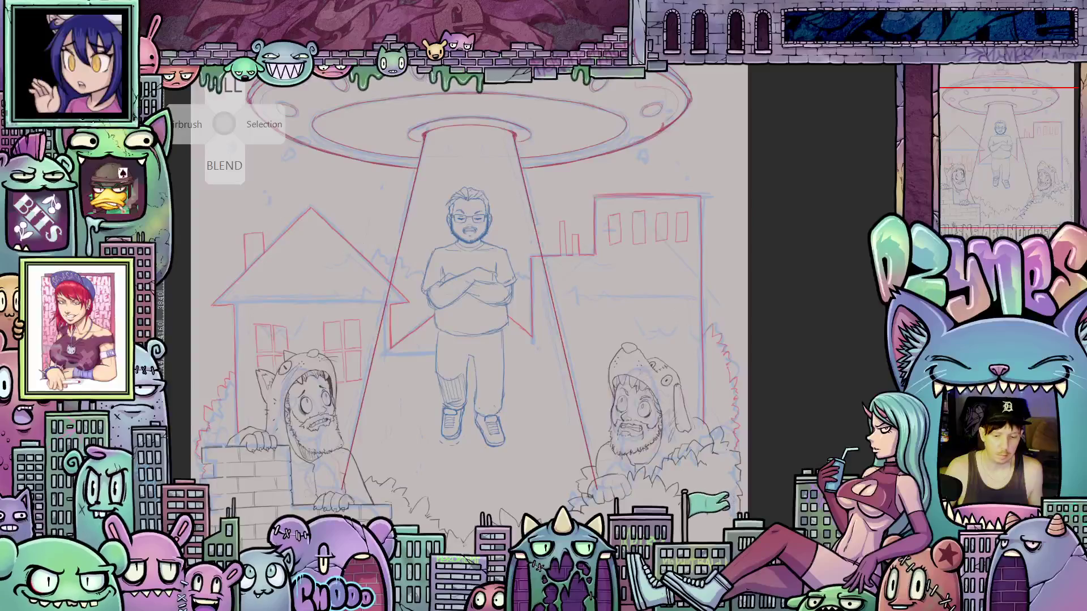
pyautogui.scroll(-2, 796, 363)
pyautogui.moveTo(790, 360)
pyautogui.mouseDown()
pyautogui.moveTo(815, 364)
pyautogui.moveTo(821, 412)
pyautogui.mouseUp()
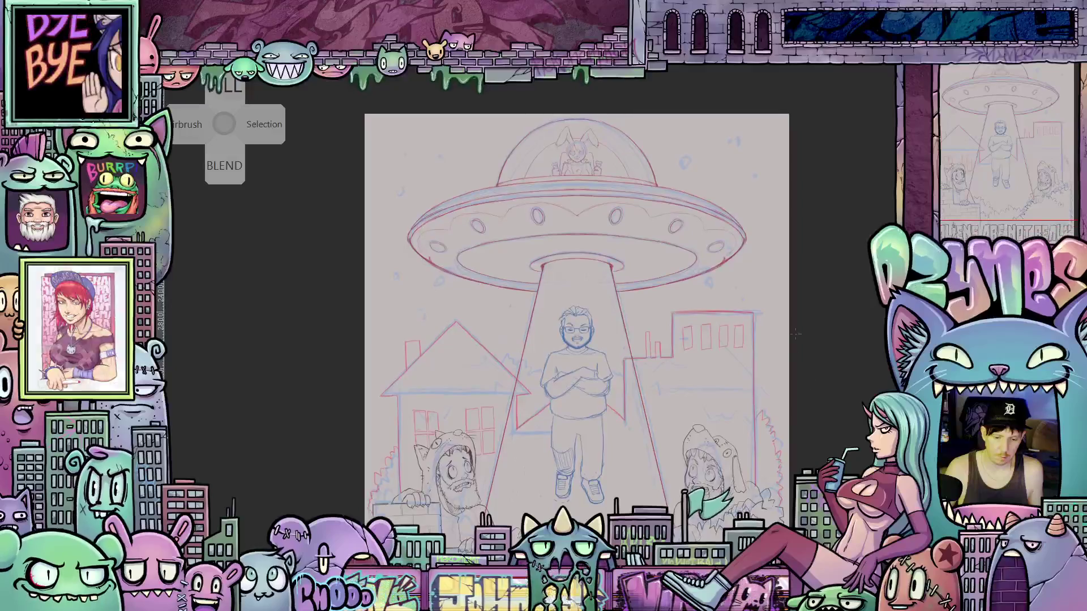
pyautogui.scroll(1, 818, 396)
pyautogui.scroll(-2, 809, 340)
pyautogui.moveTo(808, 327)
pyautogui.mouseDown()
pyautogui.moveTo(793, 287)
pyautogui.moveTo(776, 283)
pyautogui.moveTo(767, 262)
pyautogui.moveTo(778, 304)
pyautogui.moveTo(771, 366)
pyautogui.mouseUp()
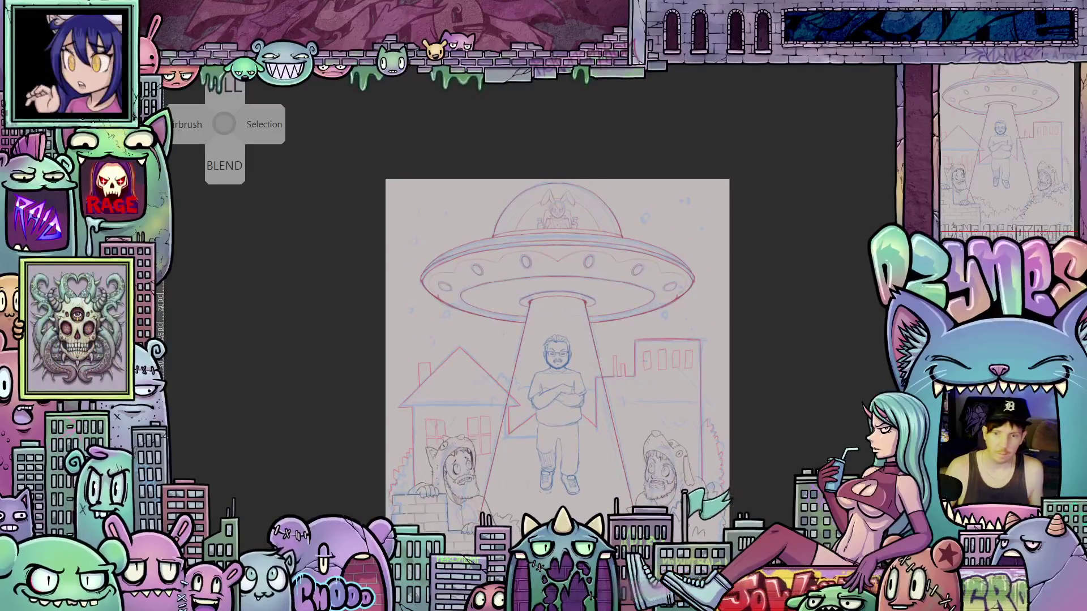
pyautogui.scroll(5, 699, 320)
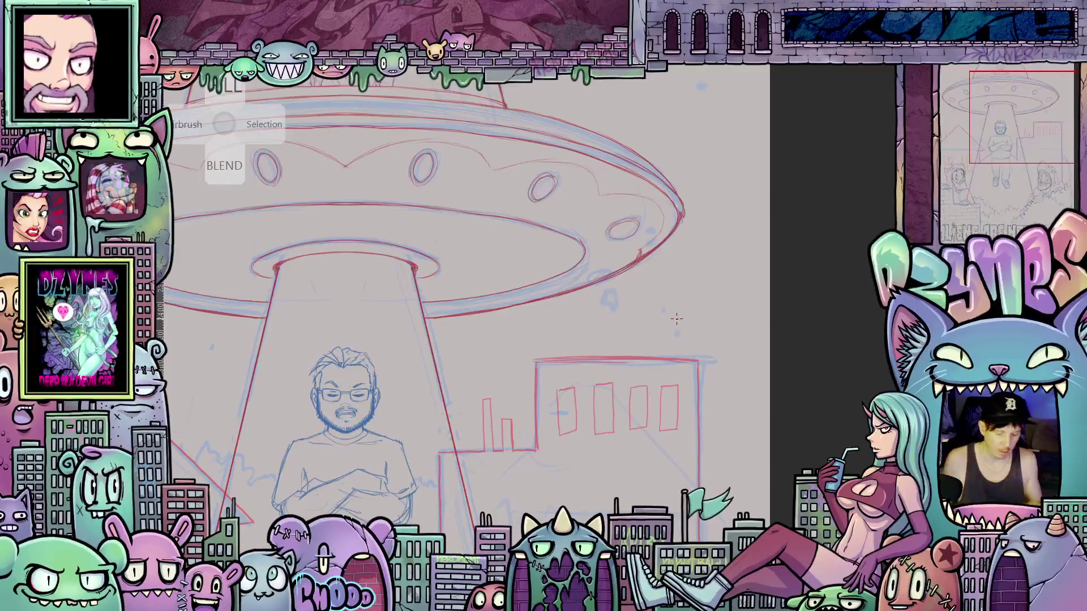
pyautogui.scroll(-5, 676, 318)
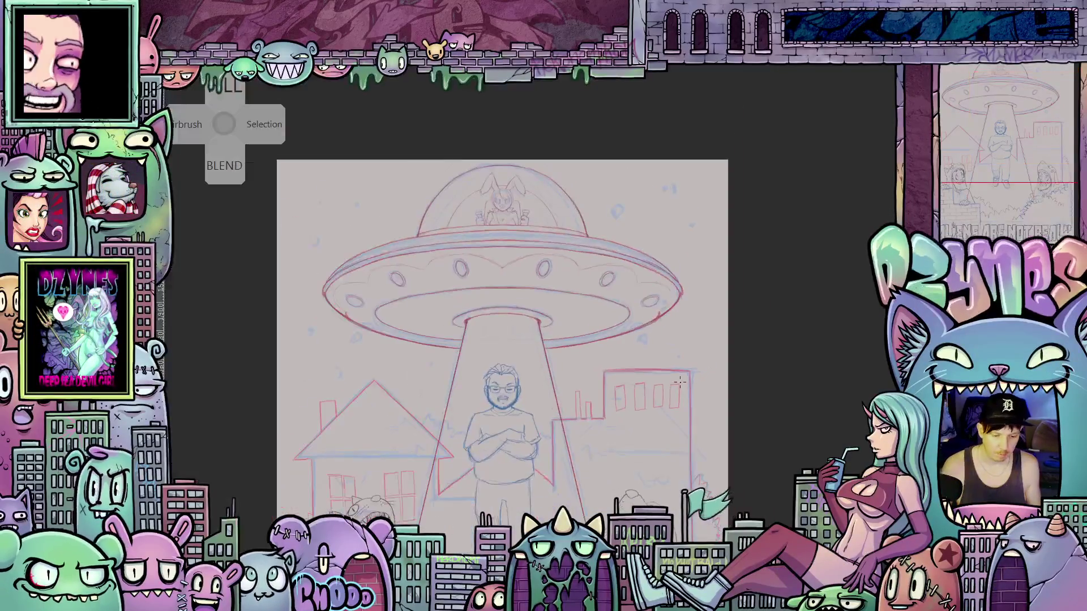
# - Zoom in on the saucer's right rim and draw three small red star outlines below it
pyautogui.moveTo(657, 341)
pyautogui.mouseDown()
pyautogui.moveTo(656, 331)
pyautogui.moveTo(654, 363)
pyautogui.mouseUp()
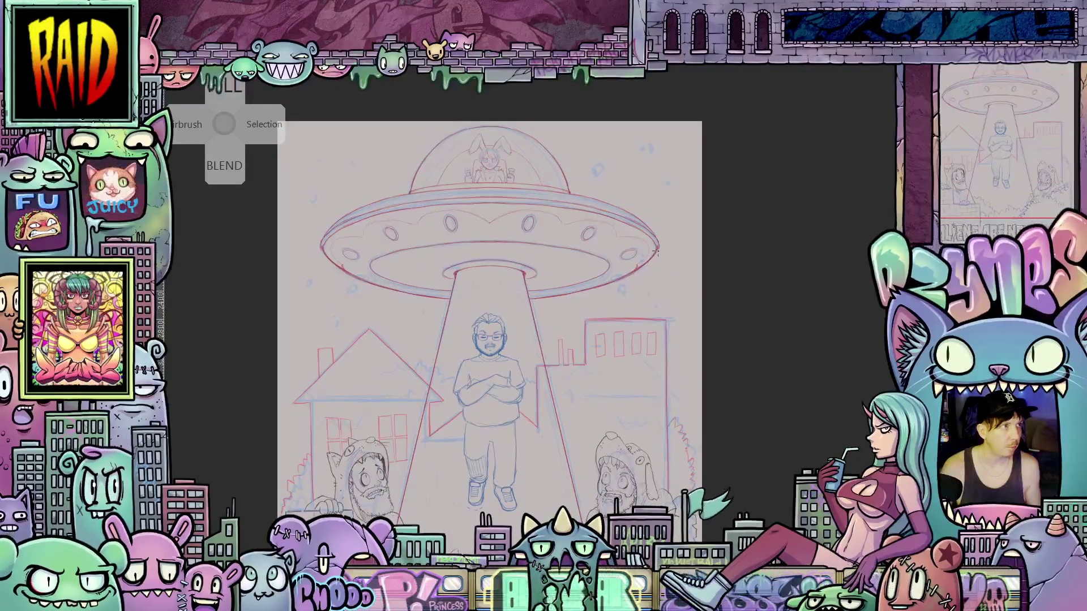
pyautogui.scroll(4, 629, 332)
pyautogui.scroll(1, 629, 332)
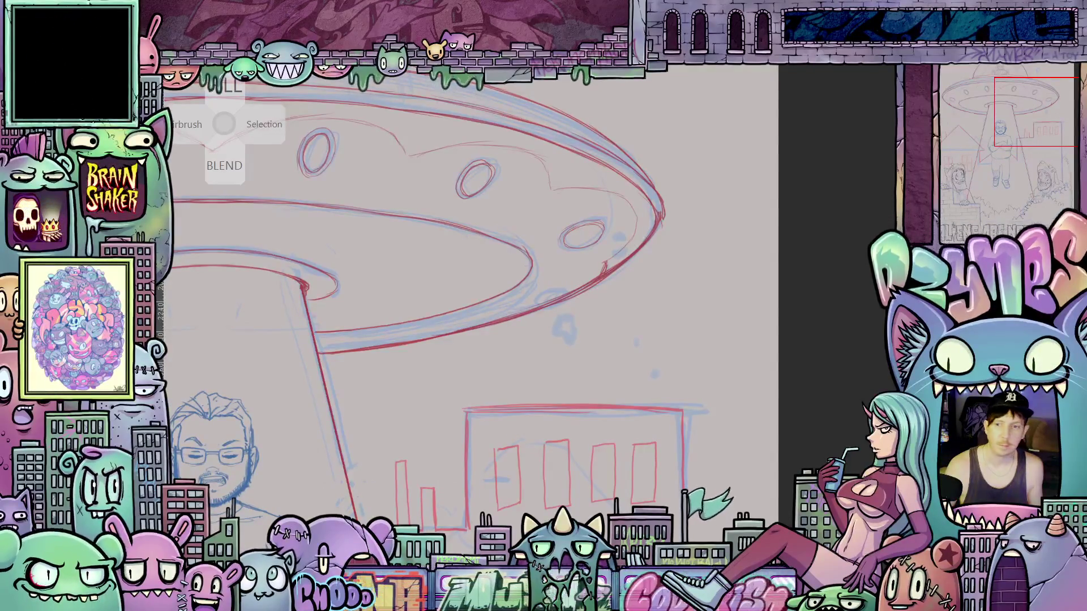
pyautogui.scroll(3, 636, 351)
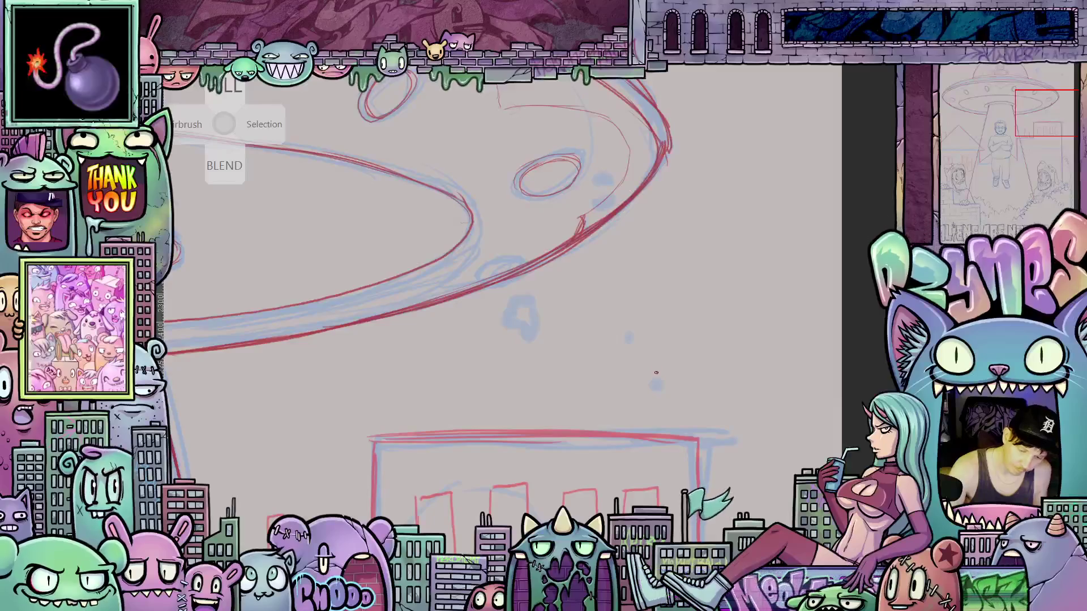
pyautogui.moveTo(655, 366)
pyautogui.mouseDown()
pyautogui.moveTo(650, 392)
pyautogui.moveTo(671, 391)
pyautogui.moveTo(644, 378)
pyautogui.moveTo(661, 370)
pyautogui.mouseUp()
pyautogui.moveTo(621, 337); pyautogui.dragTo(651, 397)
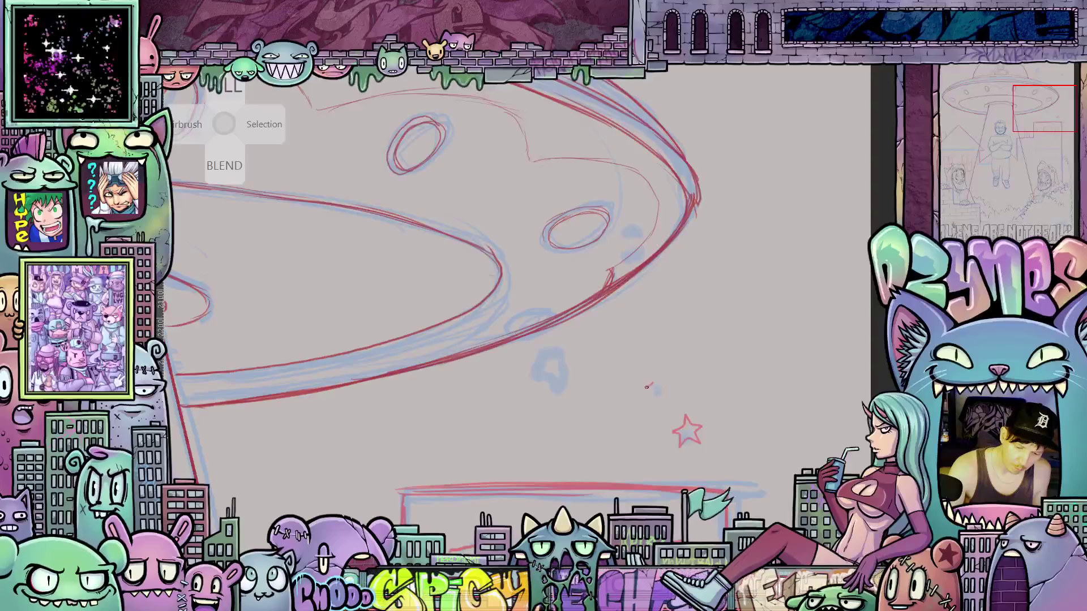
pyautogui.moveTo(652, 398); pyautogui.dragTo(662, 383)
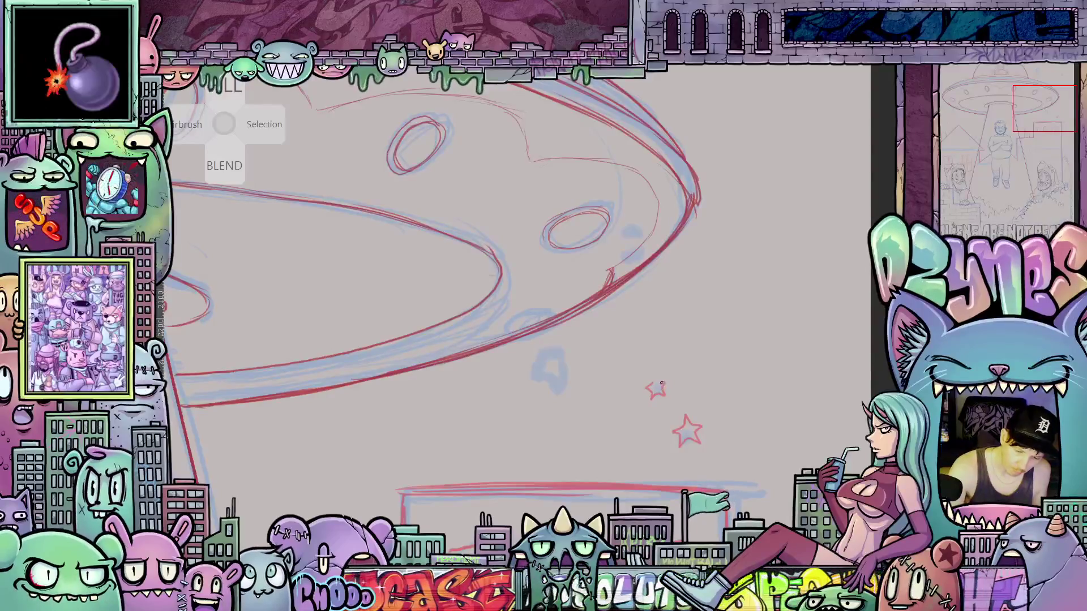
pyautogui.moveTo(617, 457); pyautogui.dragTo(676, 457)
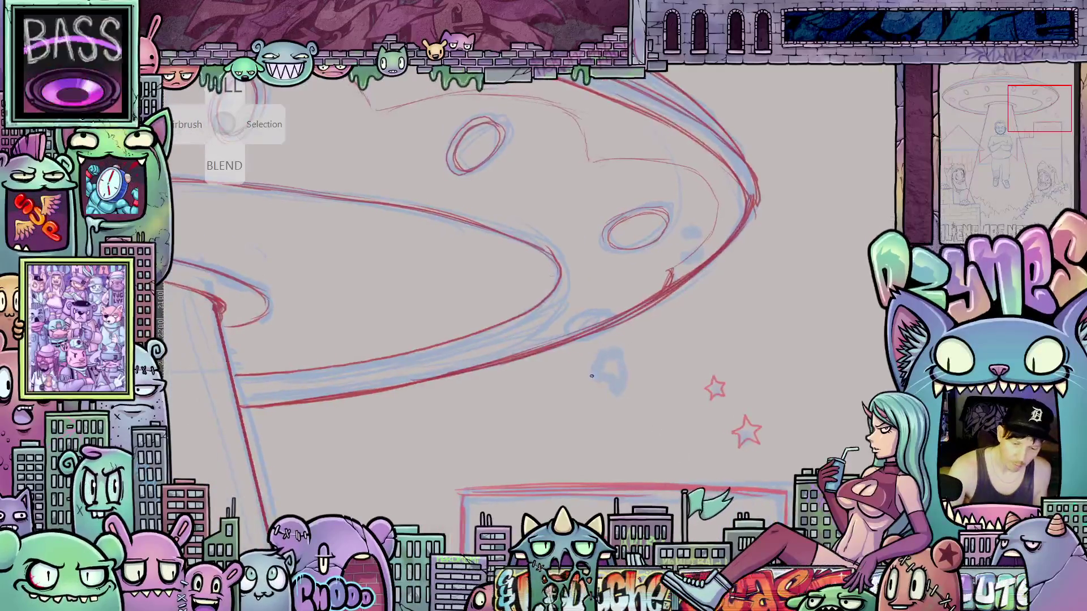
pyautogui.moveTo(593, 371)
pyautogui.mouseDown()
pyautogui.moveTo(610, 376)
pyautogui.moveTo(604, 361)
pyautogui.mouseUp()
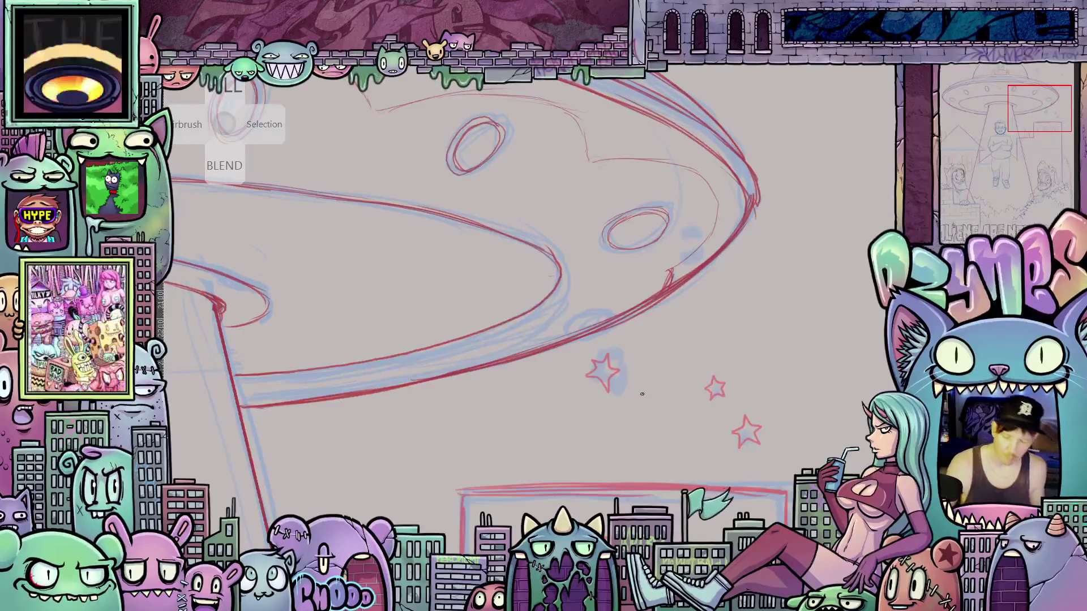
pyautogui.scroll(-5, 642, 394)
pyautogui.moveTo(697, 477); pyautogui.dragTo(638, 474)
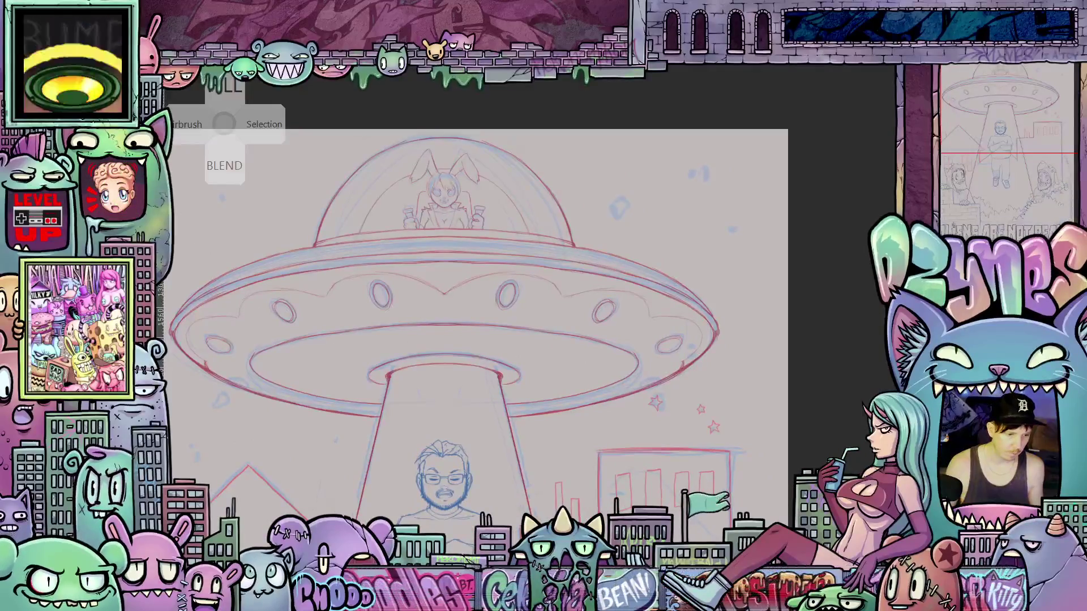
# - Draw two overlapping red circles left of the dome to form a crescent moon outline
pyautogui.scroll(-2, 456, 349)
pyautogui.moveTo(395, 368)
pyautogui.mouseDown()
pyautogui.moveTo(455, 368)
pyautogui.moveTo(494, 292)
pyautogui.moveTo(509, 452)
pyautogui.mouseUp()
pyautogui.scroll(-3, 455, 349)
pyautogui.scroll(4, 495, 281)
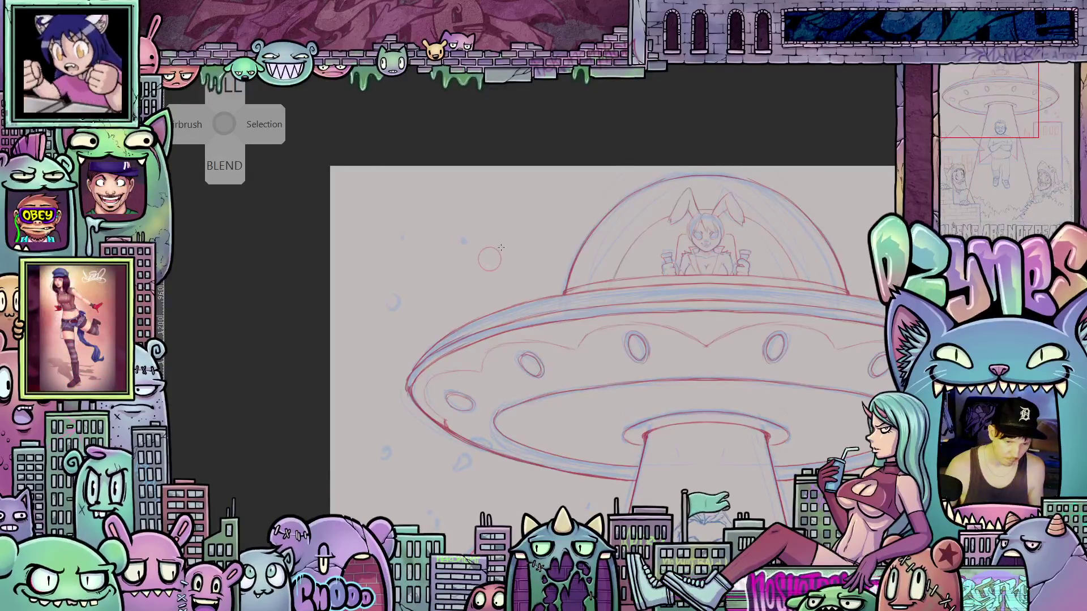
pyautogui.moveTo(501, 248); pyautogui.dragTo(526, 231)
pyautogui.scroll(2, 504, 264)
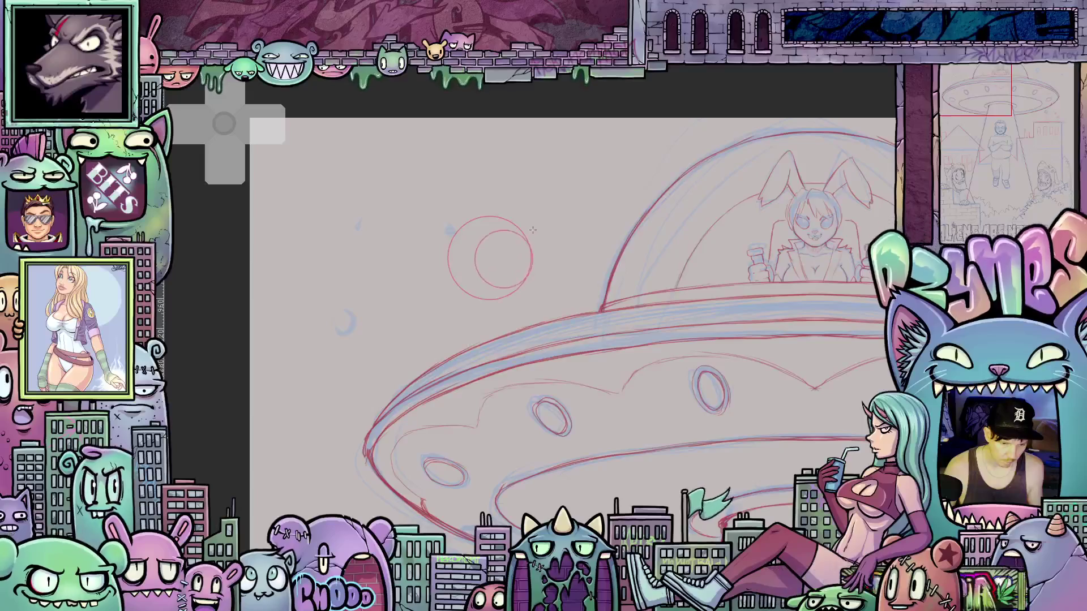
pyautogui.moveTo(532, 230); pyautogui.dragTo(534, 228)
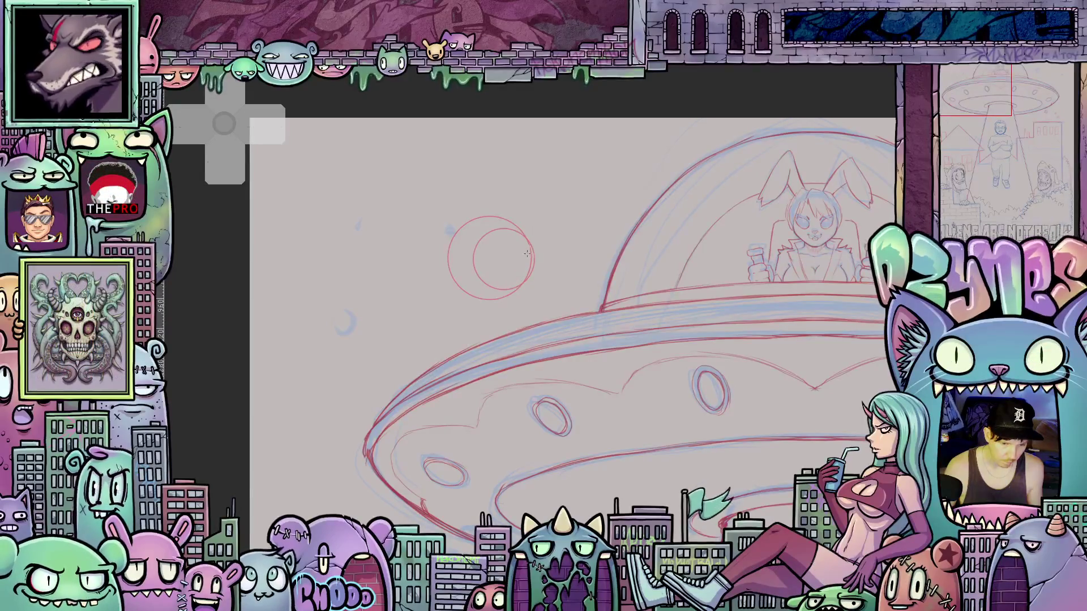
pyautogui.scroll(2, 526, 254)
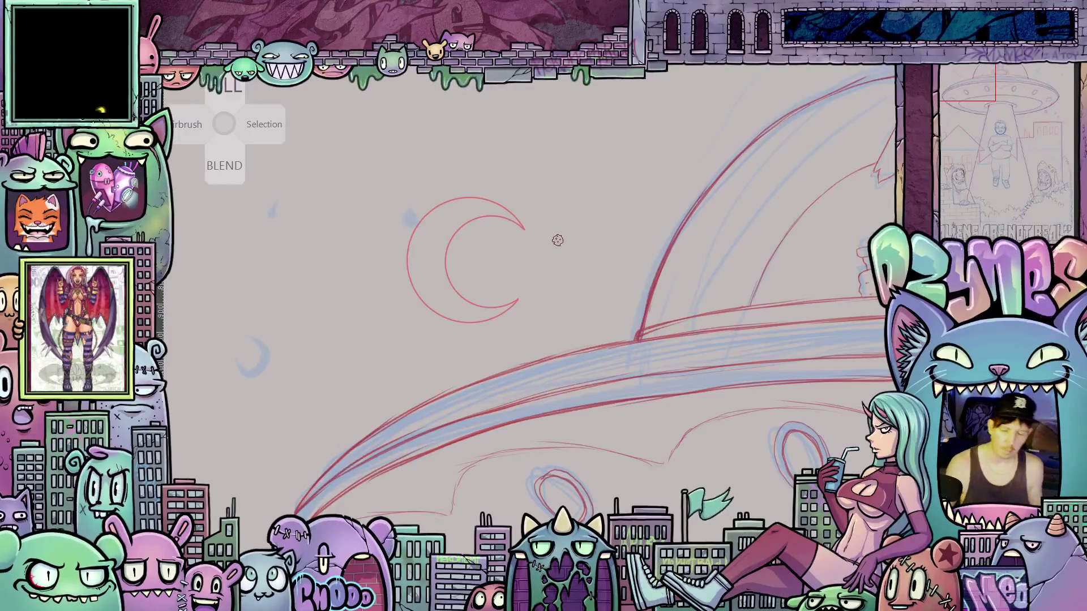
pyautogui.scroll(-5, 558, 240)
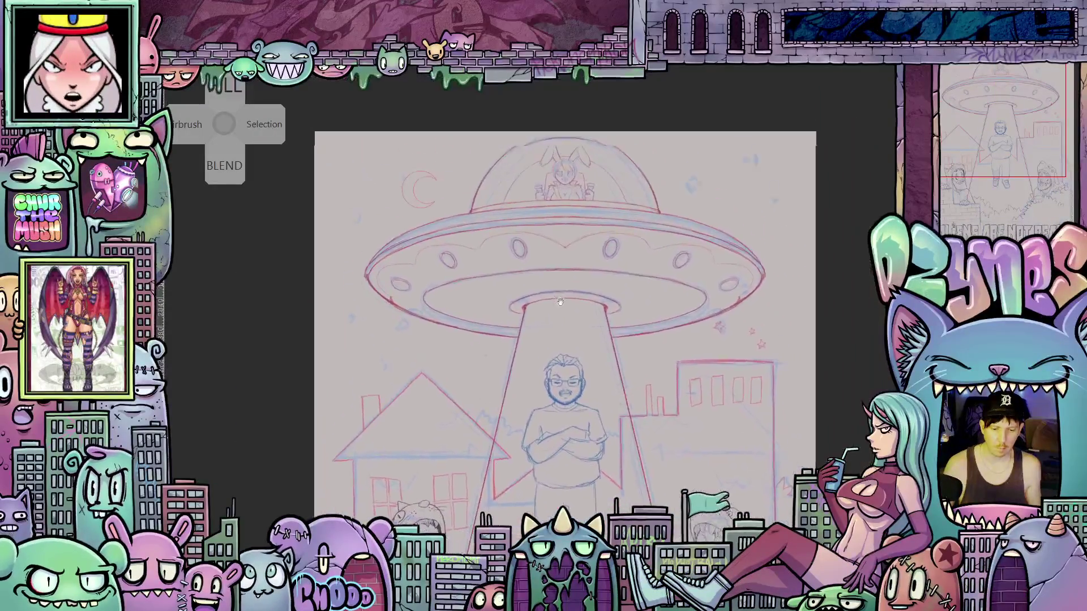
# - Lift the first small red star up into the sky above the saucer
pyautogui.moveTo(560, 302); pyautogui.dragTo(567, 263)
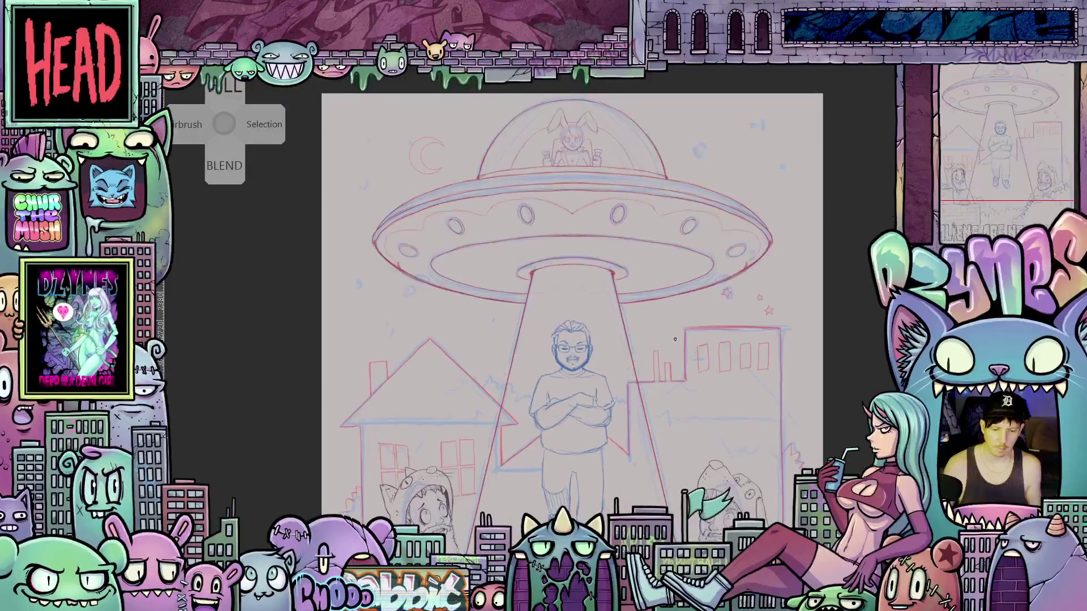
pyautogui.scroll(5, 675, 339)
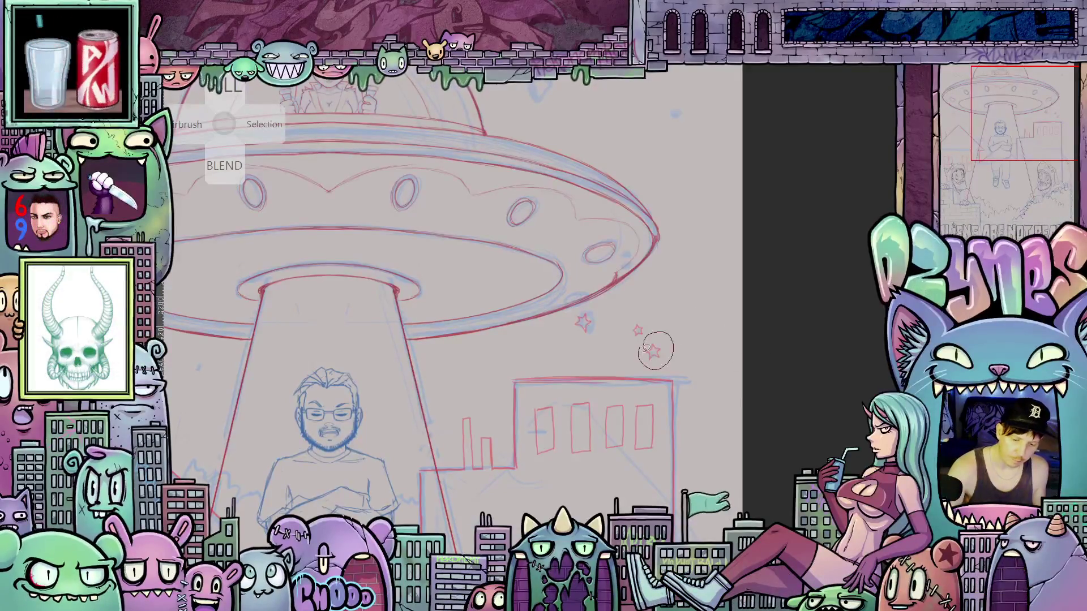
pyautogui.click(656, 350)
pyautogui.scroll(5, 655, 350)
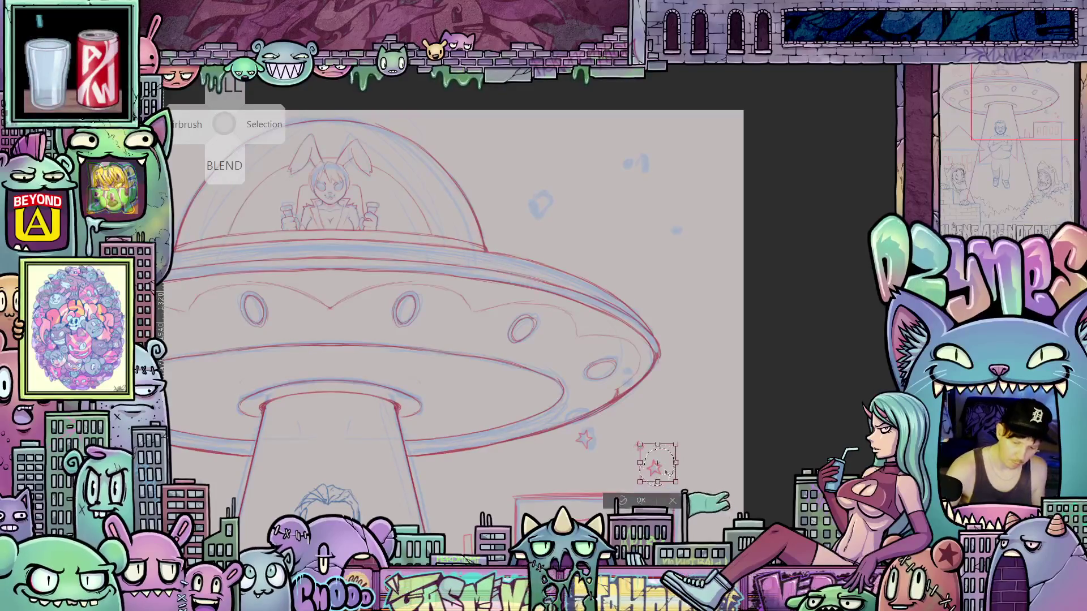
pyautogui.moveTo(677, 477)
pyautogui.mouseDown()
pyautogui.moveTo(690, 388)
pyautogui.moveTo(686, 221)
pyautogui.moveTo(679, 242)
pyautogui.moveTo(689, 247)
pyautogui.mouseUp()
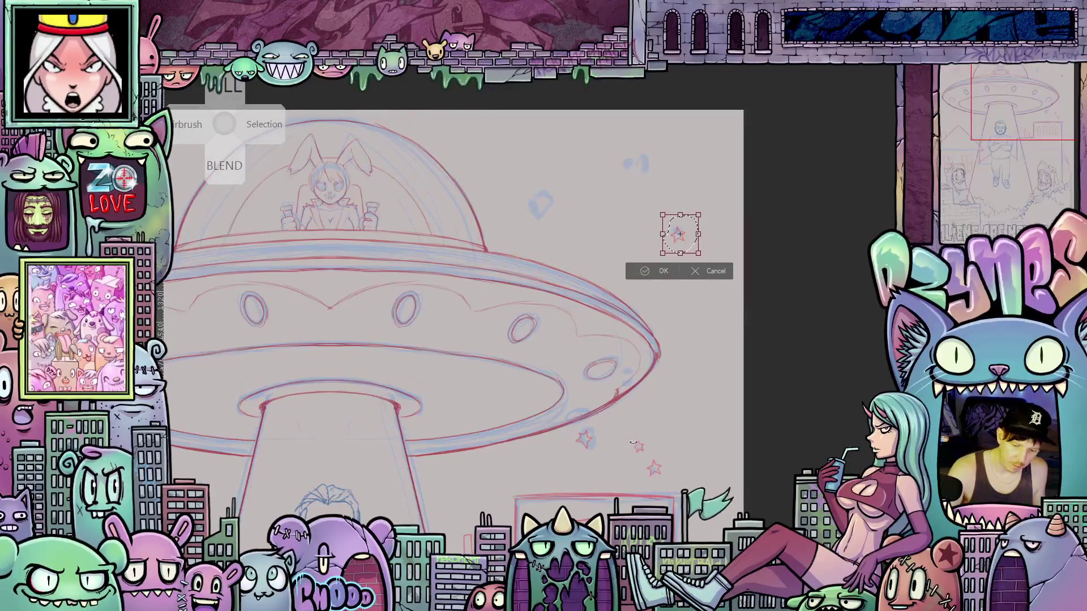
pyautogui.press('Return')
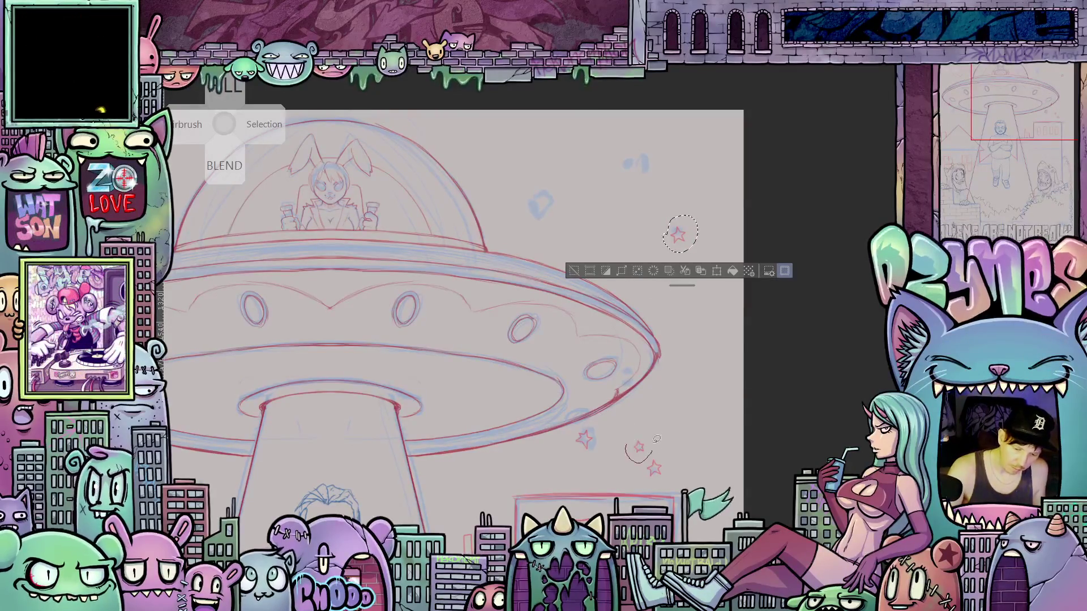
# - Transform the star near the saucer's right edge and nudge it into place in the sky
pyautogui.moveTo(657, 439); pyautogui.dragTo(665, 218)
pyautogui.hotkey('ctrl', 't')
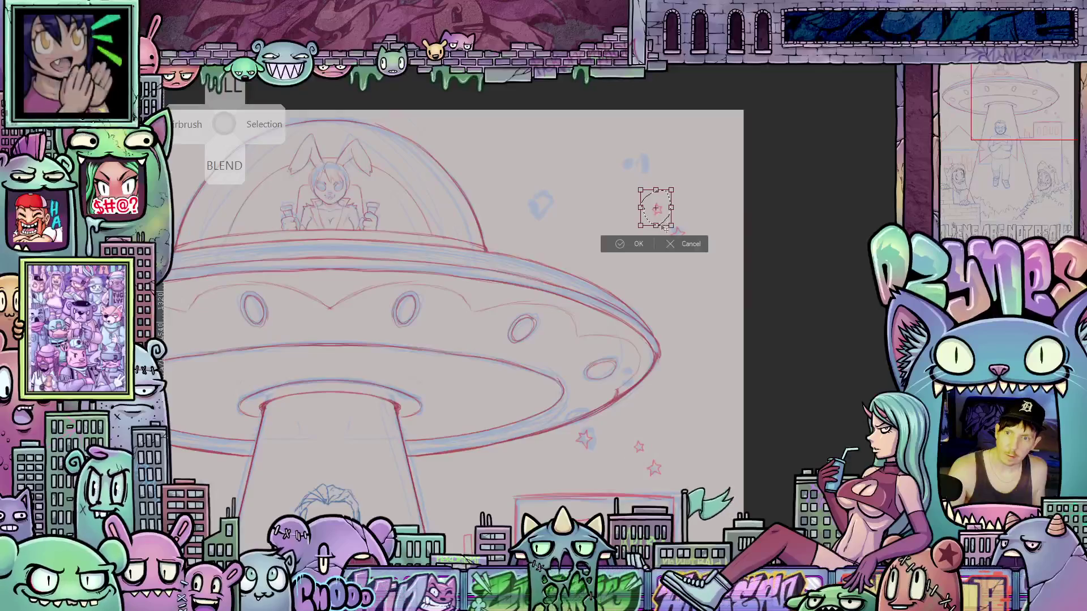
pyautogui.click(638, 244)
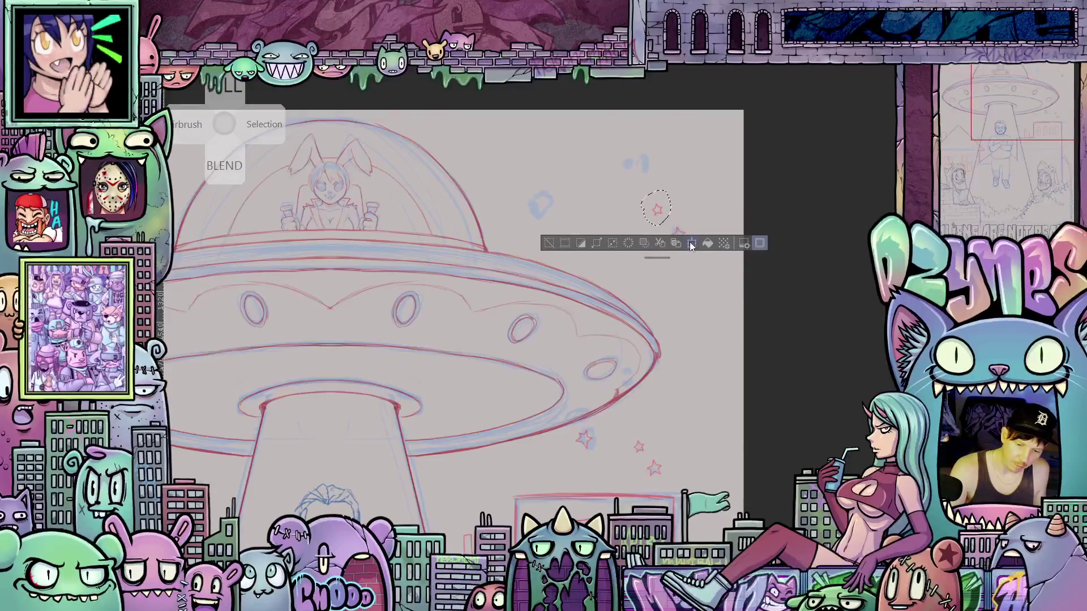
pyautogui.click(689, 242)
pyautogui.moveTo(647, 215); pyautogui.dragTo(639, 267)
pyautogui.click(617, 289)
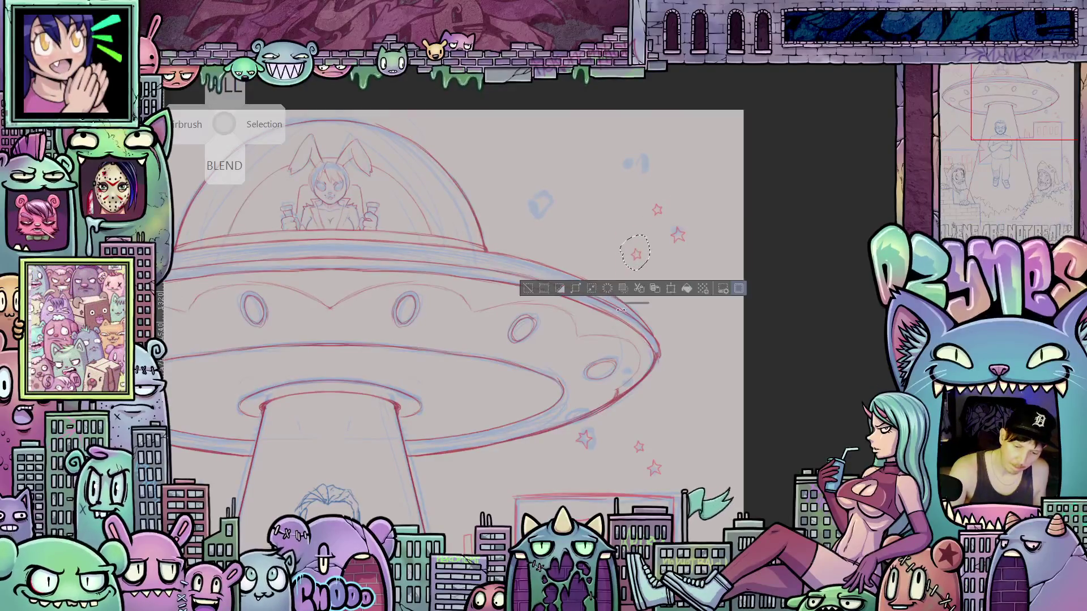
# - Duplicate the star below the saucer rim twice, placing the copies higher up
pyautogui.moveTo(595, 430)
pyautogui.mouseDown()
pyautogui.moveTo(583, 422)
pyautogui.moveTo(591, 450)
pyautogui.moveTo(597, 209)
pyautogui.mouseUp()
pyautogui.click(619, 474)
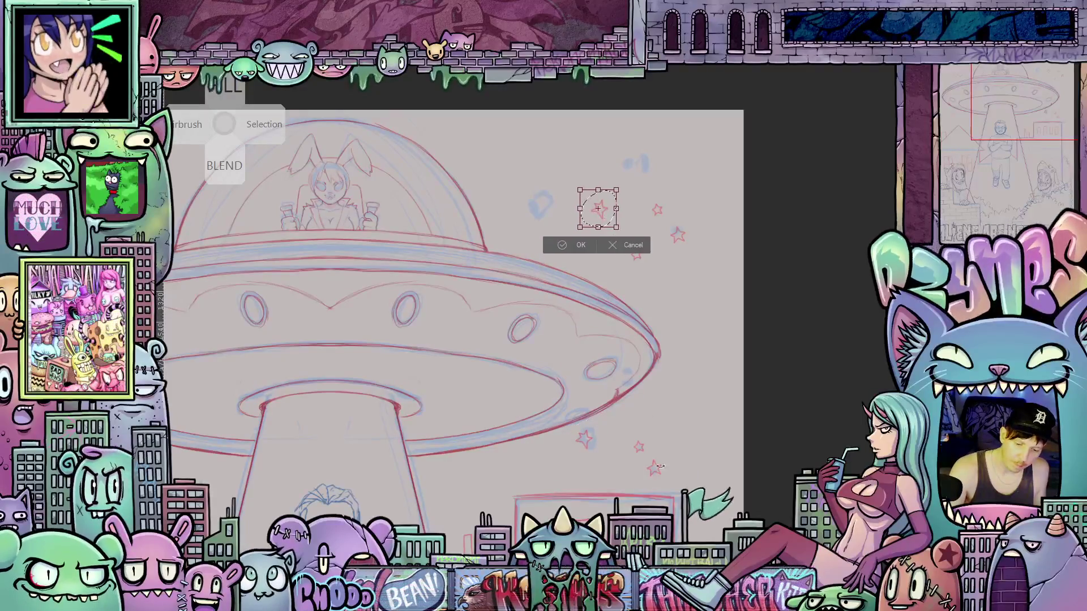
pyautogui.press('Return')
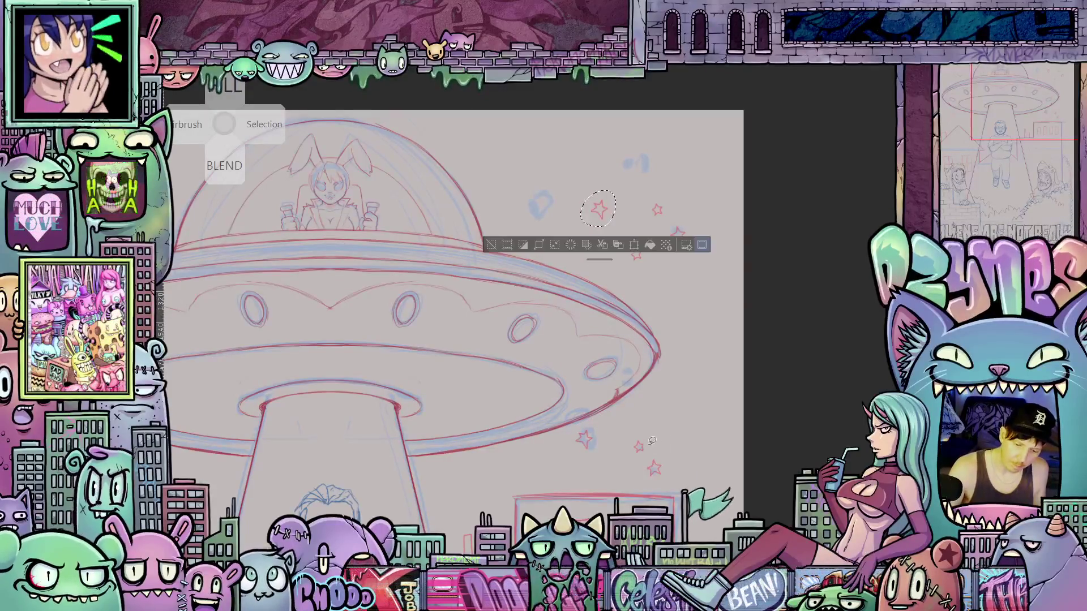
pyautogui.moveTo(653, 449)
pyautogui.mouseDown()
pyautogui.moveTo(580, 191)
pyautogui.moveTo(587, 181)
pyautogui.mouseUp()
pyautogui.click(673, 504)
pyautogui.press('Return')
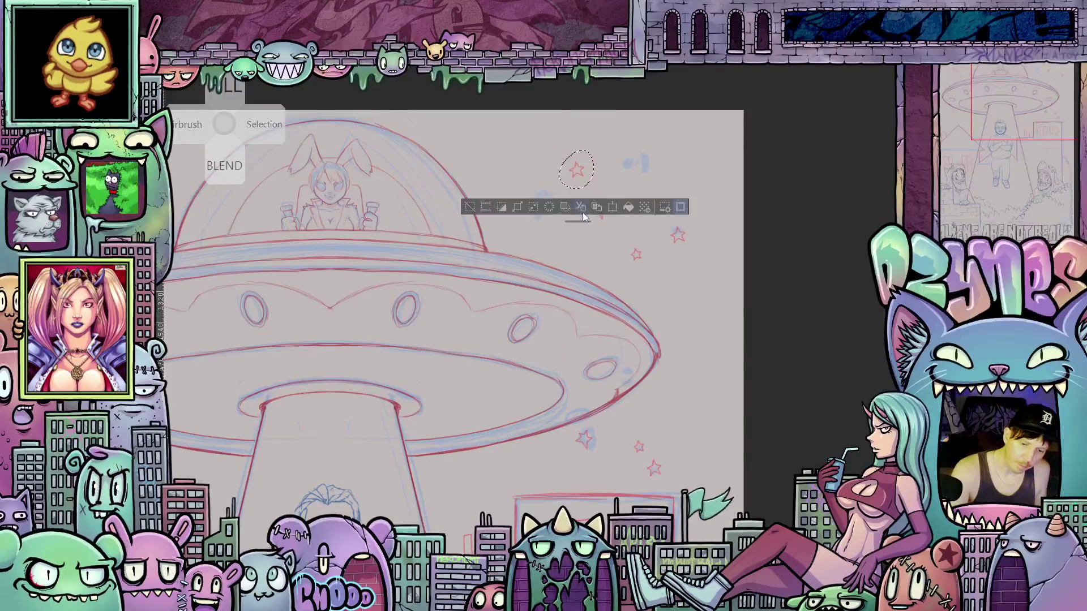
# - Paste one more star copy near the dome, then deselect and fit the drawing in view
pyautogui.click(613, 208)
pyautogui.moveTo(584, 186); pyautogui.dragTo(556, 237)
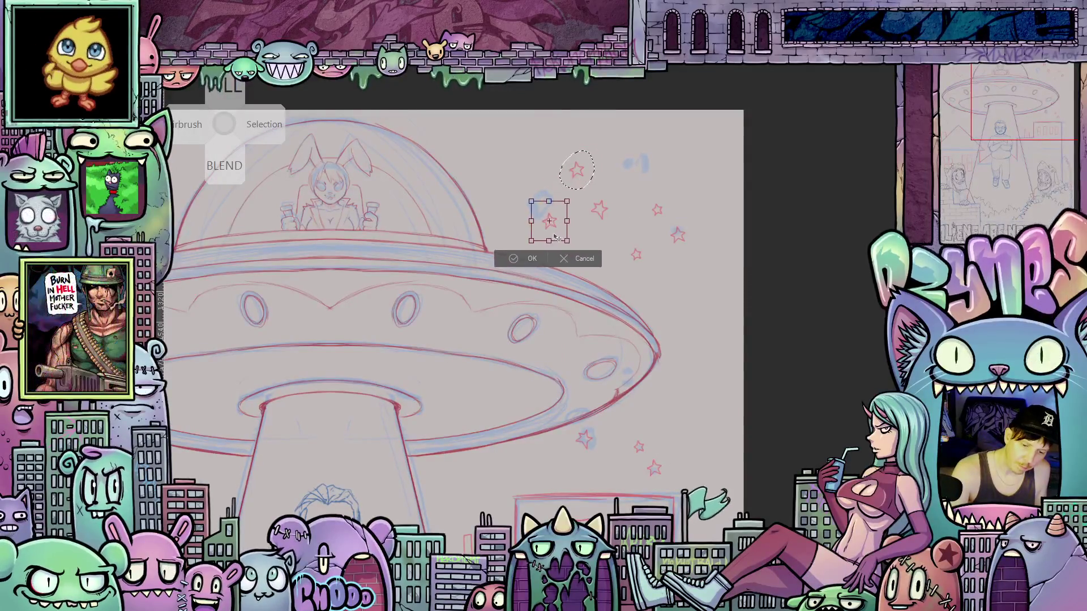
pyautogui.click(534, 256)
pyautogui.hotkey('ctrl', 'd')
pyautogui.hotkey('ctrl', '0')
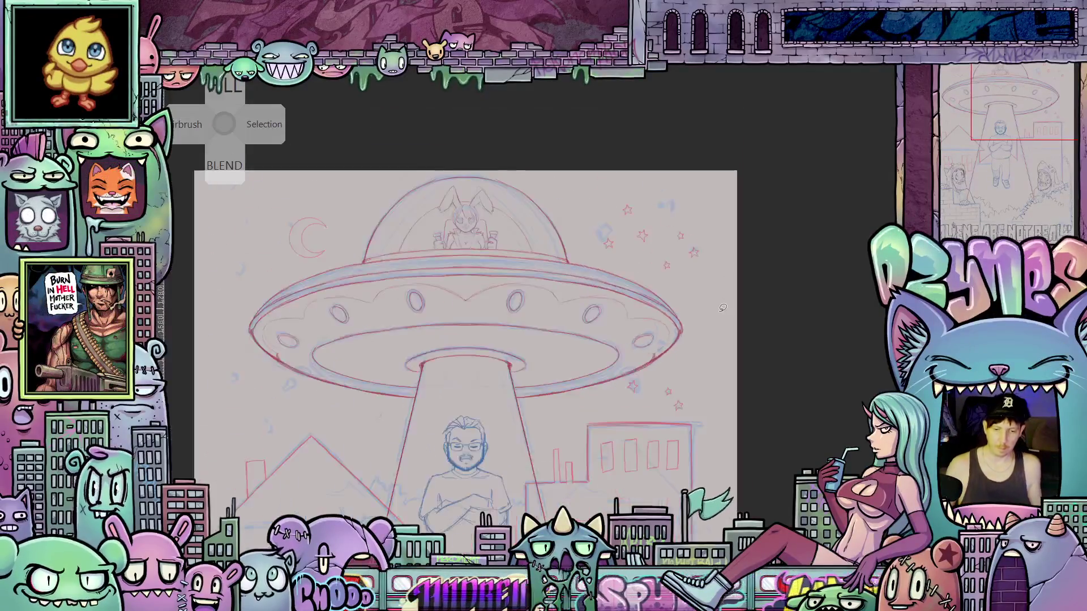
pyautogui.scroll(-5, 709, 322)
pyautogui.hscroll(-2, 709, 322)
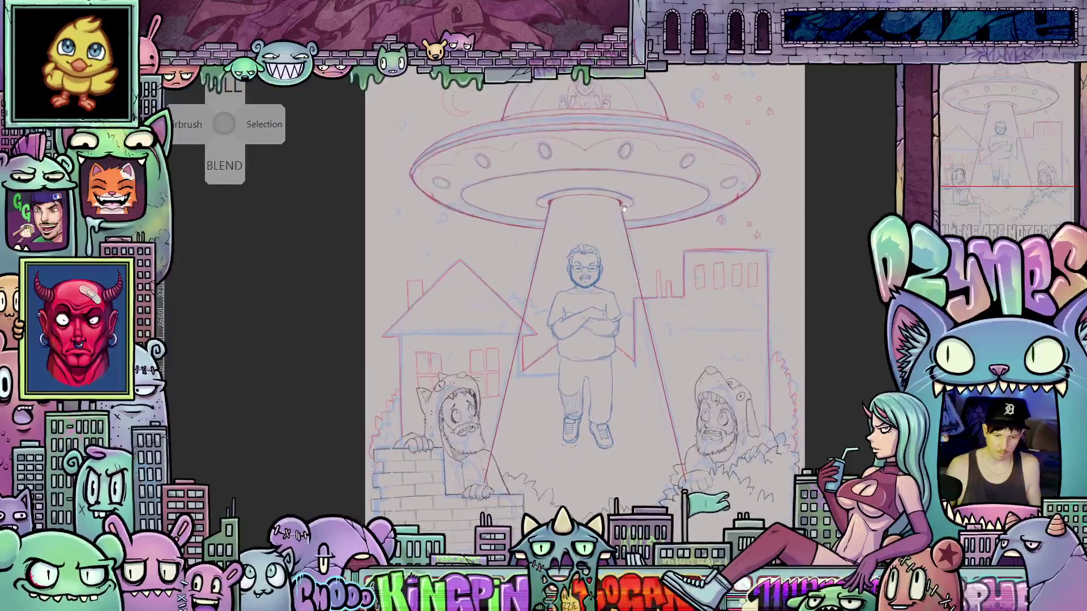
pyautogui.scroll(-4, 666, 272)
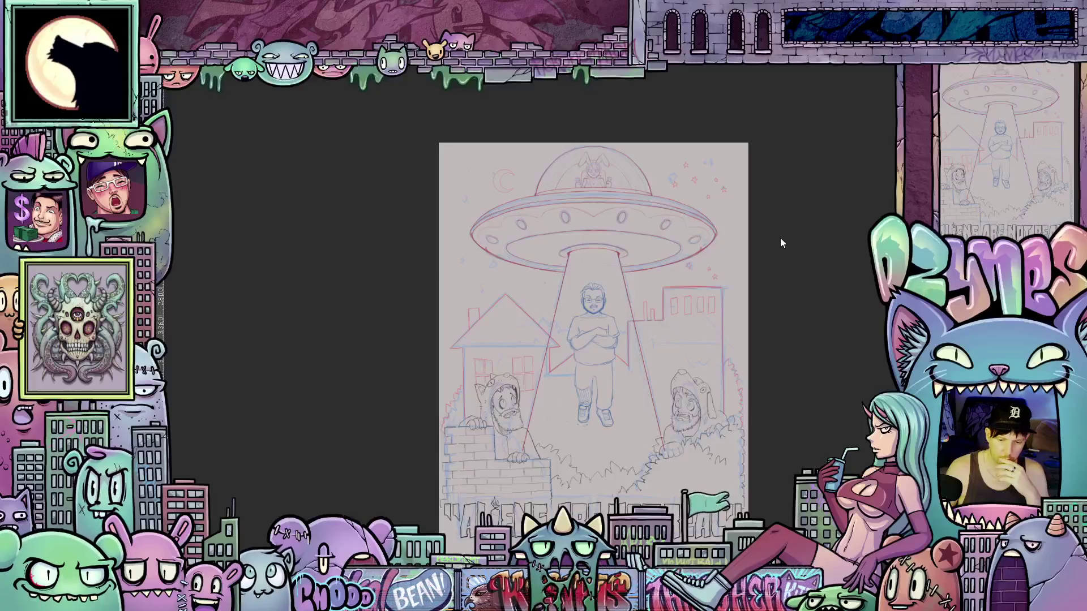
pyautogui.press('l')
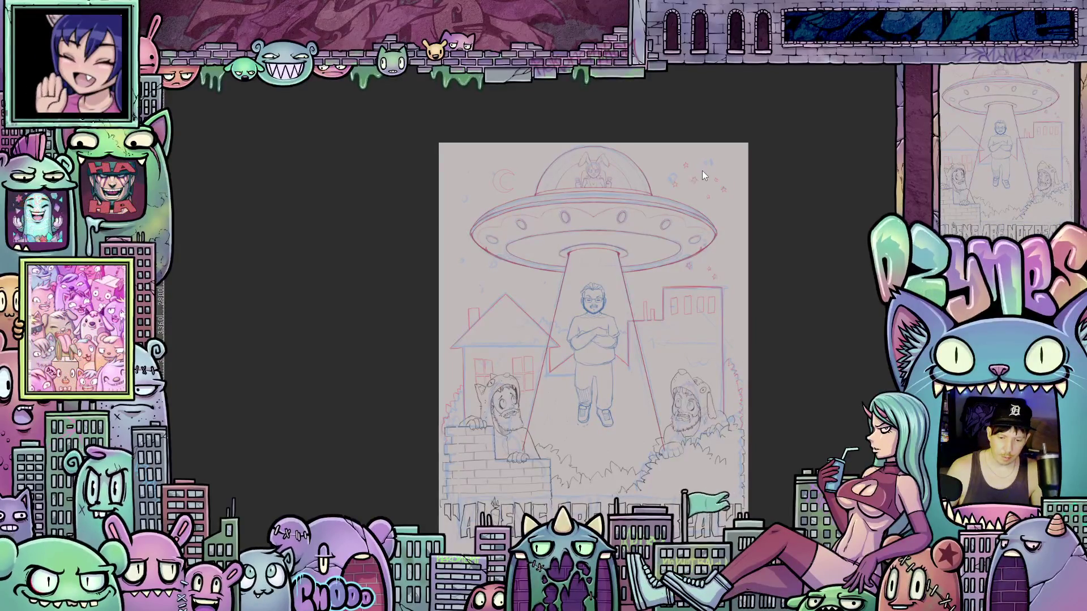
pyautogui.scroll(2, 702, 171)
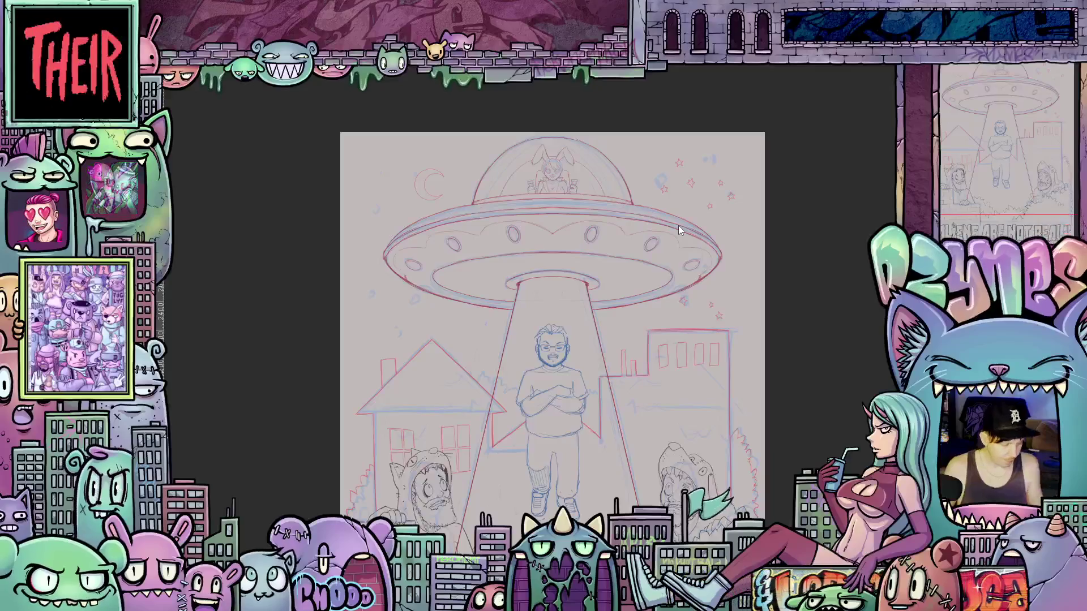
pyautogui.press('m')
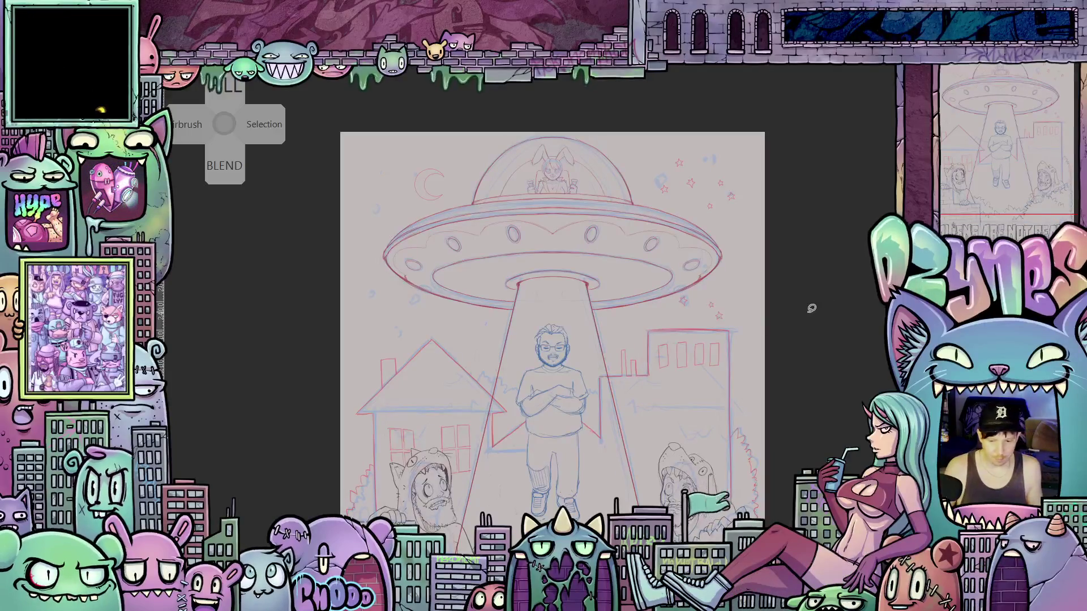
# - Duplicate the star right of the dome leftward and the rim star up-right
pyautogui.scroll(-1, 809, 310)
pyautogui.scroll(3, 806, 298)
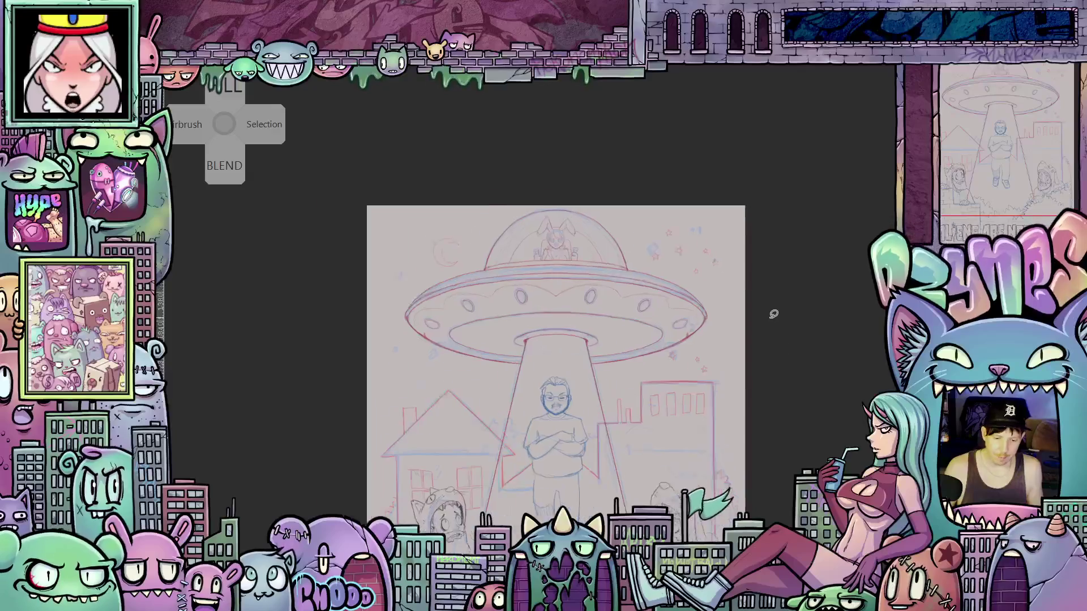
pyautogui.moveTo(629, 173)
pyautogui.mouseDown()
pyautogui.moveTo(625, 200)
pyautogui.moveTo(571, 188)
pyautogui.mouseUp()
pyautogui.click(665, 223)
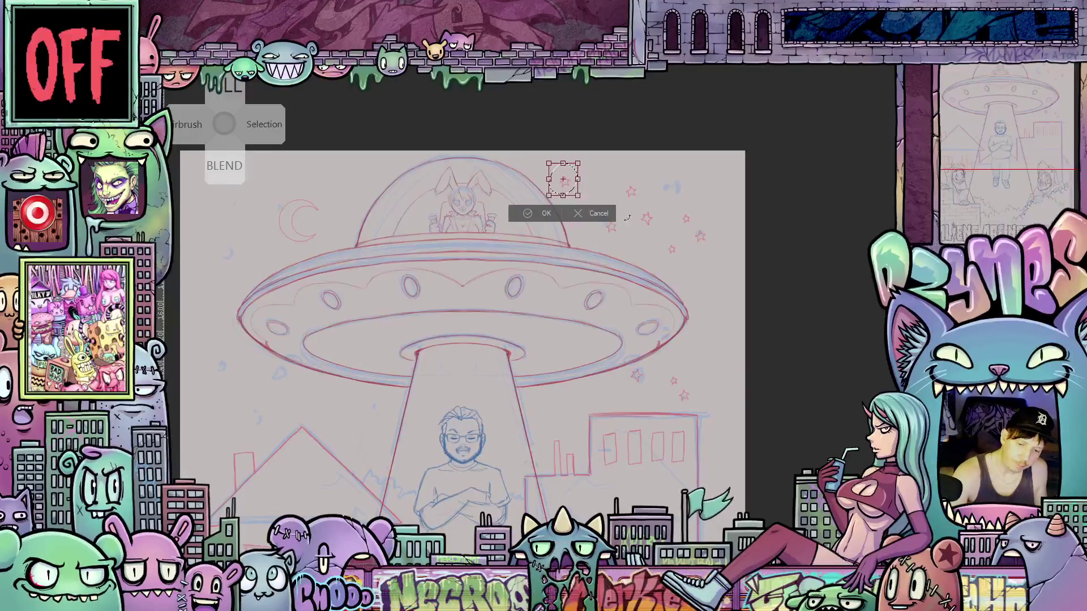
pyautogui.click(546, 212)
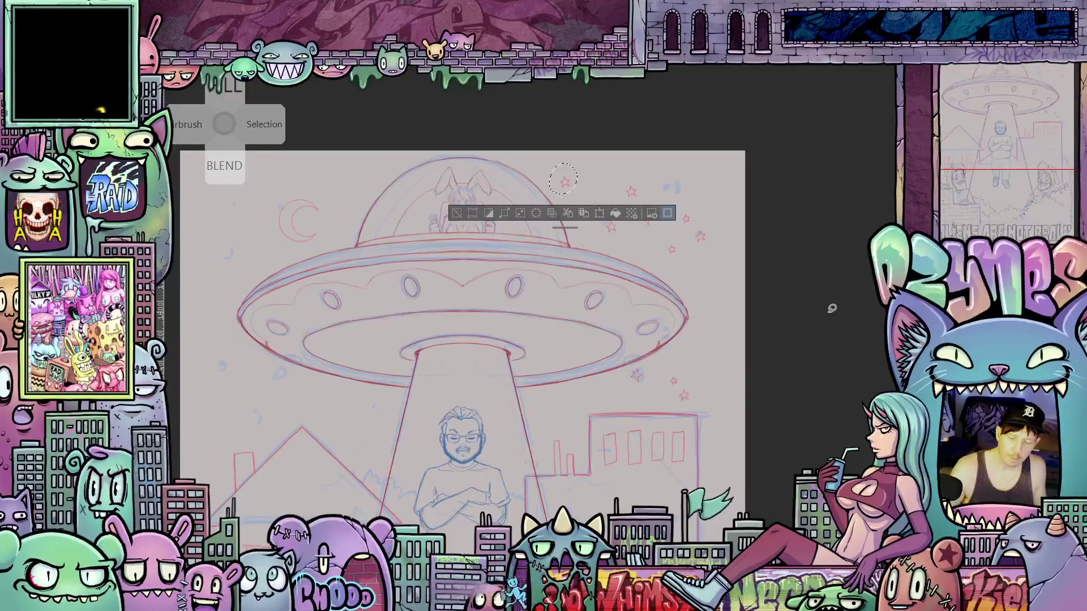
pyautogui.moveTo(672, 236)
pyautogui.mouseDown()
pyautogui.moveTo(697, 227)
pyautogui.moveTo(710, 197)
pyautogui.mouseUp()
pyautogui.click(708, 283)
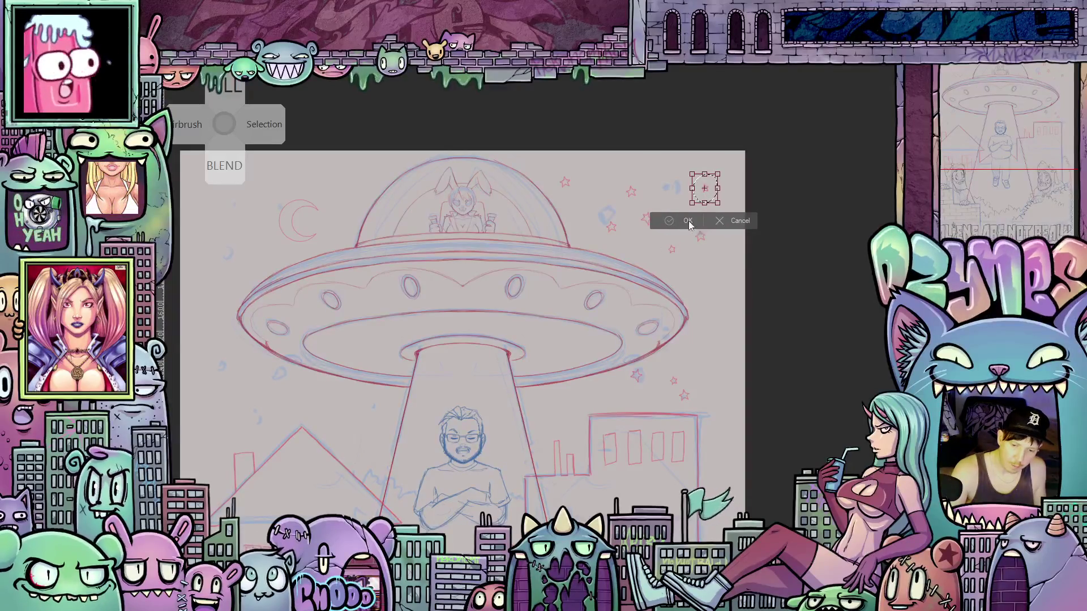
pyautogui.click(689, 222)
pyautogui.hotkey('ctrl', 'd')
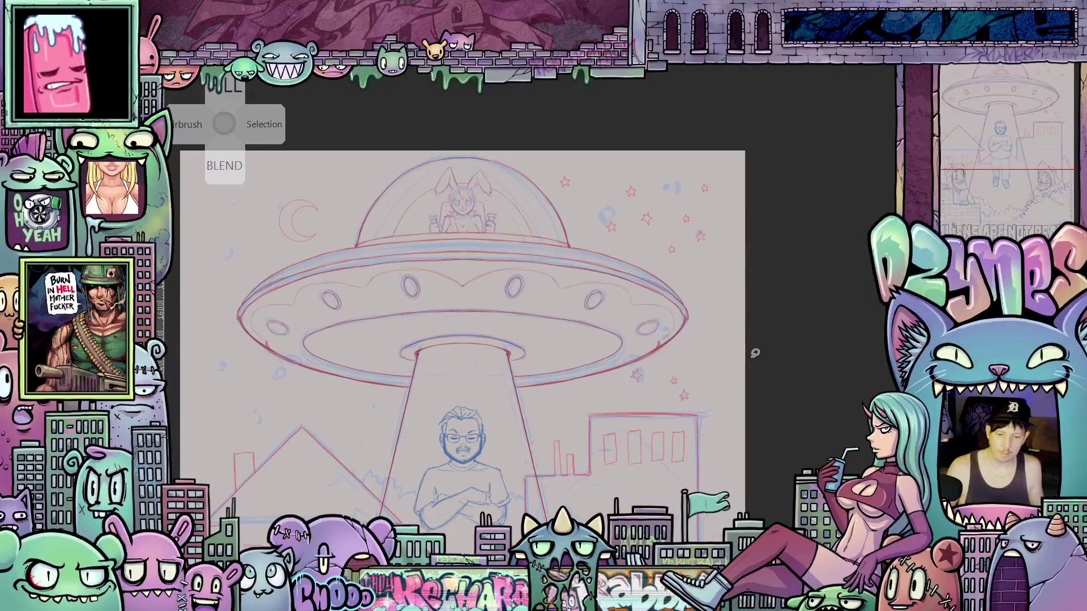
# - Copy, paste and rotate two stars, then move another copy down beside the saucer
pyautogui.scroll(3, 708, 354)
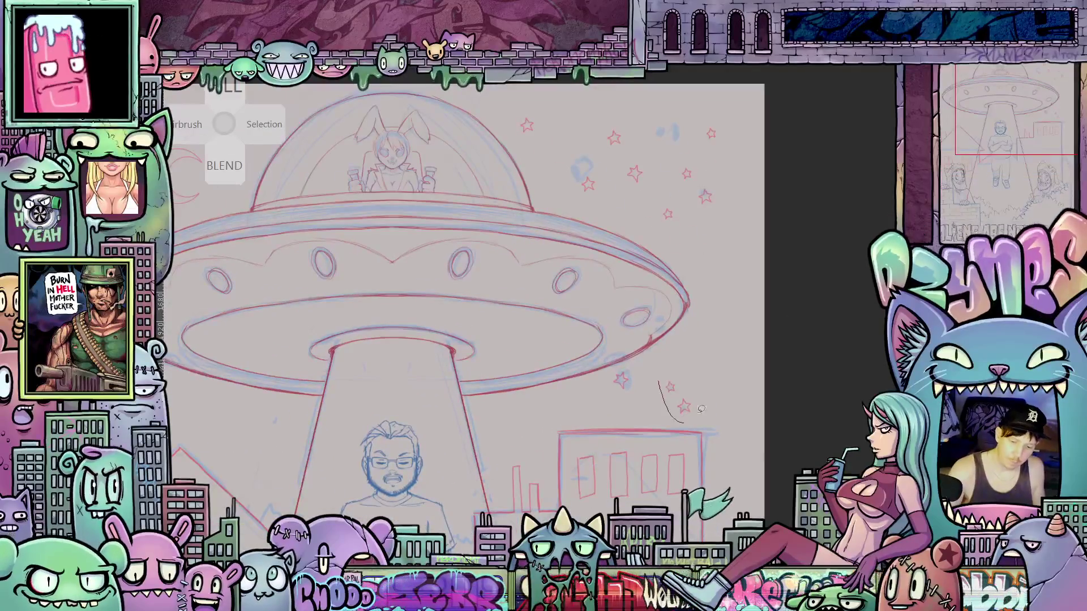
pyautogui.moveTo(701, 409)
pyautogui.mouseDown()
pyautogui.moveTo(697, 382)
pyautogui.moveTo(739, 310)
pyautogui.moveTo(716, 275)
pyautogui.mouseUp()
pyautogui.hotkey('ctrl', 'c')
pyautogui.hotkey('ctrl', 'v')
pyautogui.hotkey('ctrl', 't')
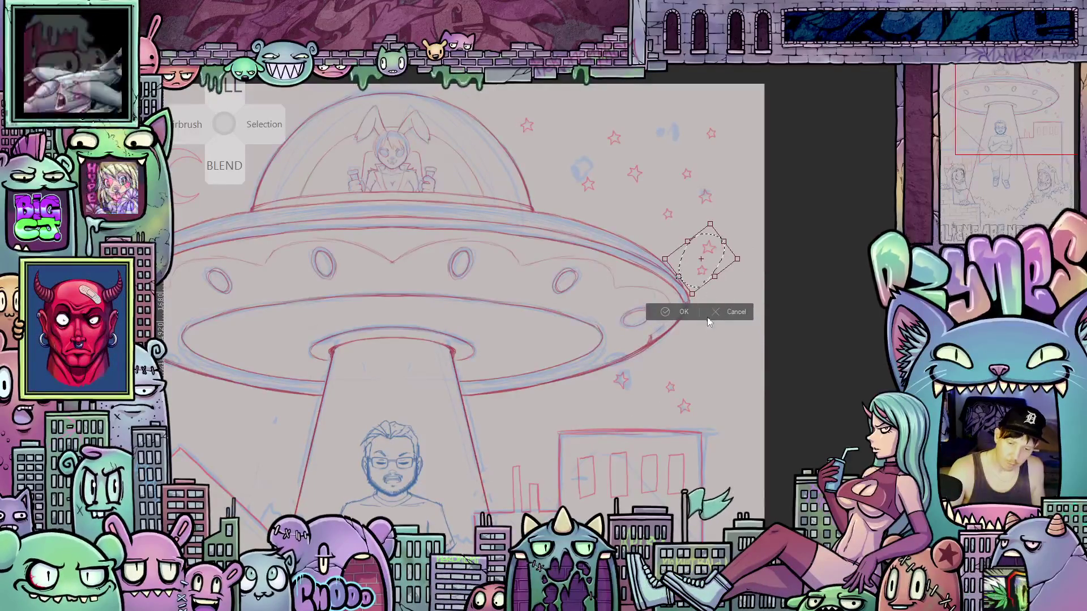
pyautogui.press('Return')
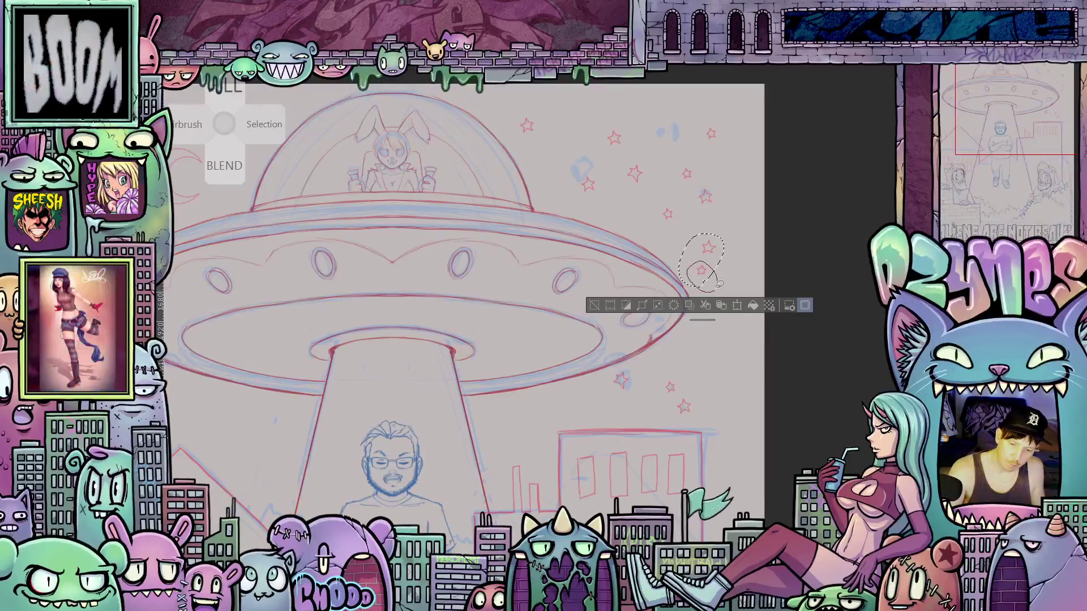
pyautogui.hotkey('ctrl', 't')
pyautogui.moveTo(718, 283)
pyautogui.mouseDown()
pyautogui.moveTo(716, 331)
pyautogui.moveTo(730, 335)
pyautogui.mouseUp()
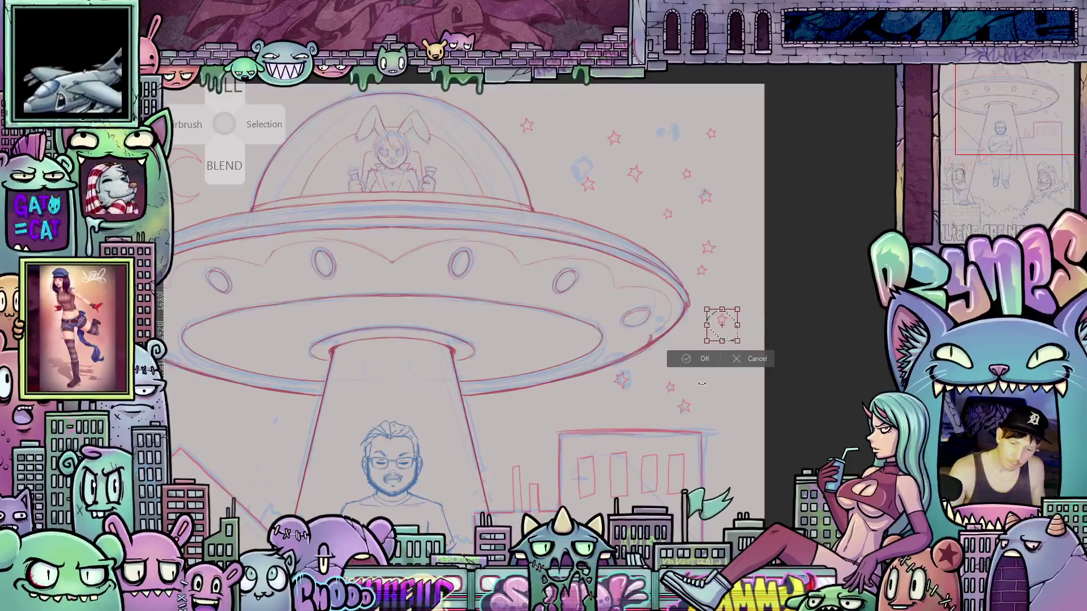
pyautogui.press('Return')
# - Move two stars from the saucer's right side down beside the tractor beam
pyautogui.scroll(-2, 788, 364)
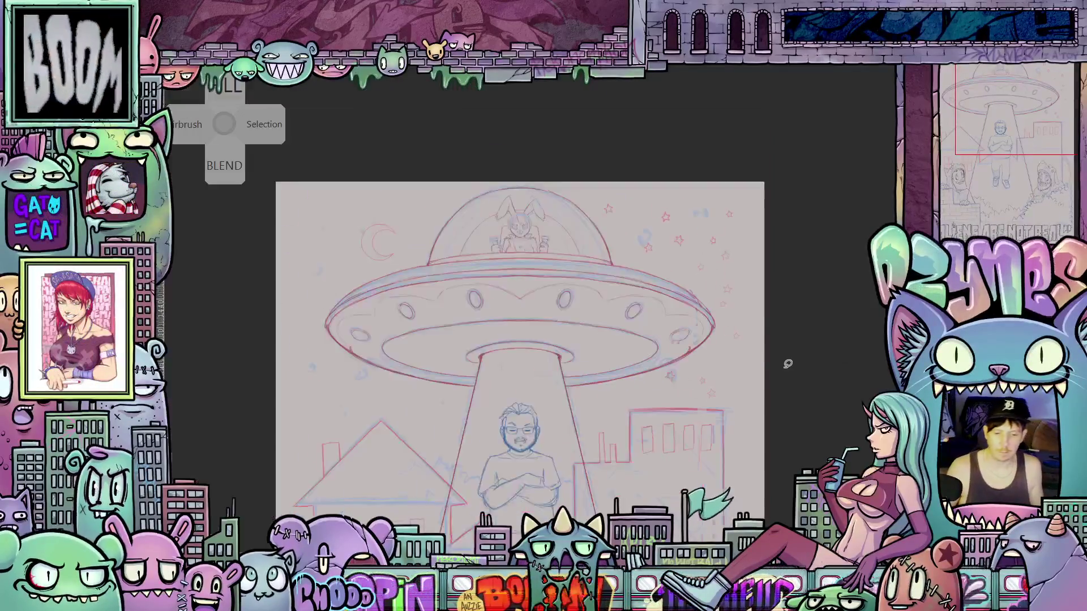
pyautogui.scroll(-1, 788, 363)
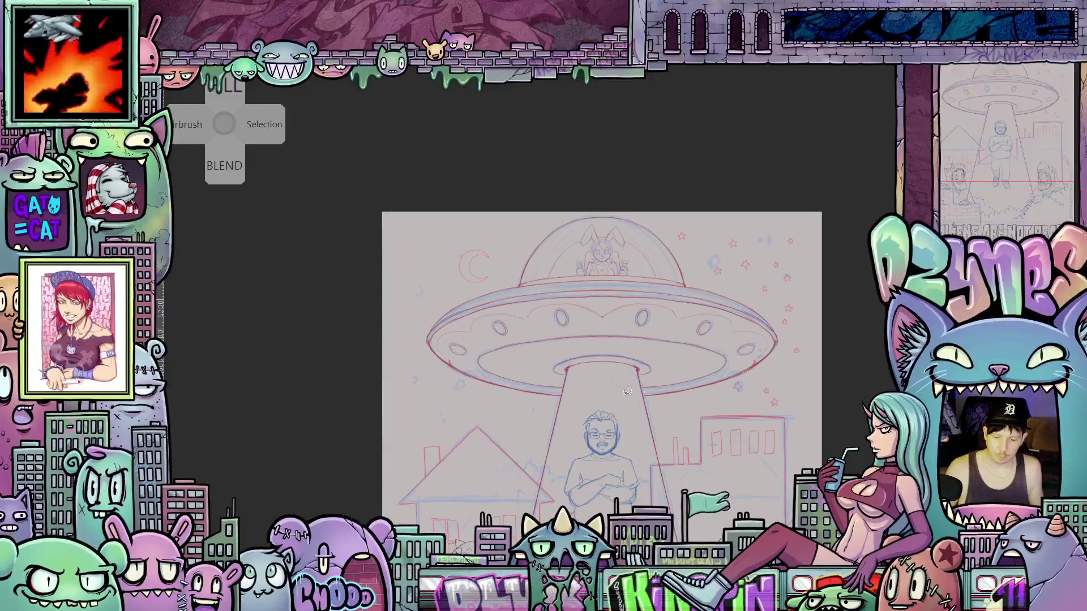
pyautogui.scroll(3, 627, 391)
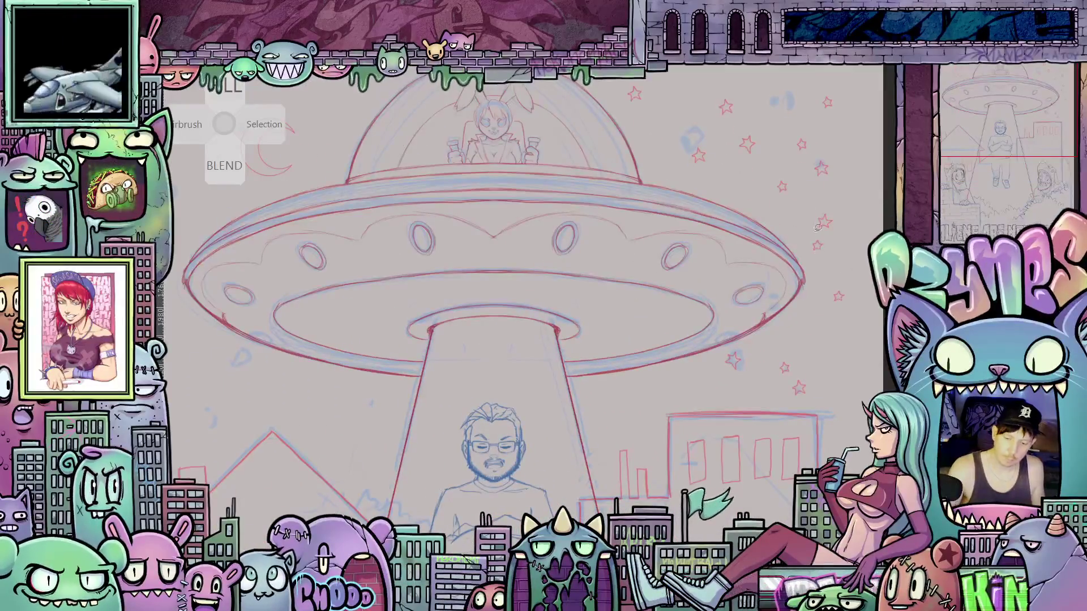
pyautogui.moveTo(817, 226); pyautogui.dragTo(819, 231)
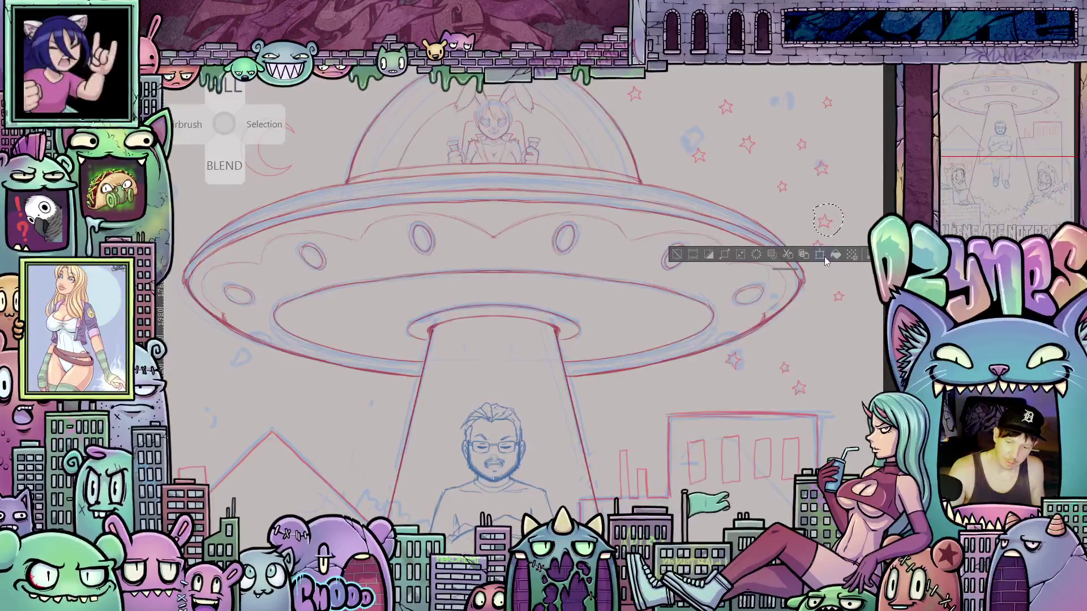
pyautogui.click(820, 256)
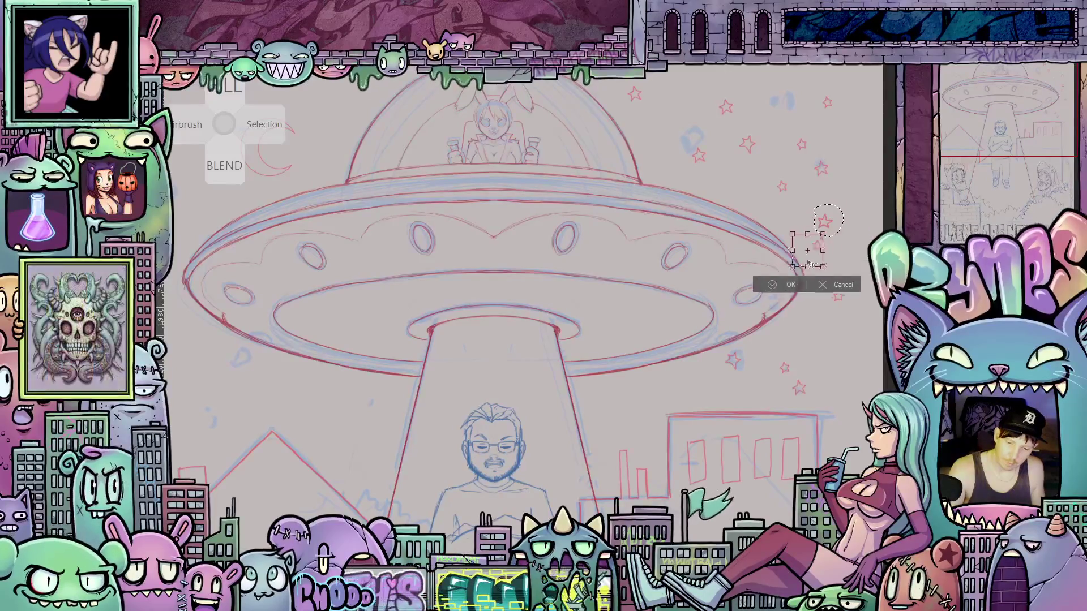
pyautogui.moveTo(811, 264)
pyautogui.mouseDown()
pyautogui.moveTo(639, 407)
pyautogui.moveTo(621, 403)
pyautogui.mouseUp()
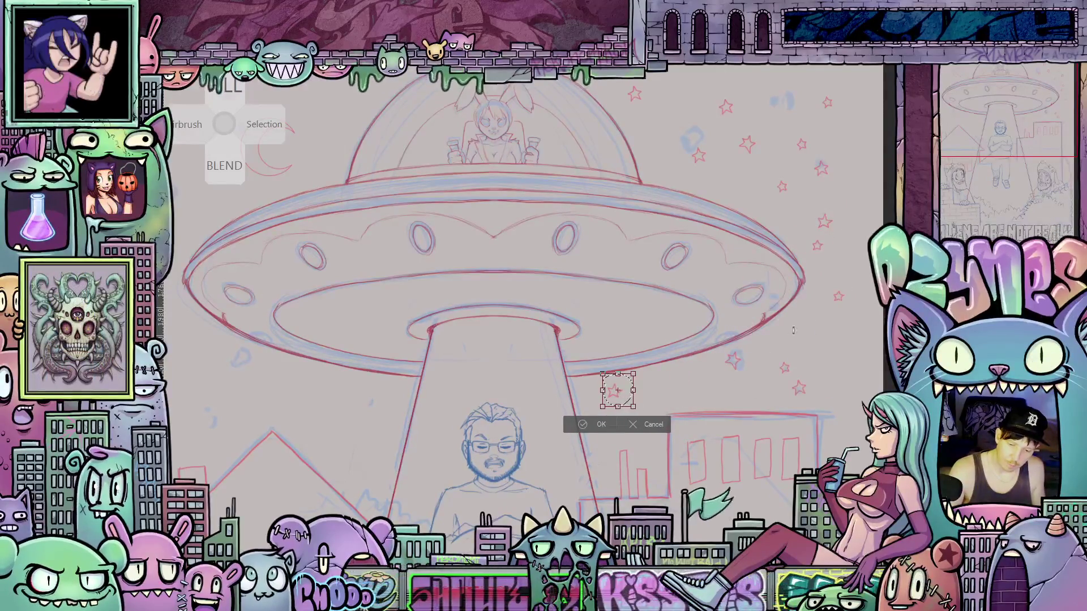
pyautogui.click(603, 427)
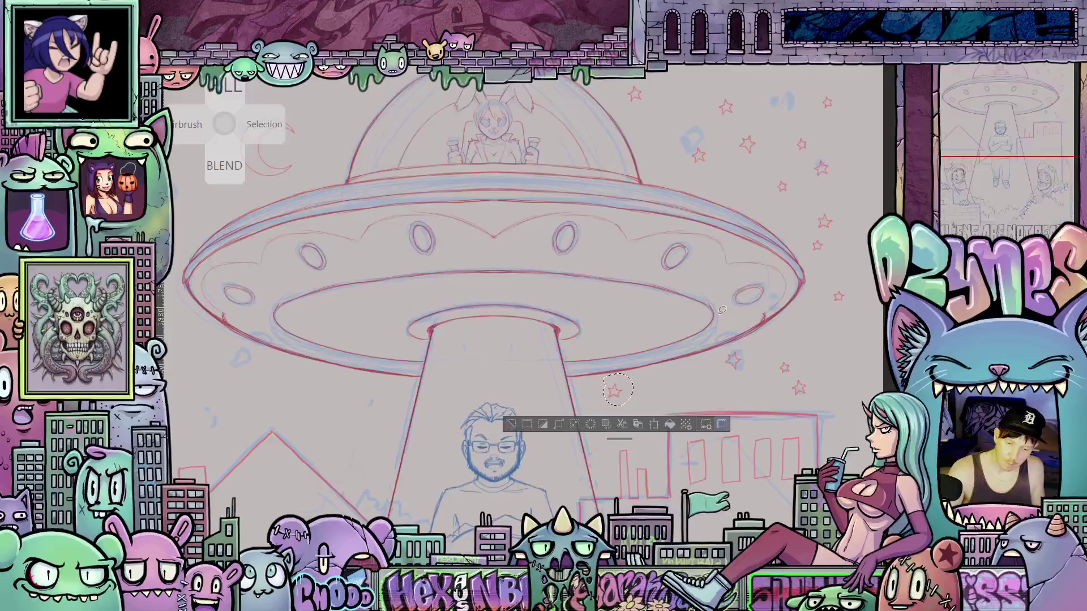
pyautogui.moveTo(804, 233); pyautogui.dragTo(829, 258)
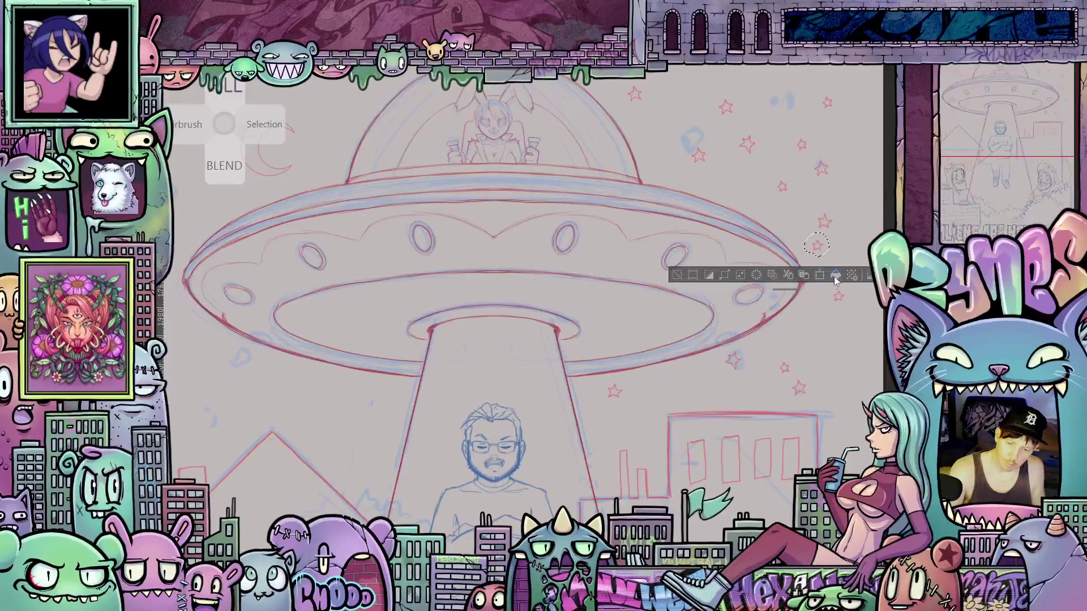
pyautogui.click(819, 275)
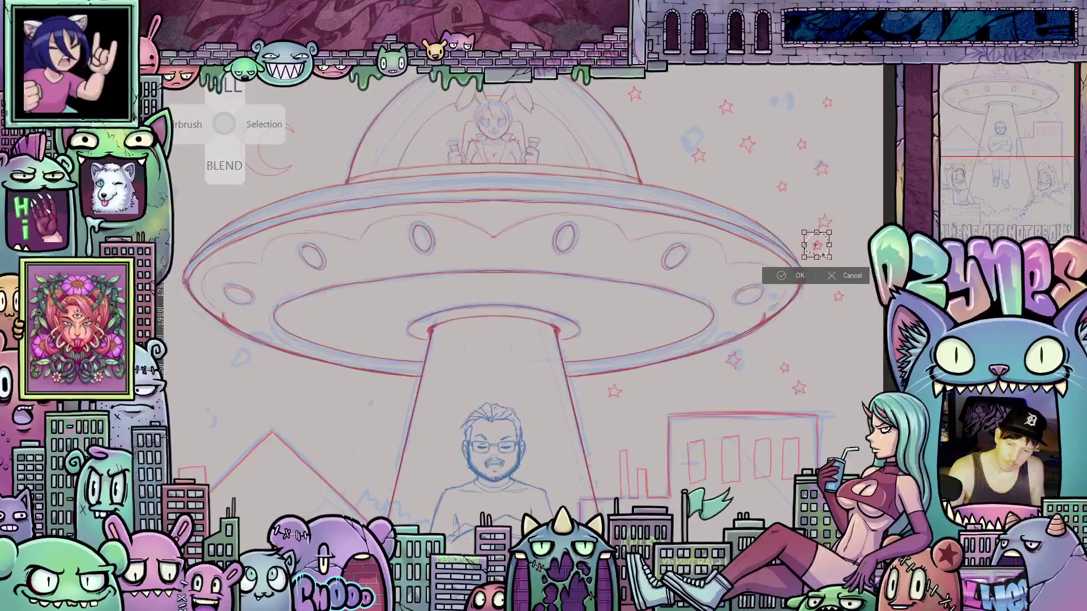
pyautogui.moveTo(822, 256); pyautogui.dragTo(647, 428)
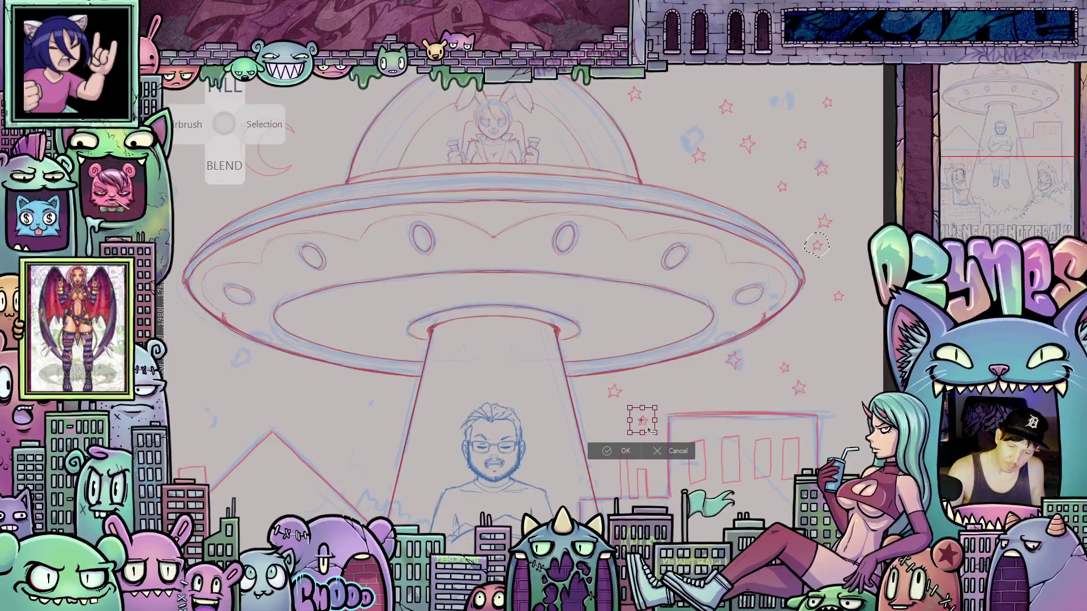
pyautogui.click(622, 448)
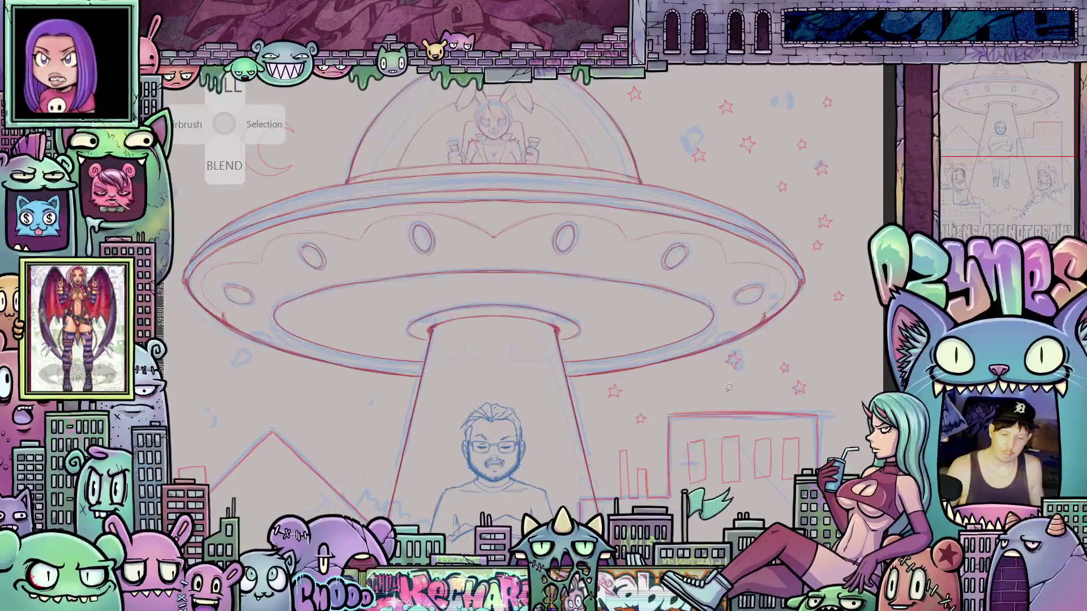
pyautogui.scroll(-5, 728, 388)
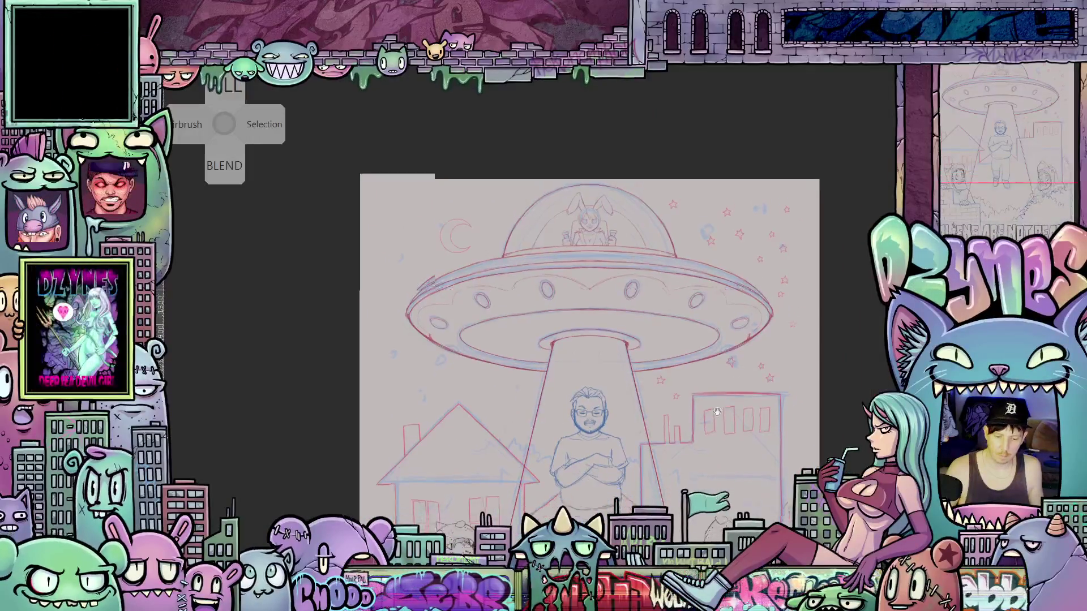
pyautogui.moveTo(716, 412); pyautogui.dragTo(719, 308)
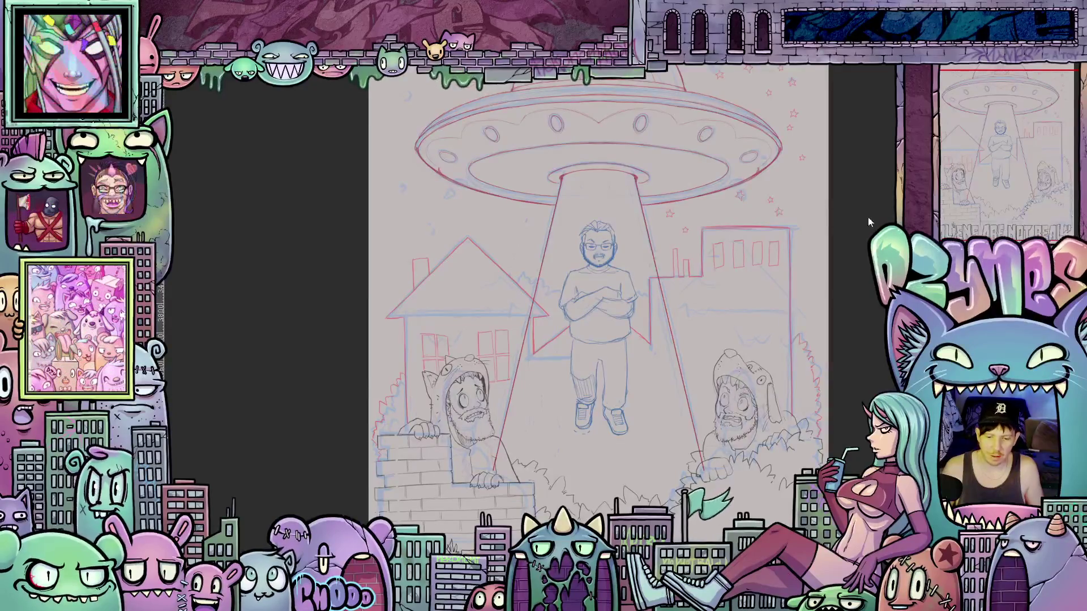
pyautogui.scroll(5, 637, 227)
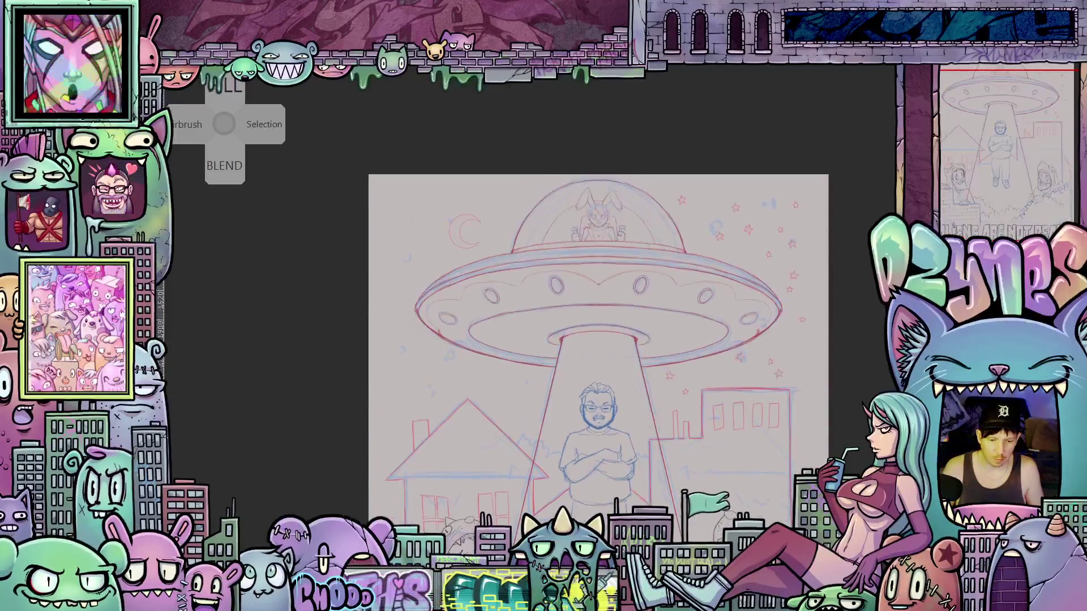
pyautogui.scroll(5, 617, 228)
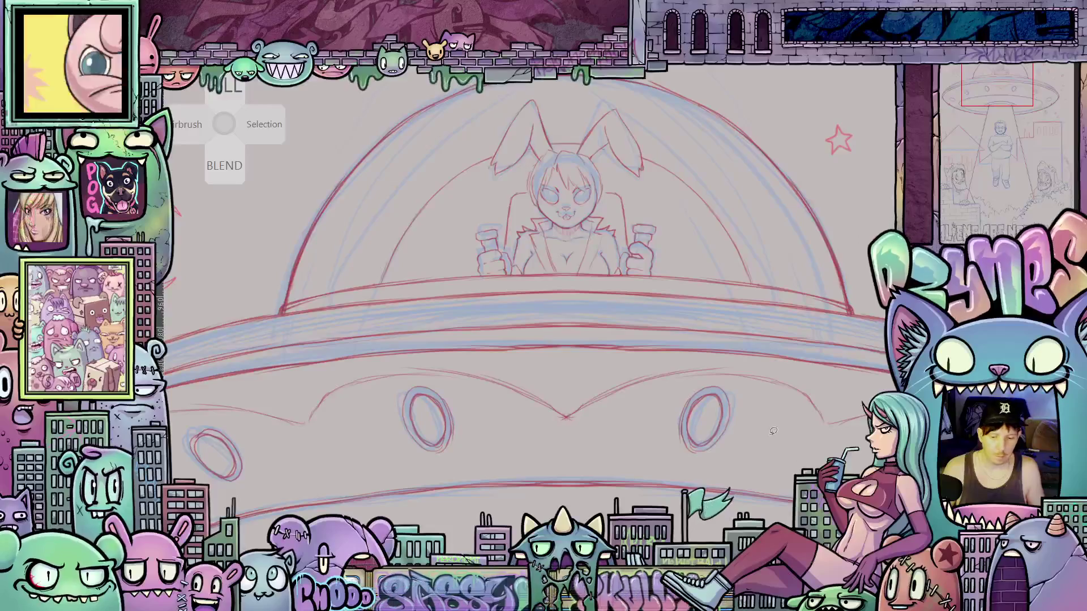
# - Shrink the star right of the UFO slightly and move it down beside the tractor beam's bottom
pyautogui.scroll(-5, 753, 448)
pyautogui.scroll(5, 753, 449)
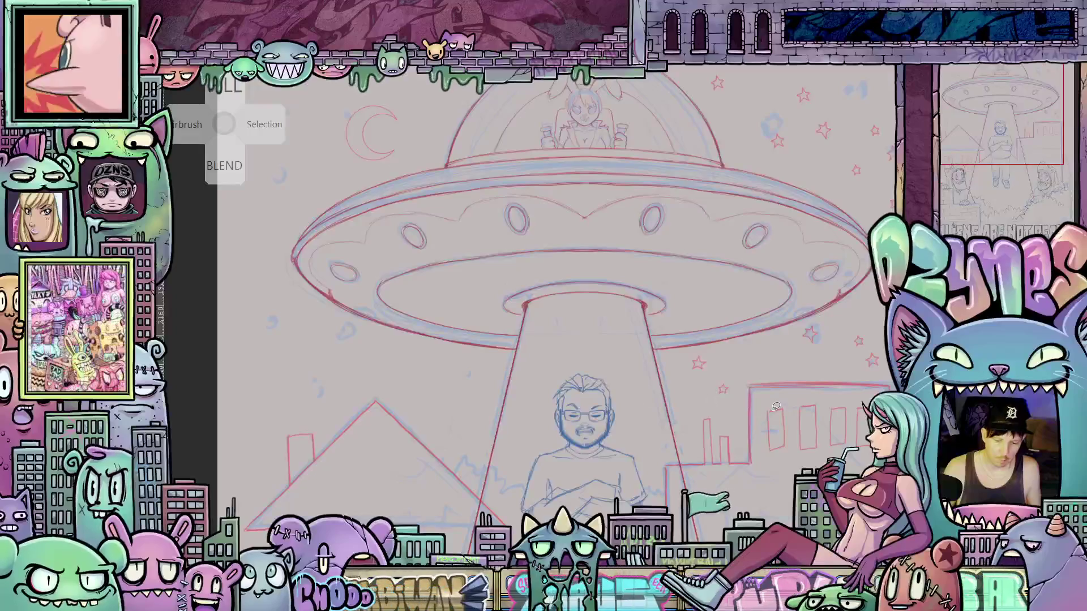
pyautogui.moveTo(774, 325); pyautogui.dragTo(700, 363)
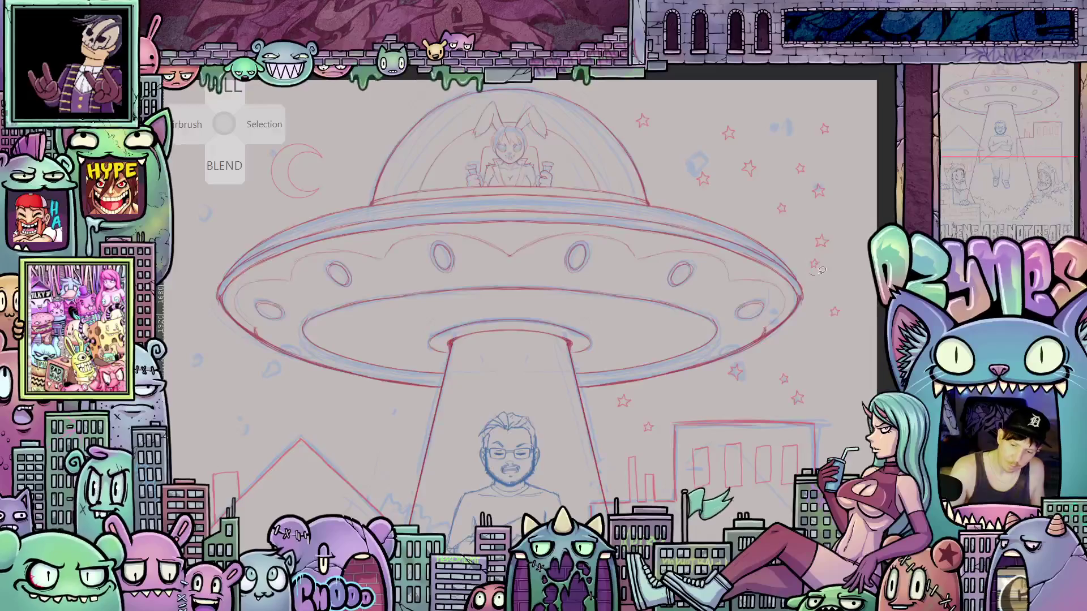
pyautogui.moveTo(821, 263); pyautogui.dragTo(824, 265)
pyautogui.click(834, 293)
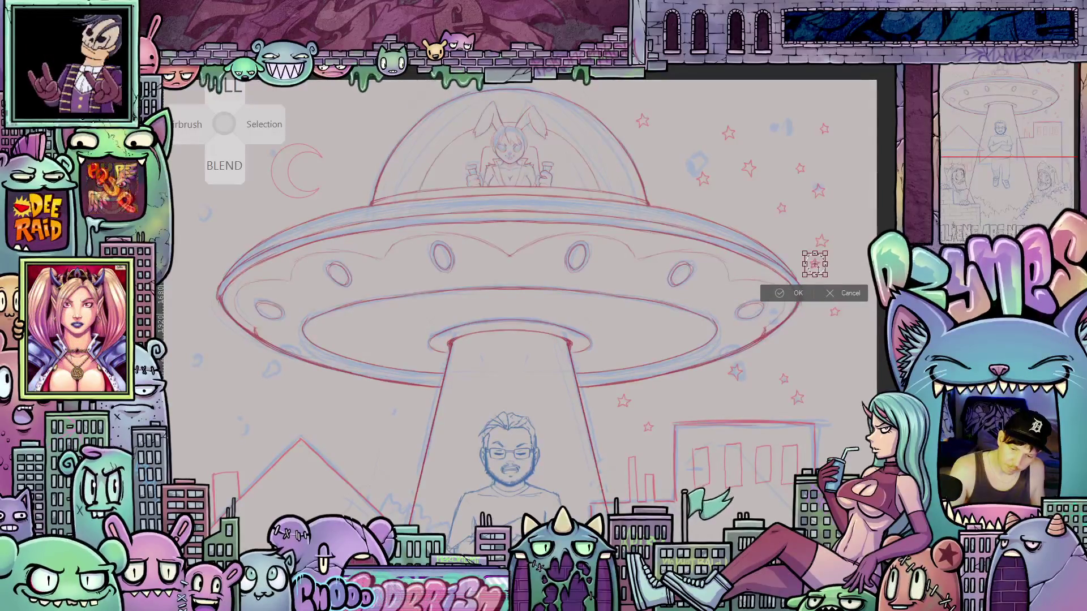
pyautogui.moveTo(815, 277); pyautogui.dragTo(815, 274)
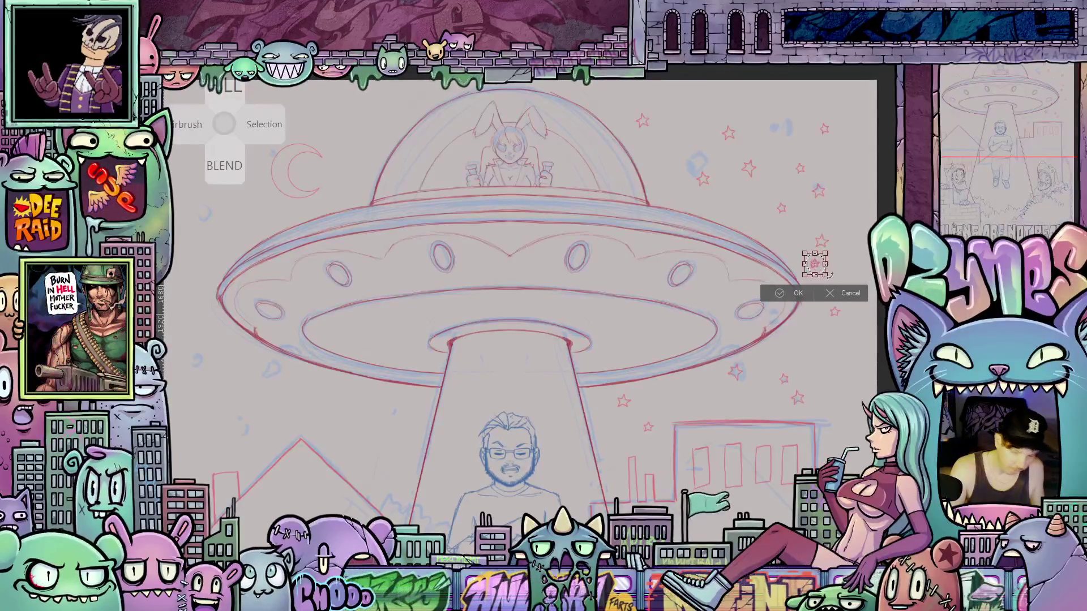
pyautogui.scroll(1, 847, 263)
pyautogui.scroll(2, 847, 263)
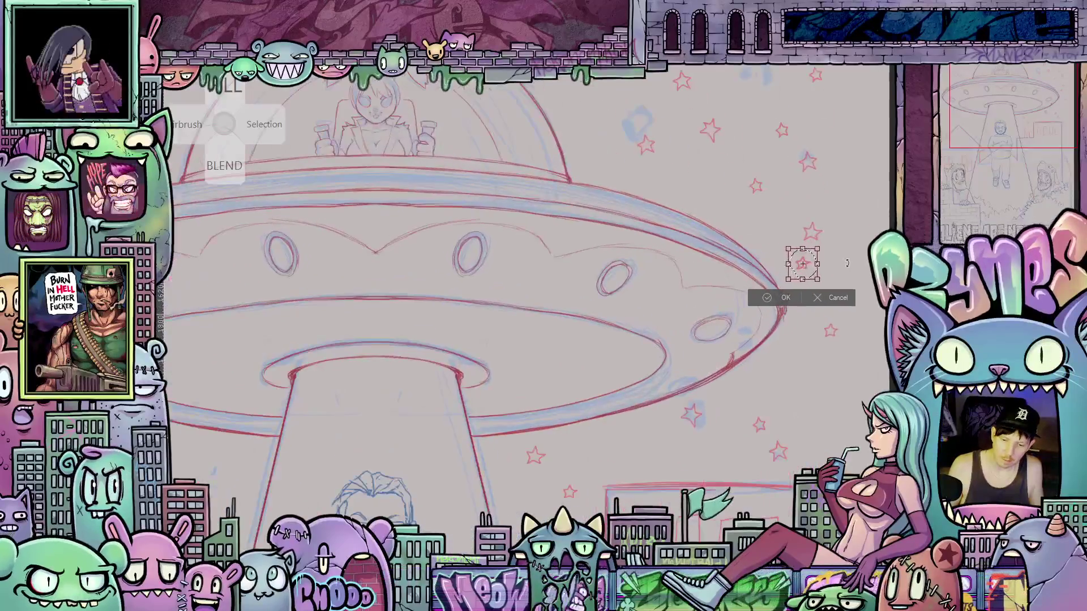
pyautogui.moveTo(813, 276)
pyautogui.mouseDown()
pyautogui.moveTo(806, 306)
pyautogui.moveTo(628, 436)
pyautogui.moveTo(525, 492)
pyautogui.mouseUp()
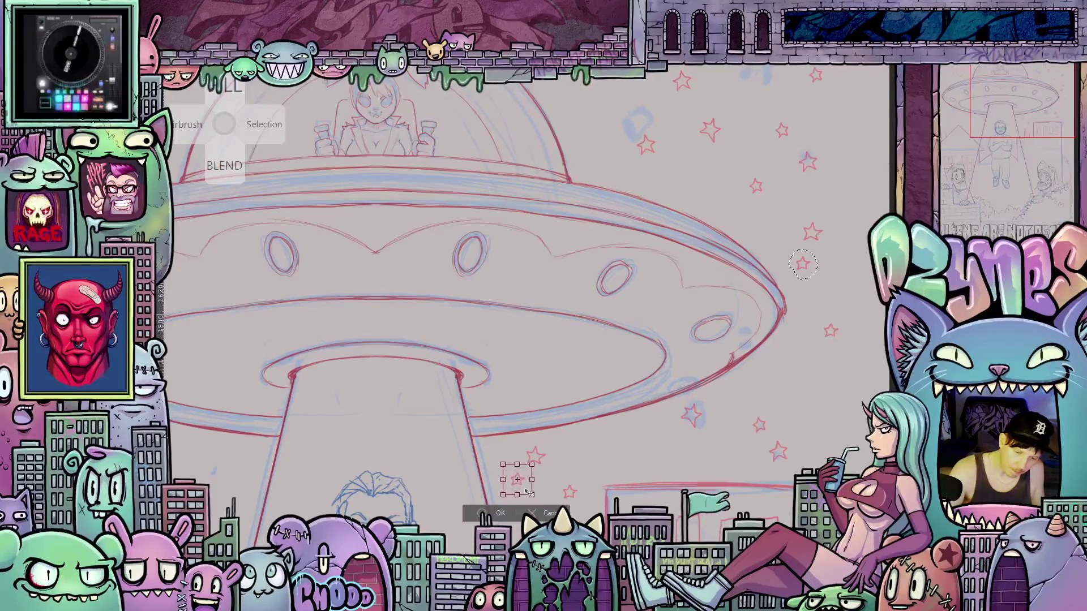
pyautogui.click(499, 514)
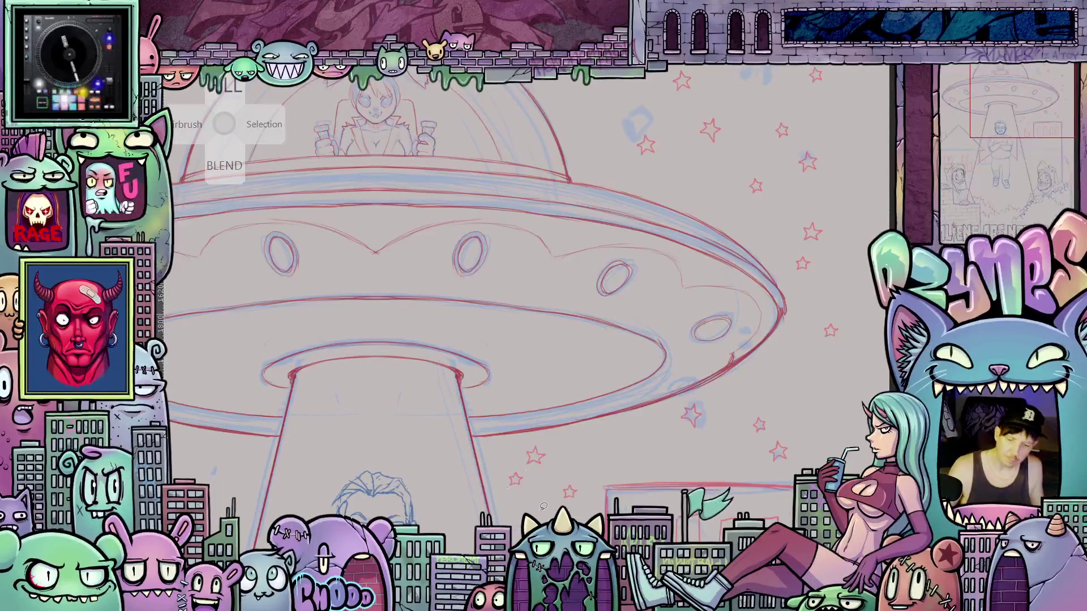
pyautogui.scroll(-5, 544, 507)
pyautogui.moveTo(540, 475)
pyautogui.mouseDown()
pyautogui.moveTo(676, 418)
pyautogui.moveTo(649, 418)
pyautogui.mouseUp()
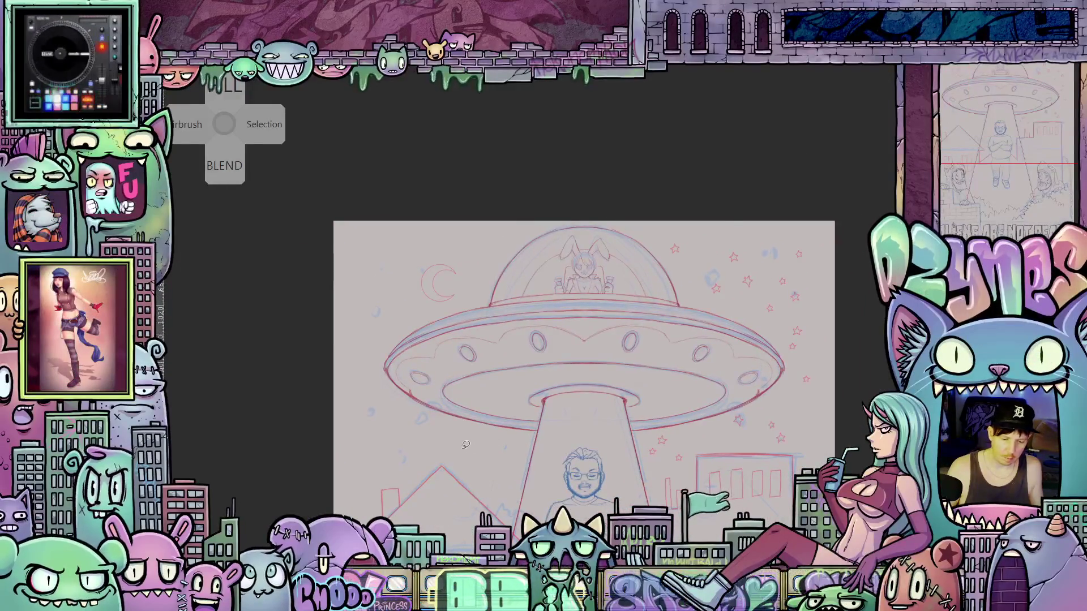
pyautogui.scroll(3, 468, 445)
pyautogui.scroll(-2, 468, 445)
pyautogui.moveTo(481, 447); pyautogui.dragTo(430, 430)
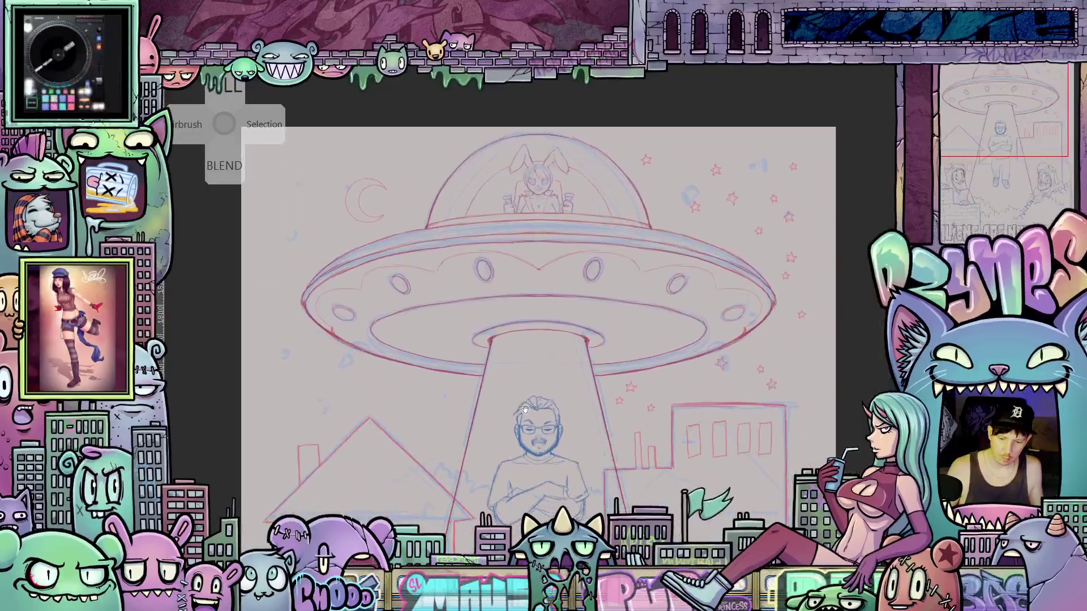
pyautogui.scroll(-2, 682, 440)
pyautogui.moveTo(682, 440)
pyautogui.mouseDown()
pyautogui.moveTo(637, 388)
pyautogui.moveTo(645, 407)
pyautogui.mouseUp()
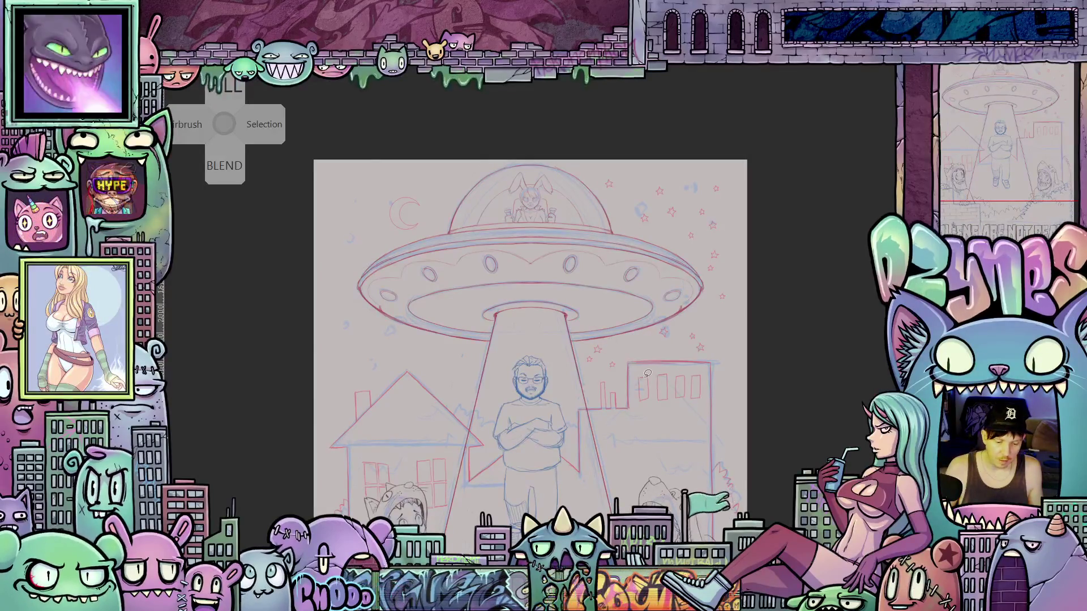
pyautogui.moveTo(565, 477)
pyautogui.mouseDown()
pyautogui.moveTo(641, 373)
pyautogui.moveTo(615, 334)
pyautogui.moveTo(602, 470)
pyautogui.moveTo(605, 347)
pyautogui.mouseUp()
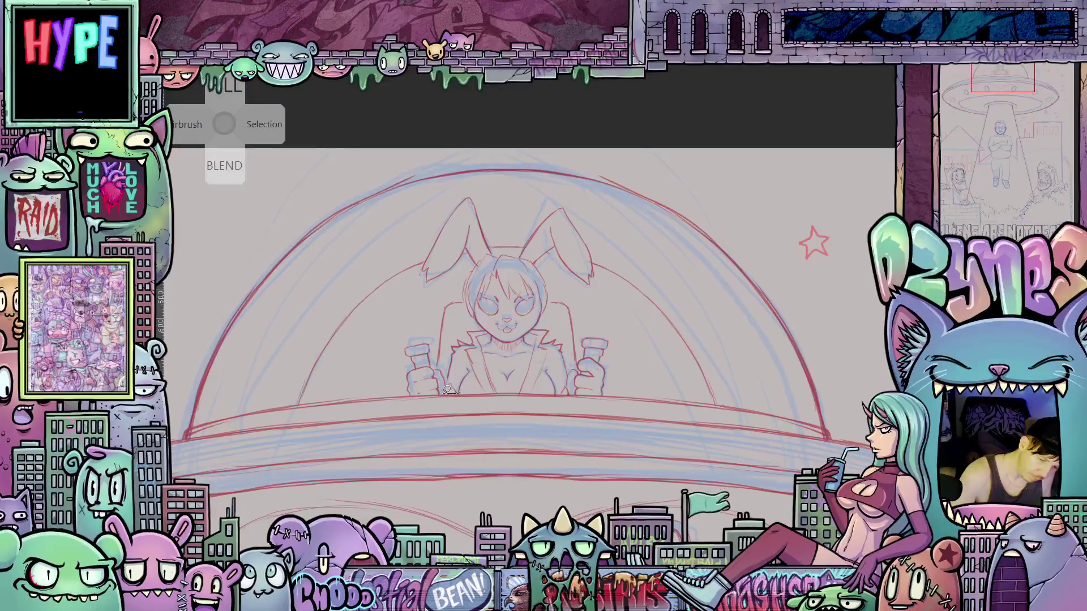
# - Sketch red arcs along the dome's edge and a small halo stroke above the bunny's head
pyautogui.moveTo(419, 391)
pyautogui.mouseDown()
pyautogui.moveTo(396, 374)
pyautogui.moveTo(425, 259)
pyautogui.mouseUp()
pyautogui.moveTo(454, 195)
pyautogui.mouseDown()
pyautogui.moveTo(544, 194)
pyautogui.moveTo(594, 246)
pyautogui.moveTo(623, 369)
pyautogui.moveTo(601, 391)
pyautogui.moveTo(463, 390)
pyautogui.mouseUp()
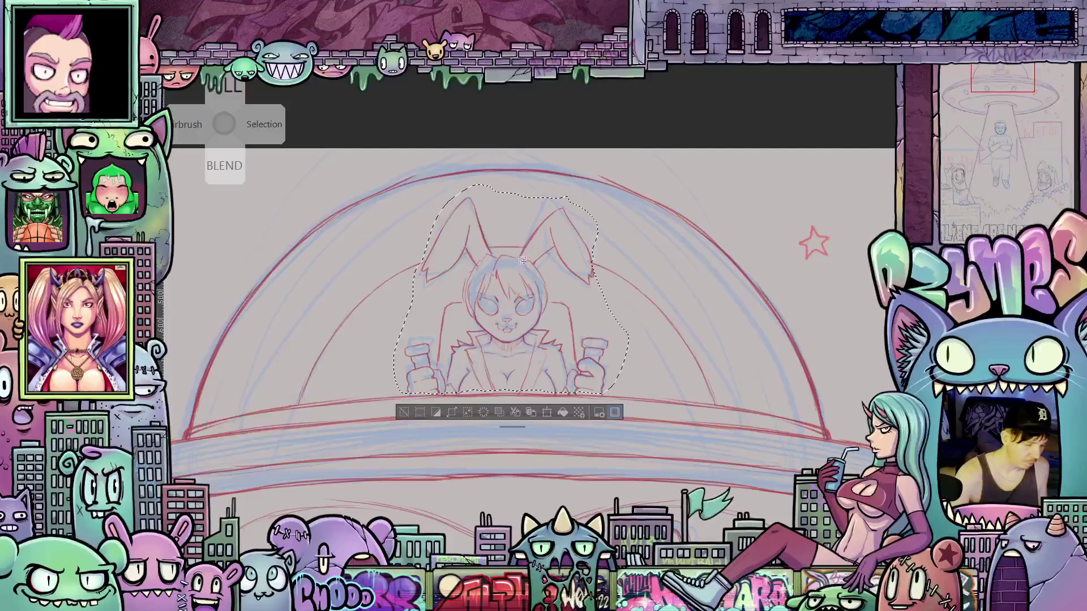
pyautogui.press('shift')
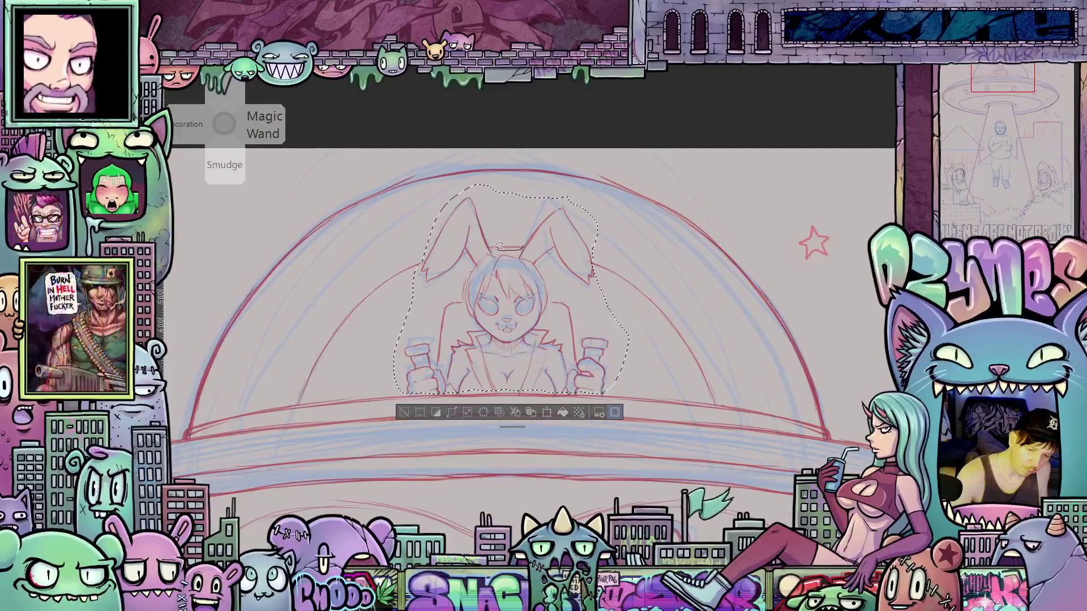
pyautogui.moveTo(522, 246); pyautogui.dragTo(523, 234)
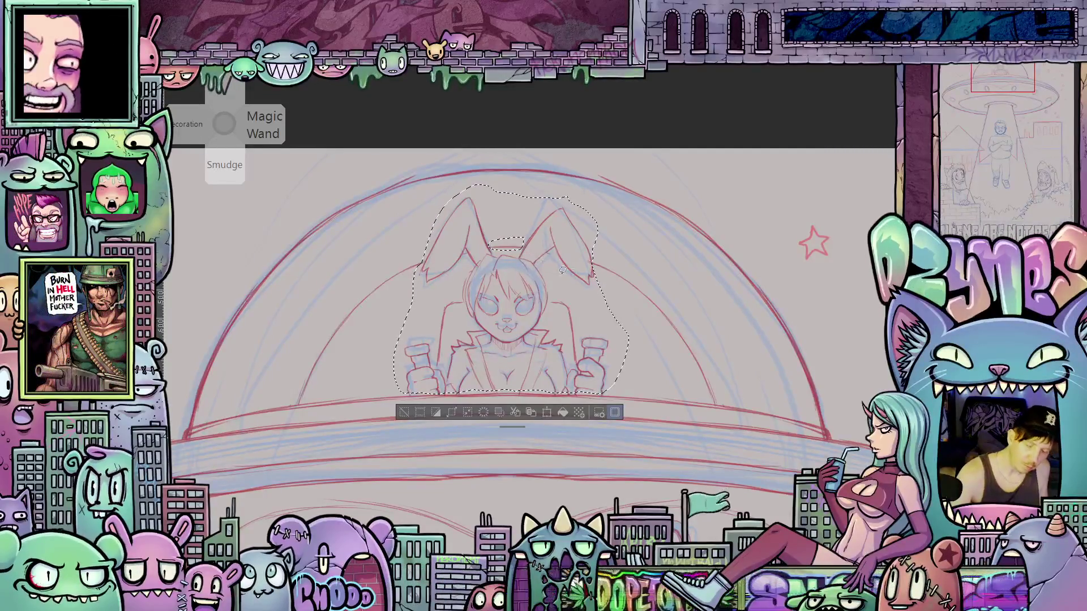
pyautogui.press('shift')
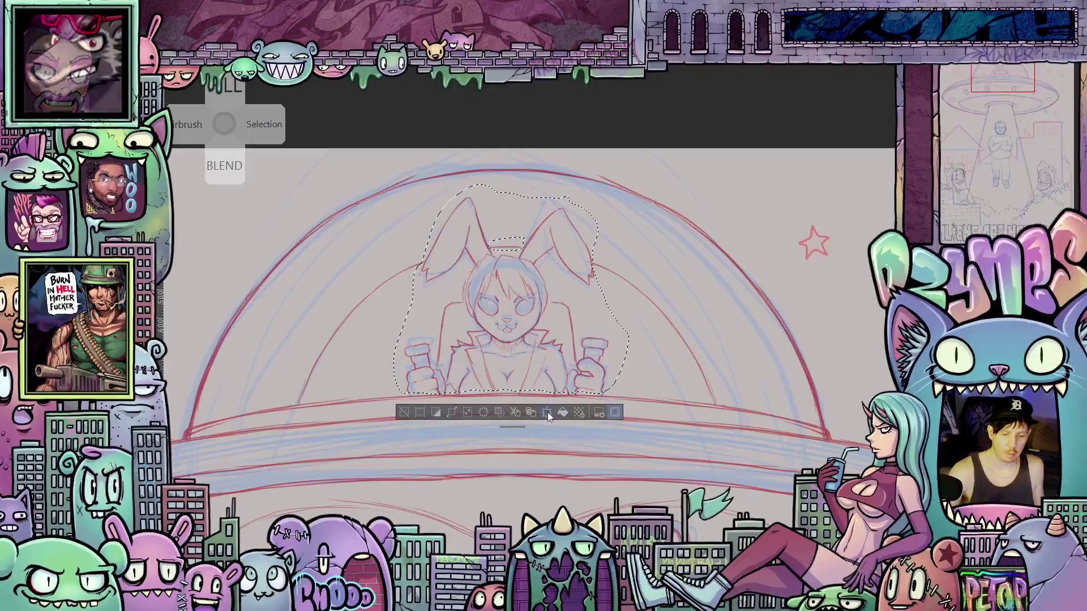
# - Enlarge the bunny pilot slightly, nudge it up two steps, apply the resize and deselect
pyautogui.click(548, 416)
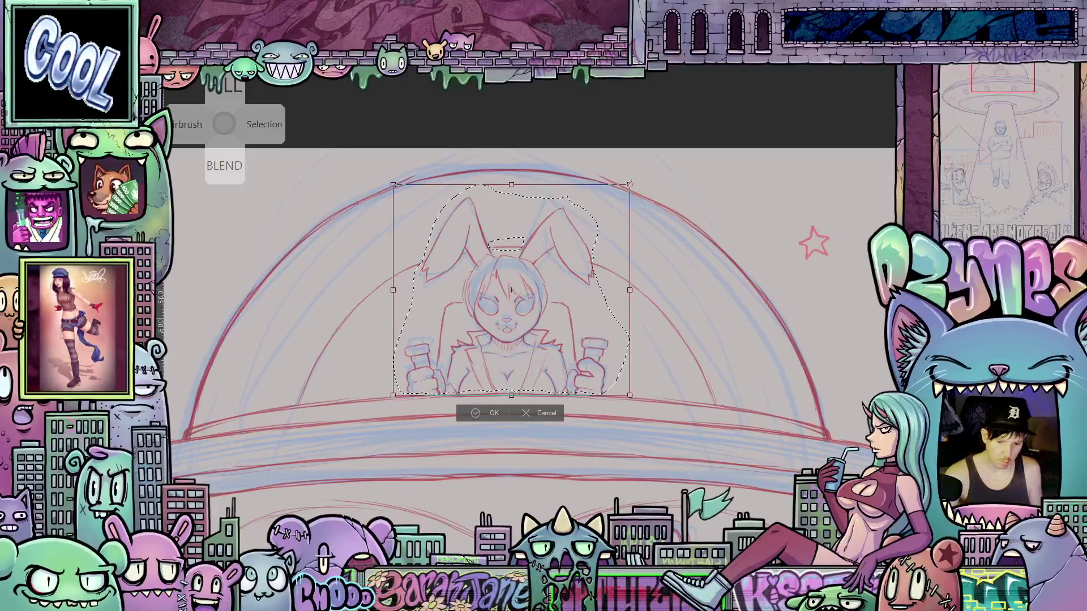
pyautogui.moveTo(629, 184)
pyautogui.mouseDown()
pyautogui.moveTo(643, 172)
pyautogui.moveTo(643, 198)
pyautogui.mouseUp()
pyautogui.press('Up')
pyautogui.press('Up')
pyautogui.press('Up')
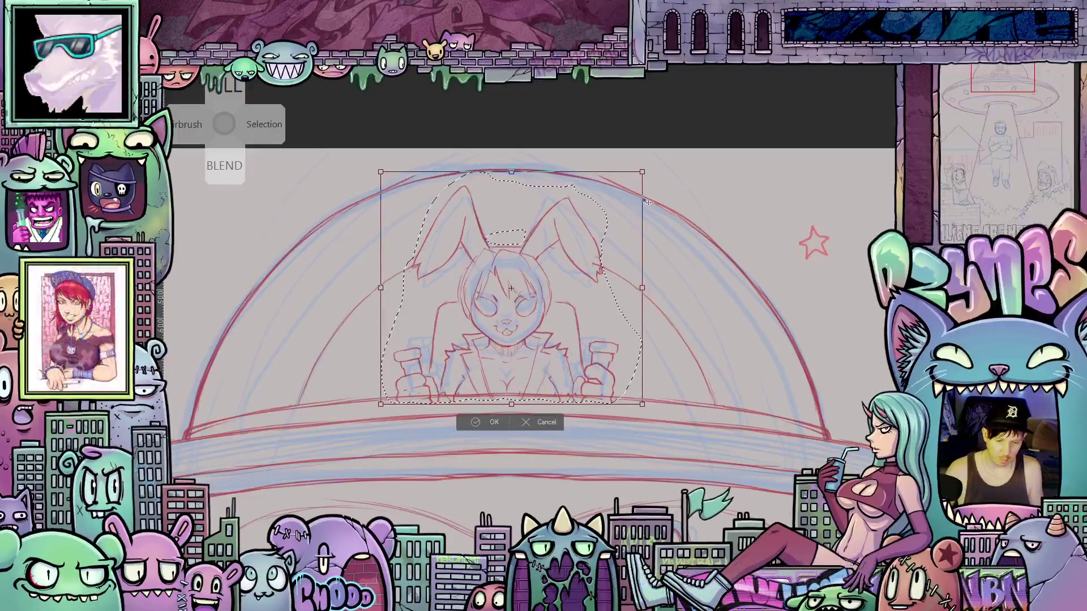
pyautogui.press('Up')
pyautogui.press('Up')
pyautogui.press('Up')
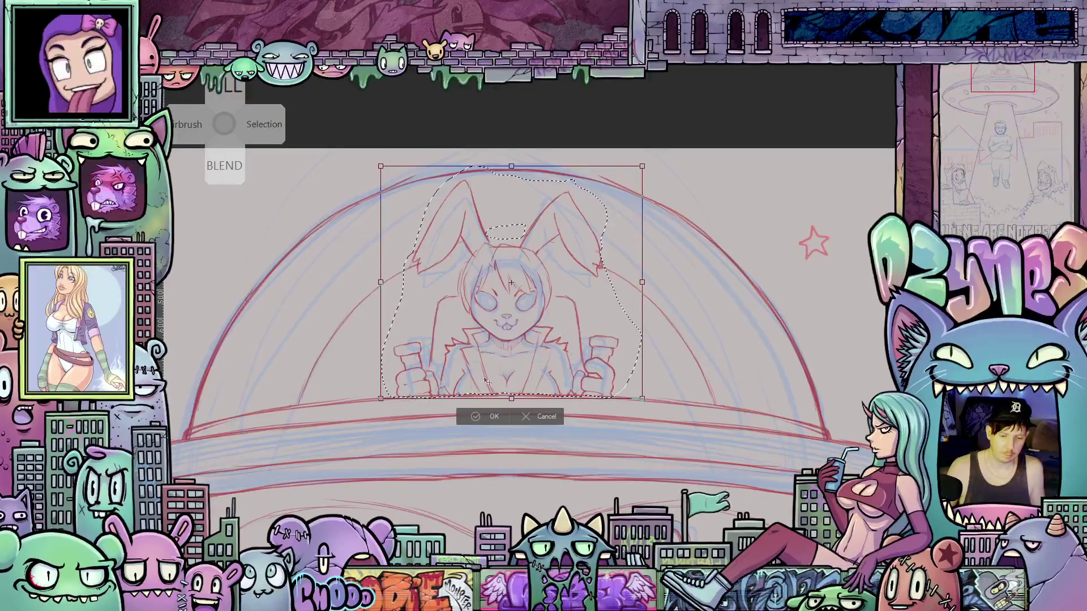
pyautogui.press('Return')
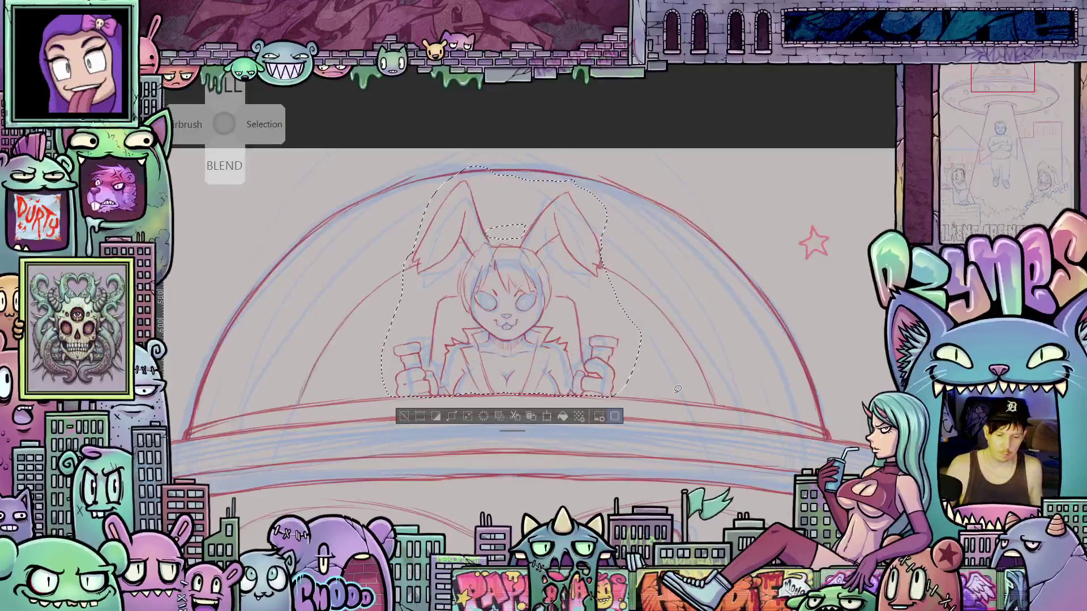
pyautogui.hotkey('ctrl', 'd')
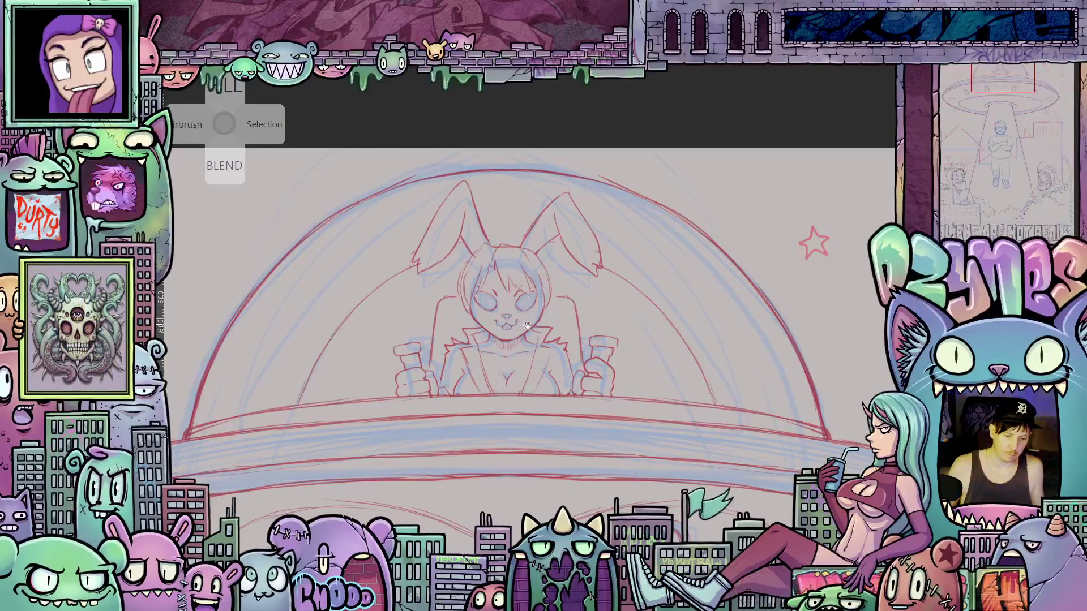
# - Lasso the dome around the bunny's ears, stretch its top upward, apply and deselect
pyautogui.moveTo(527, 326); pyautogui.dragTo(576, 328)
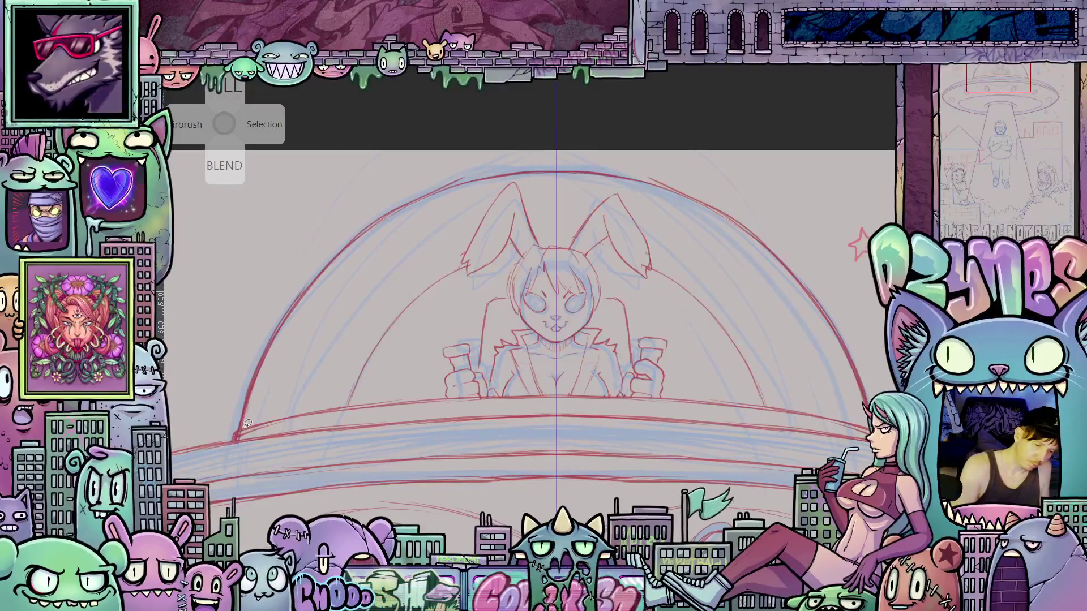
pyautogui.moveTo(248, 423)
pyautogui.mouseDown()
pyautogui.moveTo(227, 413)
pyautogui.moveTo(271, 238)
pyautogui.moveTo(655, 116)
pyautogui.moveTo(852, 256)
pyautogui.moveTo(886, 391)
pyautogui.mouseUp()
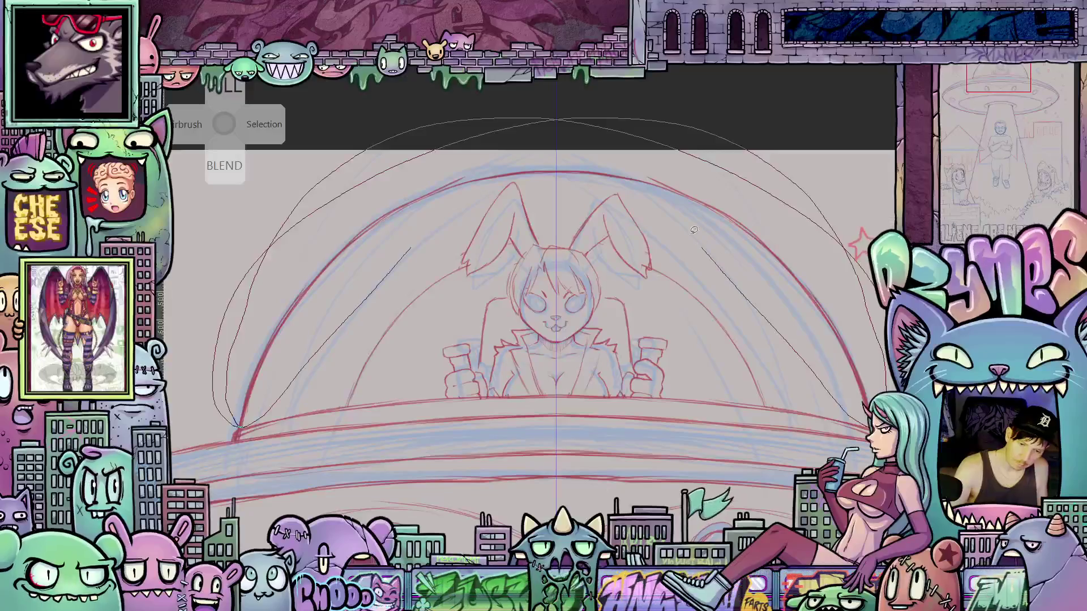
pyautogui.moveTo(564, 171); pyautogui.dragTo(559, 175)
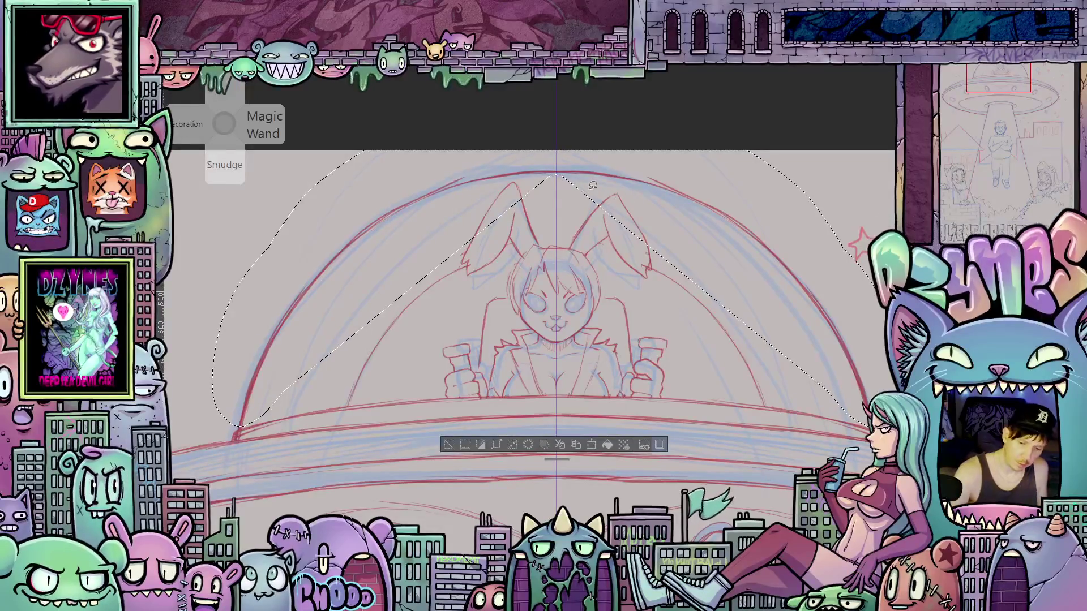
pyautogui.moveTo(666, 260); pyautogui.dragTo(671, 264)
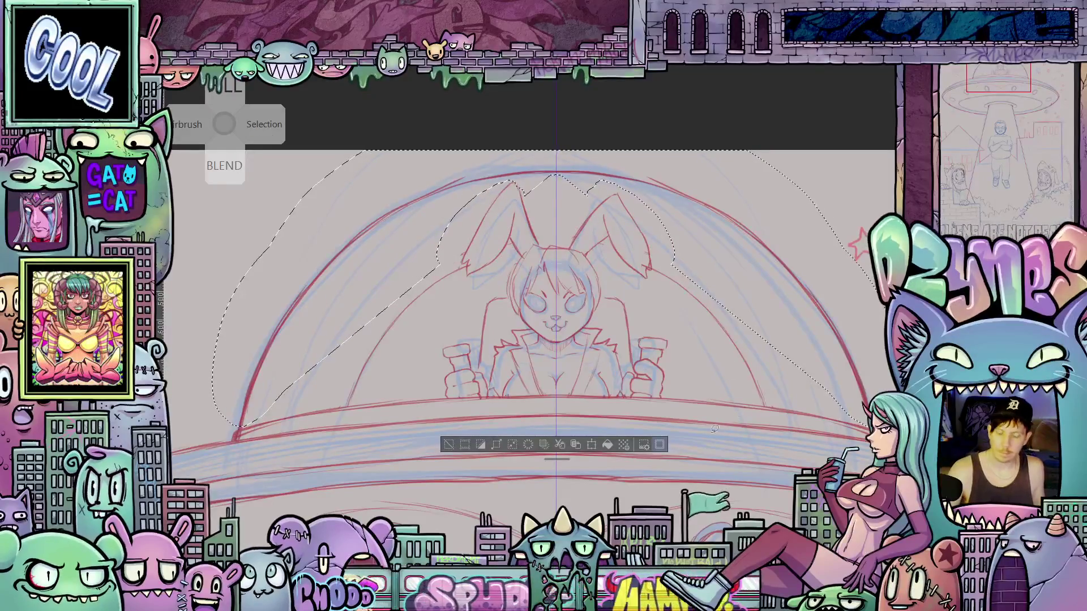
pyautogui.click(593, 445)
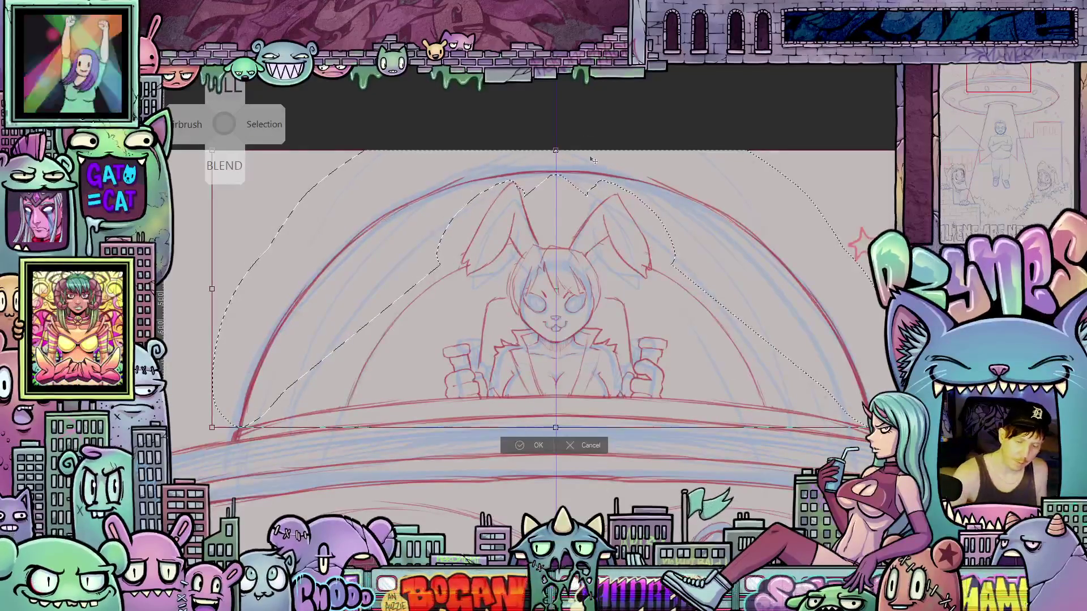
pyautogui.moveTo(556, 149); pyautogui.dragTo(560, 135)
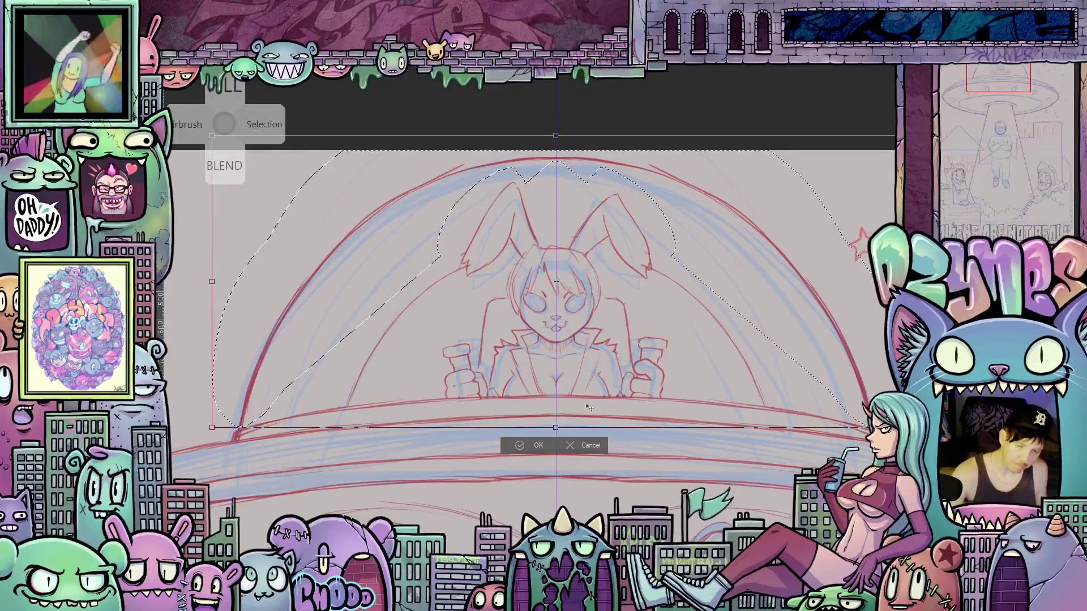
pyautogui.click(547, 447)
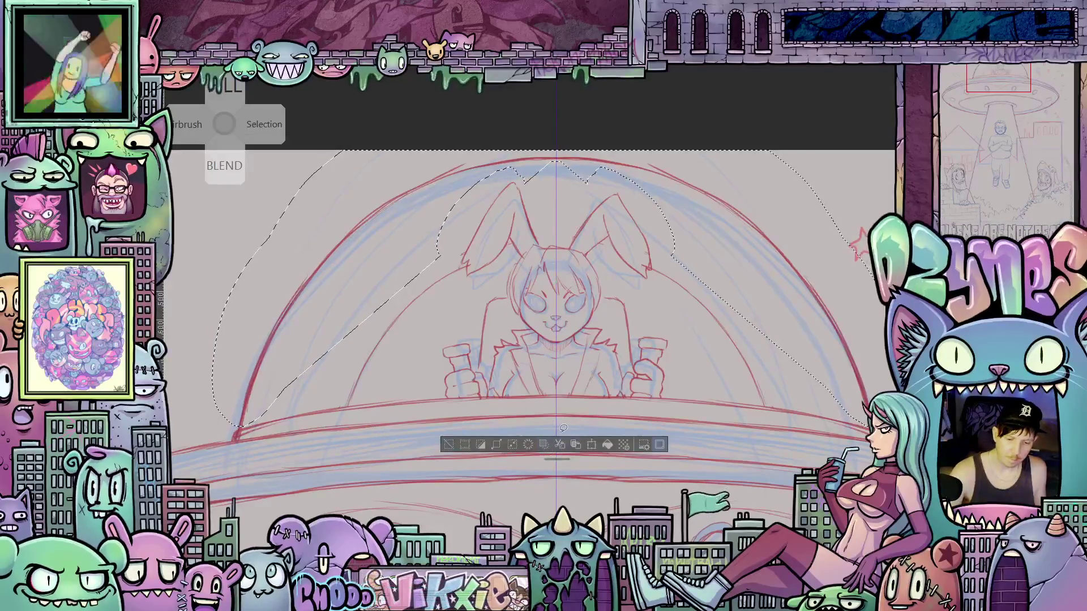
pyautogui.hotkey('ctrl', 'd')
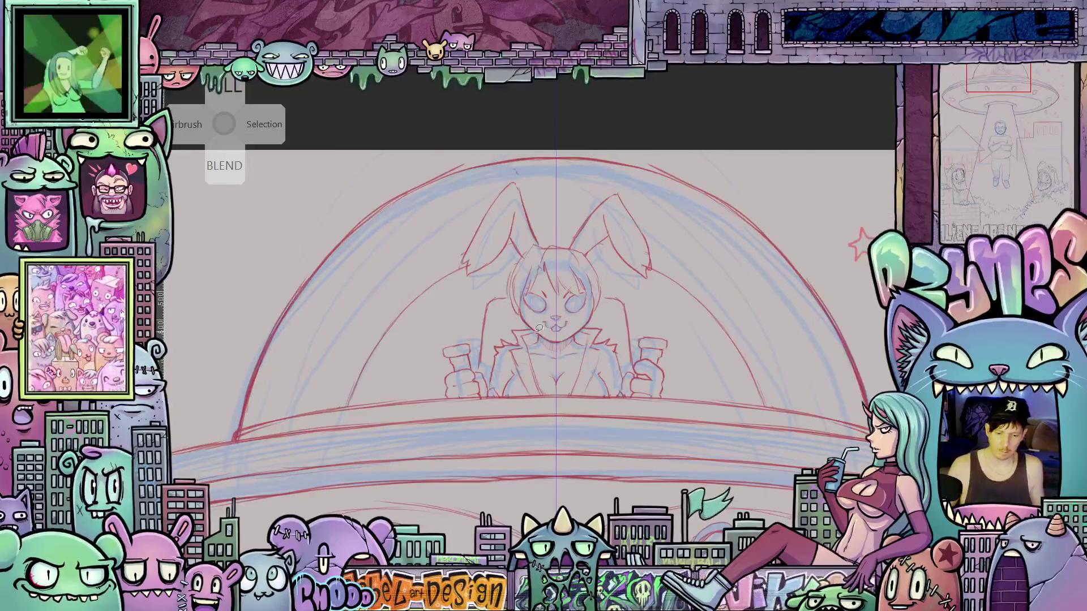
# - Zoom and pan across the page to review the UFO, house, beamed-up man and title
pyautogui.scroll(-4, 638, 352)
pyautogui.scroll(-2, 638, 352)
pyautogui.moveTo(638, 469); pyautogui.dragTo(633, 268)
pyautogui.scroll(2, 633, 268)
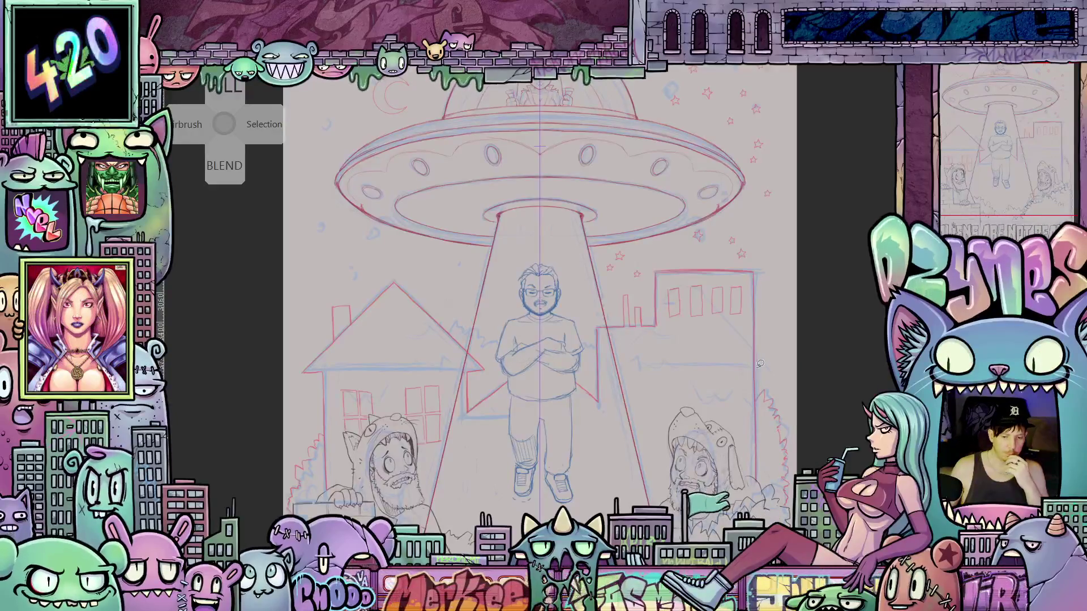
pyautogui.scroll(-3, 731, 408)
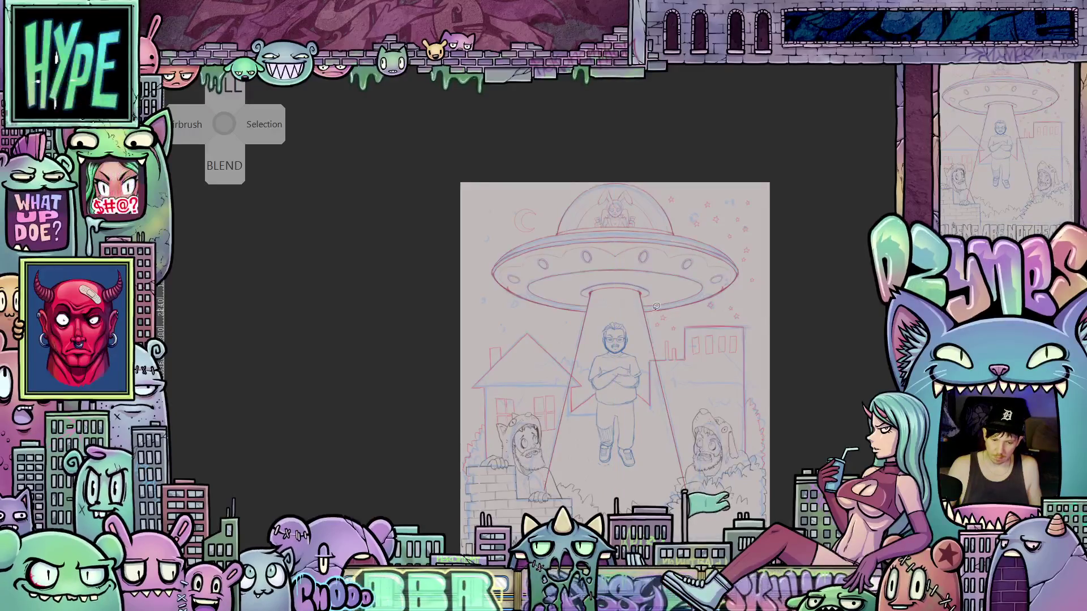
pyautogui.scroll(2, 628, 395)
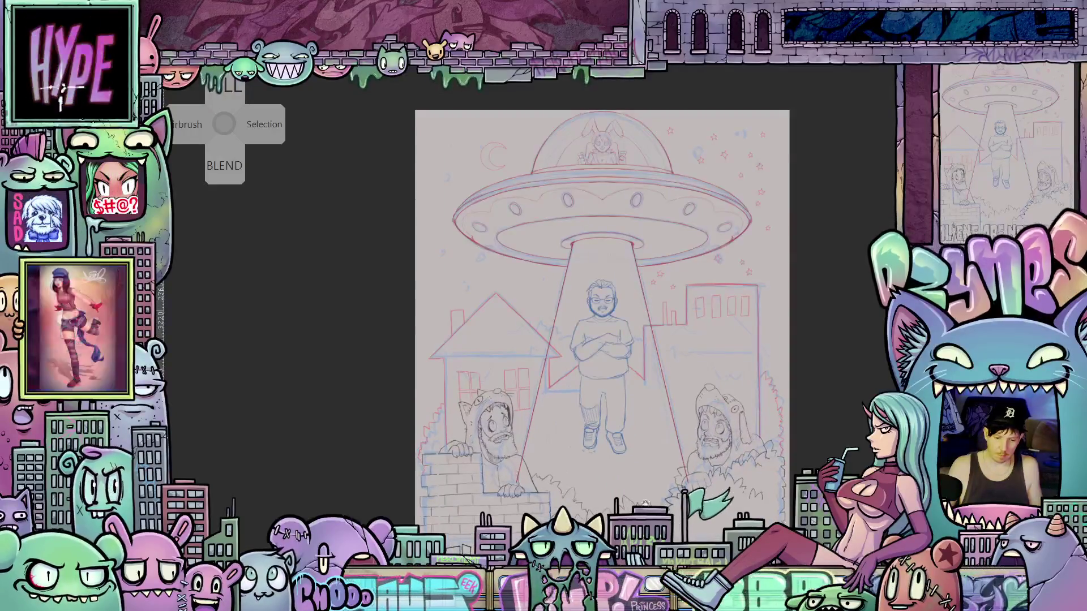
pyautogui.scroll(-3, 628, 394)
pyautogui.scroll(-1, 628, 395)
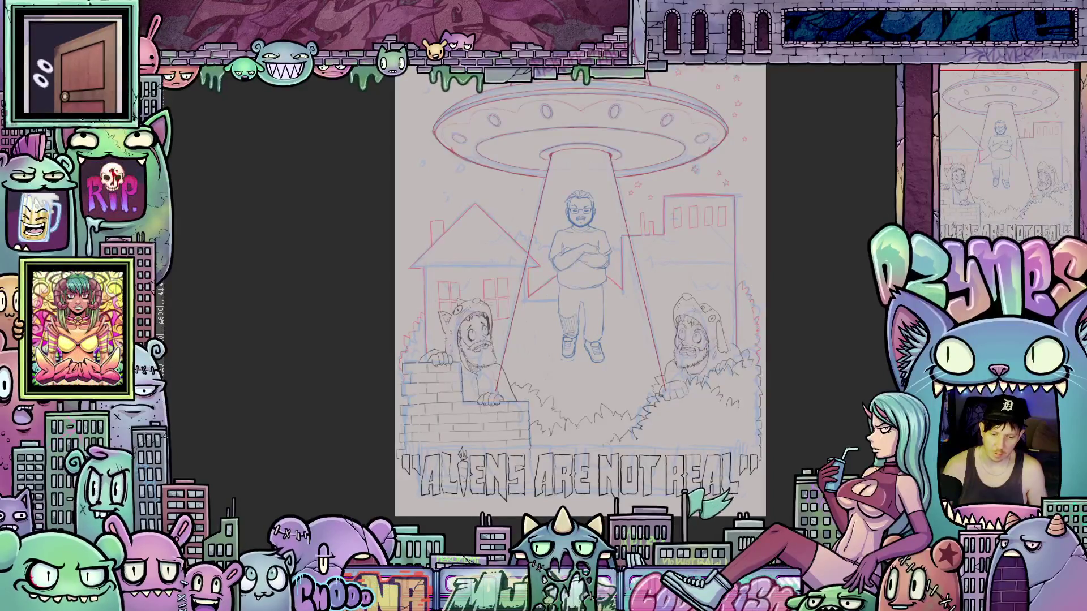
# - Zoom into the lower left to inspect the hooded bearded man behind the brick wall and lettering
pyautogui.scroll(1, 580, 294)
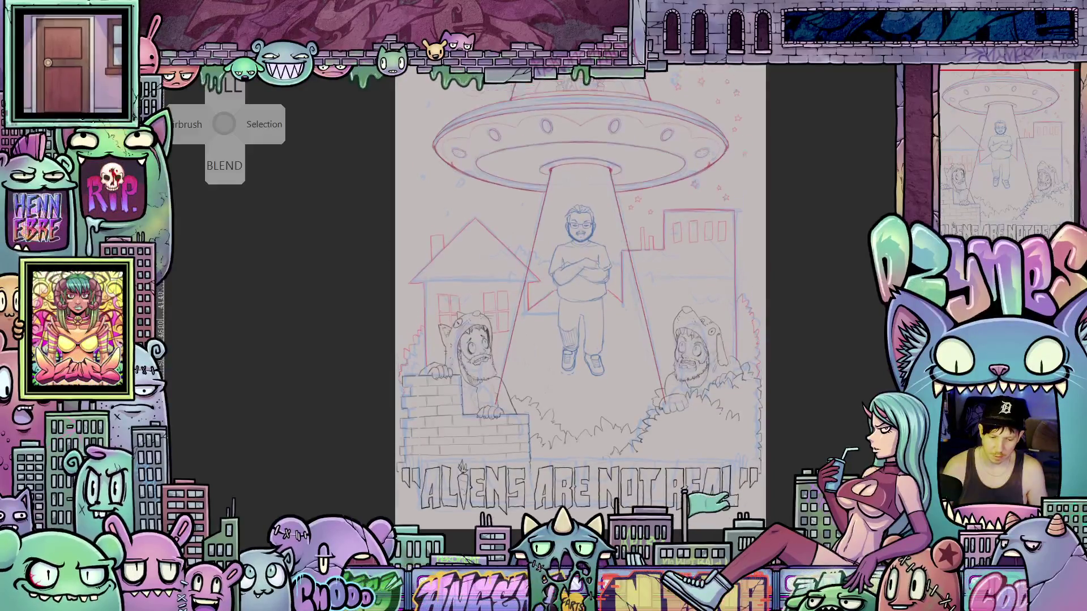
pyautogui.scroll(4, 580, 294)
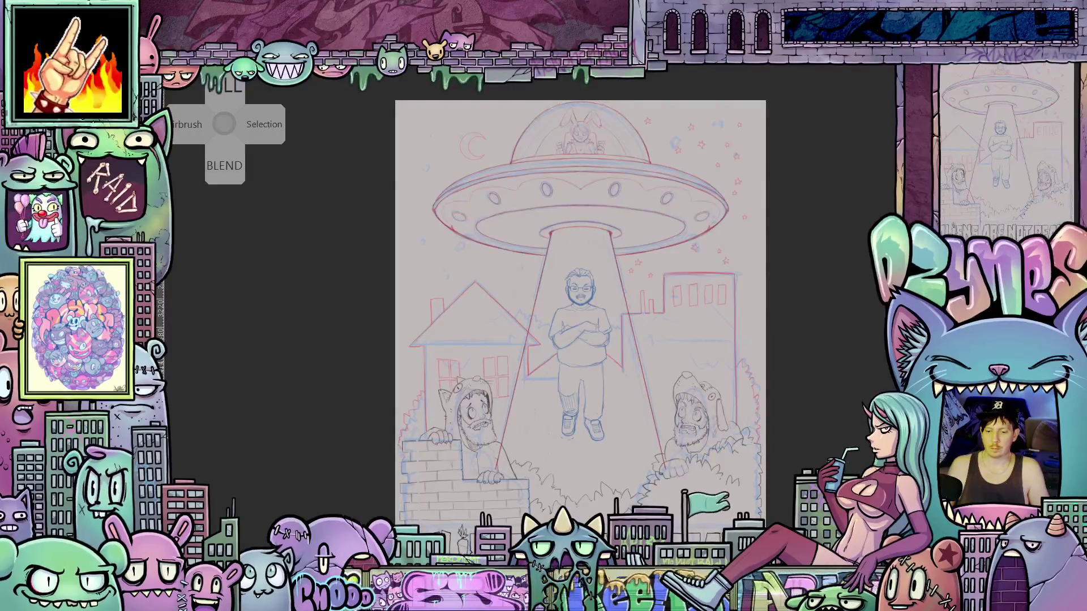
pyautogui.scroll(-3, 580, 294)
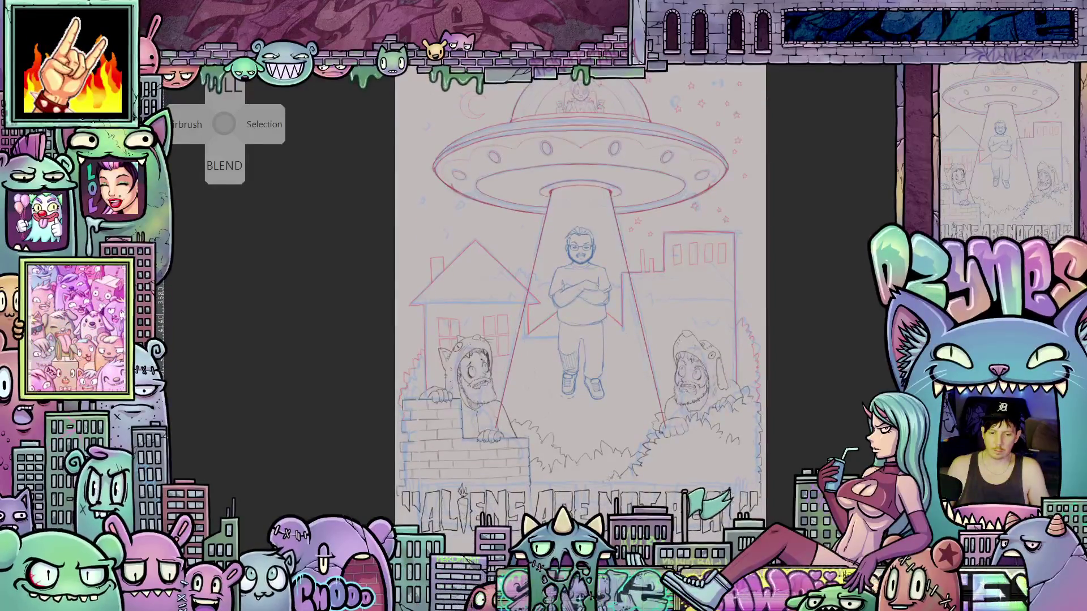
pyautogui.scroll(1, 580, 294)
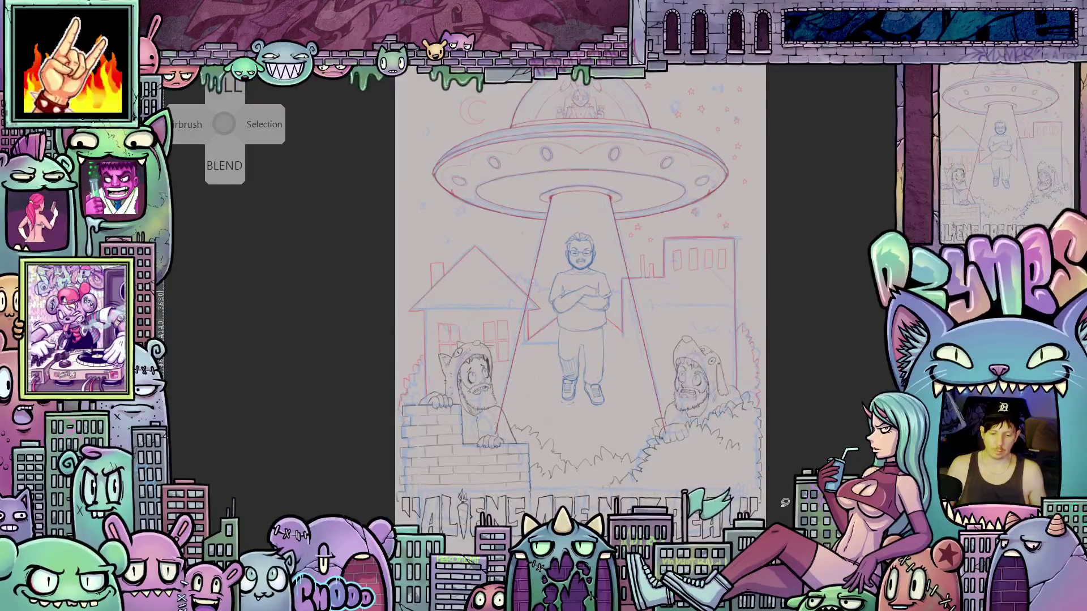
pyautogui.scroll(1, 785, 502)
pyautogui.scroll(-5, 788, 501)
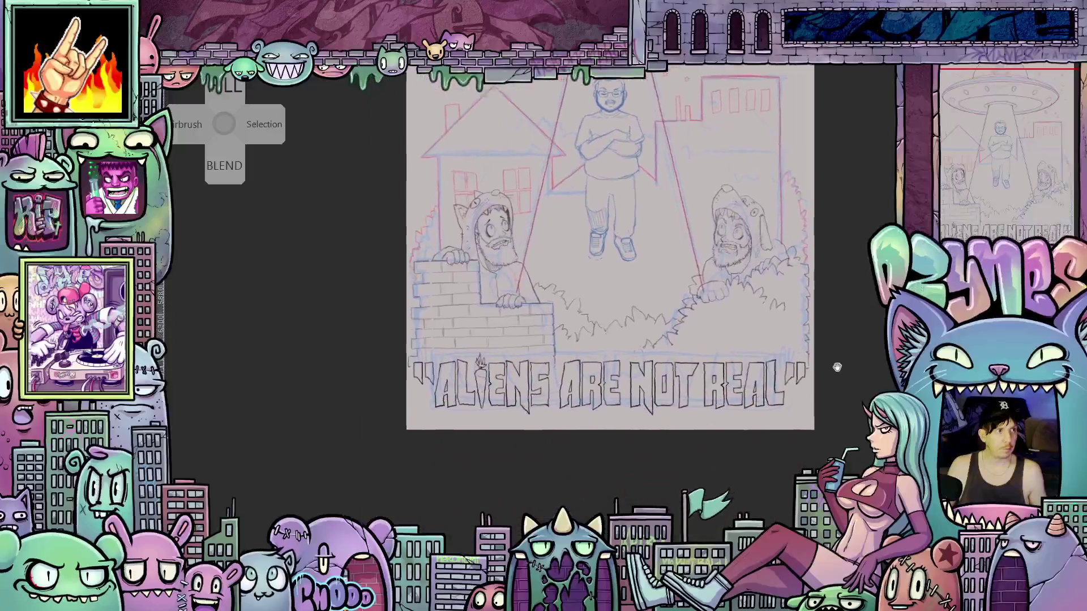
pyautogui.scroll(3, 519, 383)
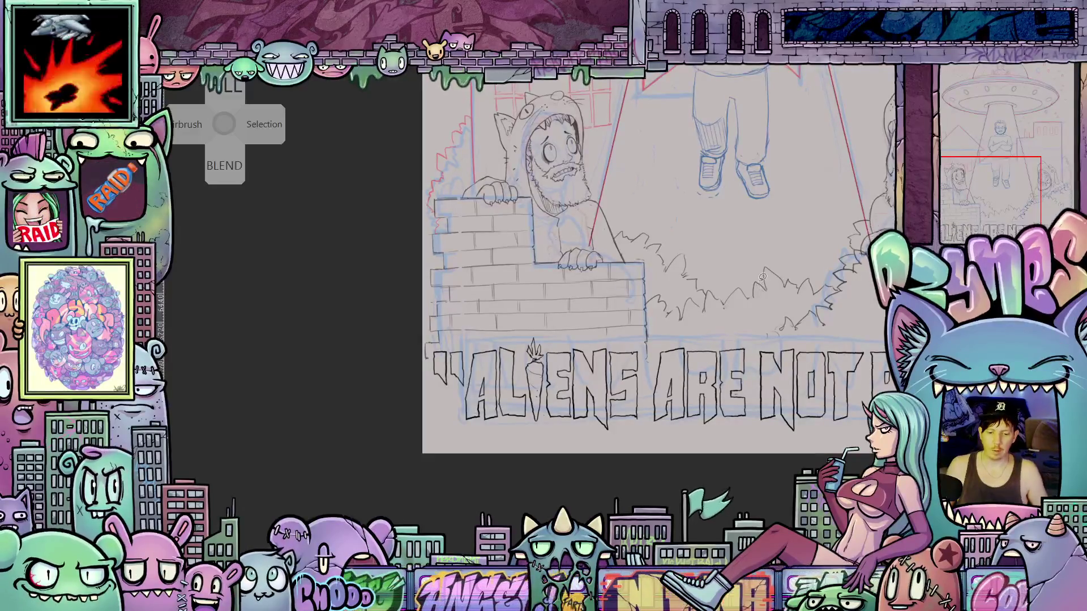
# - Zoom out and pan until the whole UFO sketch with house and windowed building fits the view
pyautogui.scroll(-5, 755, 280)
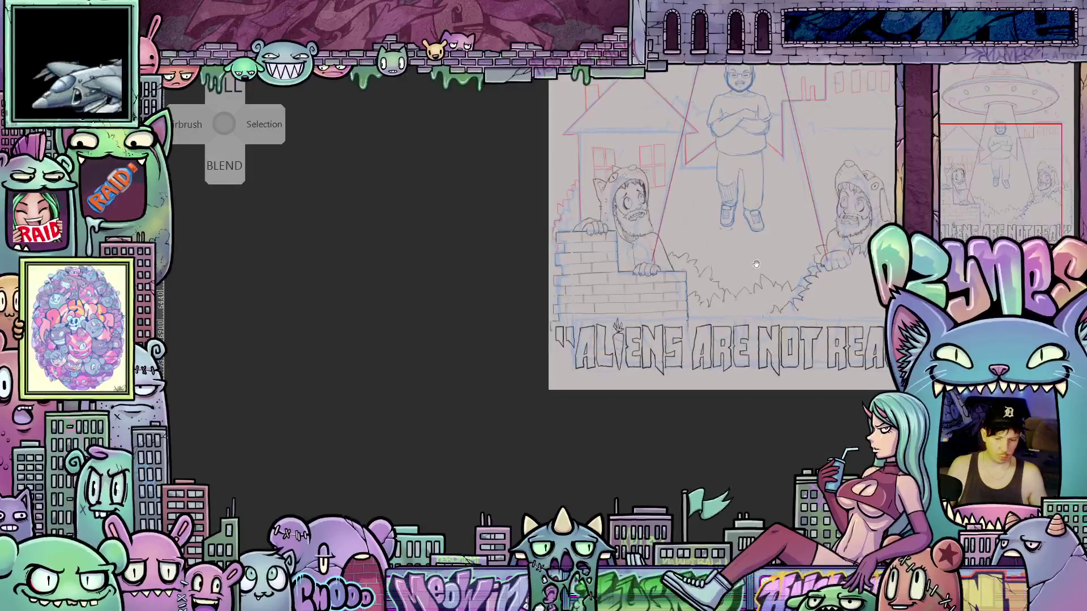
pyautogui.scroll(-3, 753, 283)
pyautogui.moveTo(640, 320)
pyautogui.mouseDown()
pyautogui.moveTo(611, 433)
pyautogui.moveTo(619, 493)
pyautogui.mouseUp()
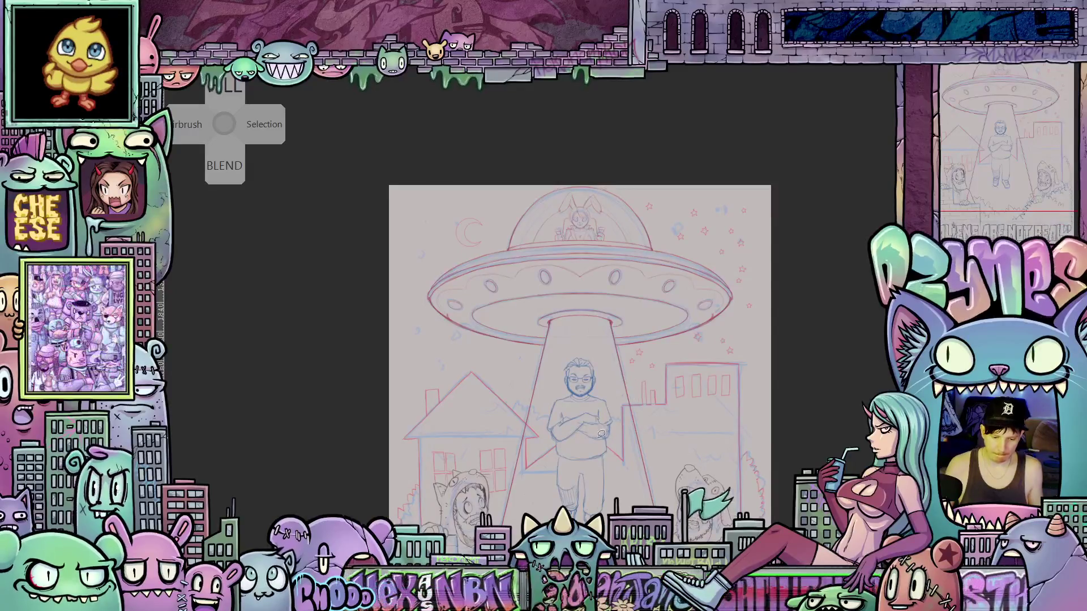
pyautogui.moveTo(589, 457)
pyautogui.mouseDown()
pyautogui.moveTo(582, 369)
pyautogui.moveTo(594, 335)
pyautogui.moveTo(710, 254)
pyautogui.moveTo(713, 397)
pyautogui.mouseUp()
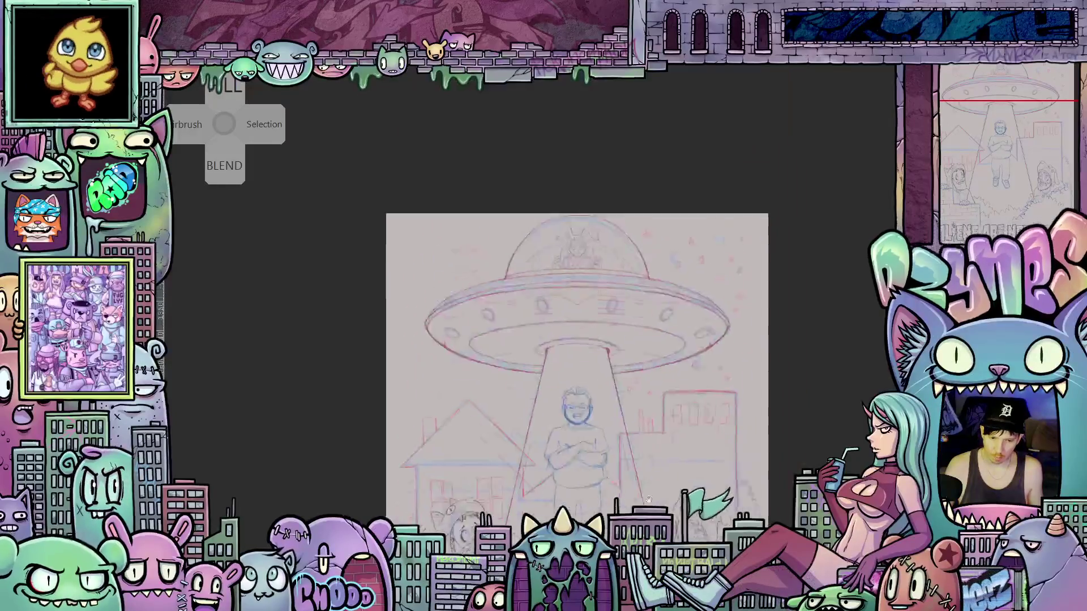
# - Centre the view on the bunny pilot and flip the canvas with M twice to check proportions
pyautogui.scroll(5, 835, 411)
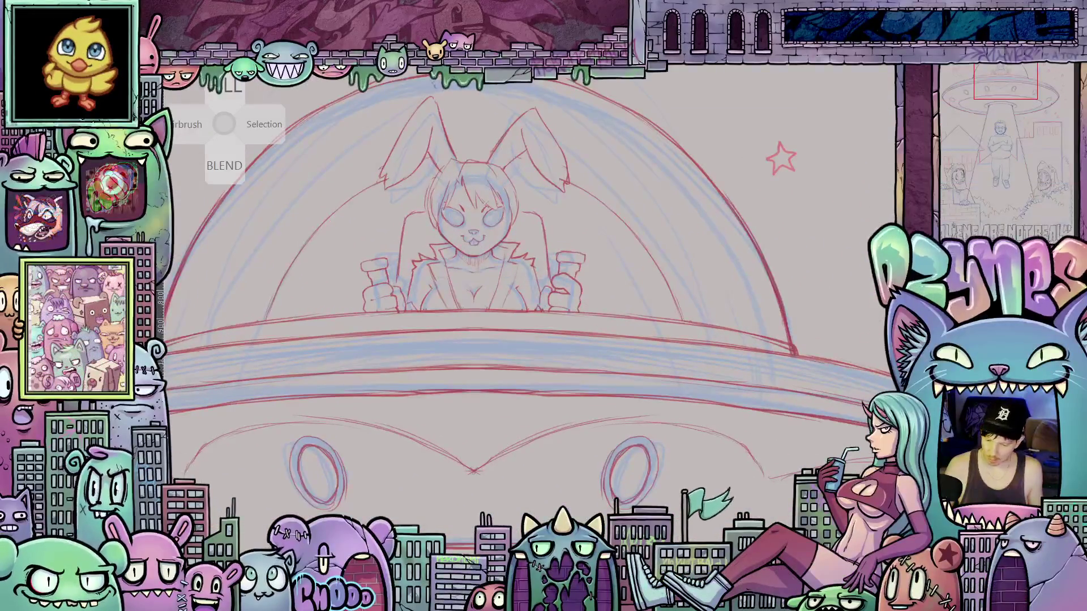
pyautogui.moveTo(578, 383); pyautogui.dragTo(665, 440)
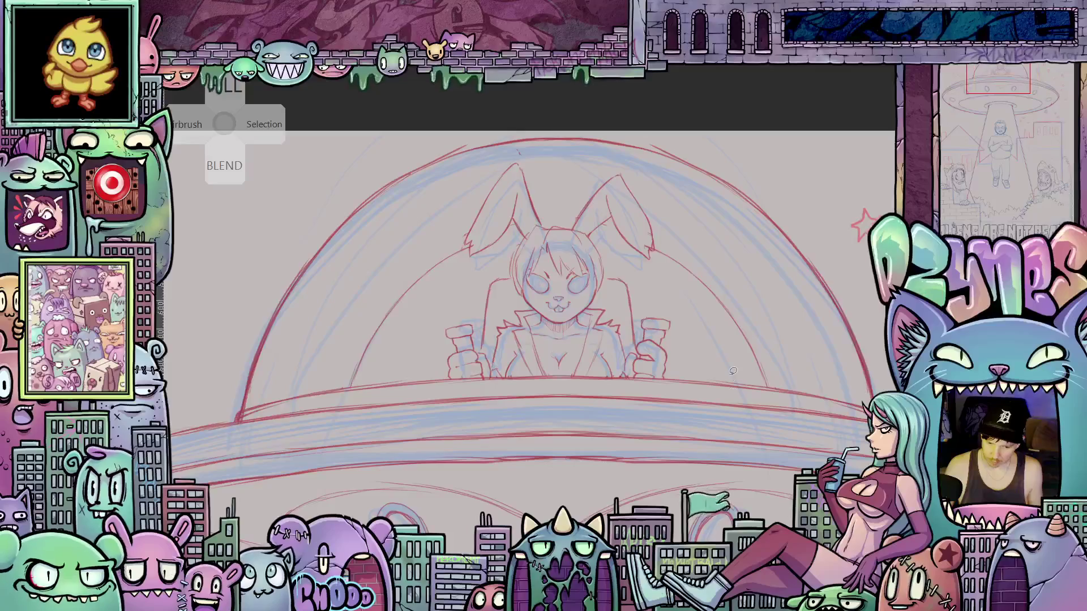
pyautogui.scroll(1, 734, 371)
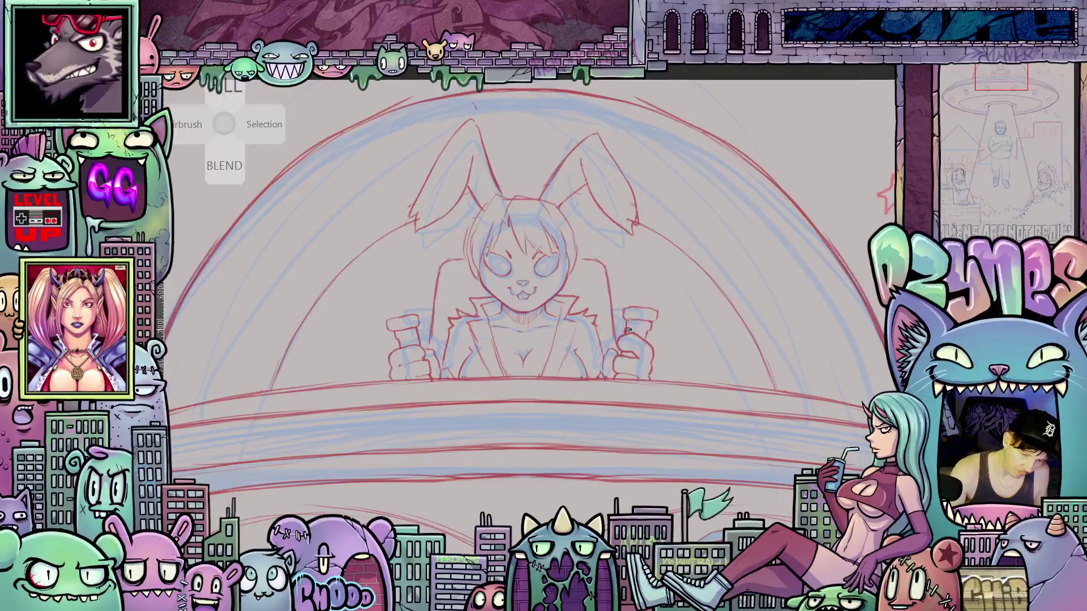
pyautogui.moveTo(628, 329); pyautogui.dragTo(624, 337)
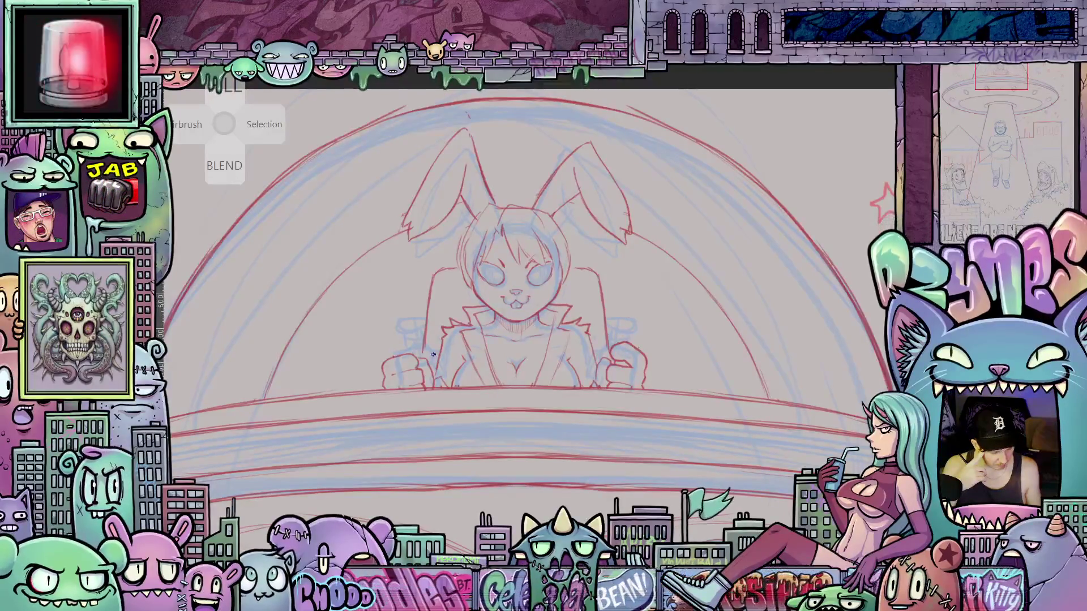
pyautogui.press('m')
pyautogui.press('m')
pyautogui.press('m')
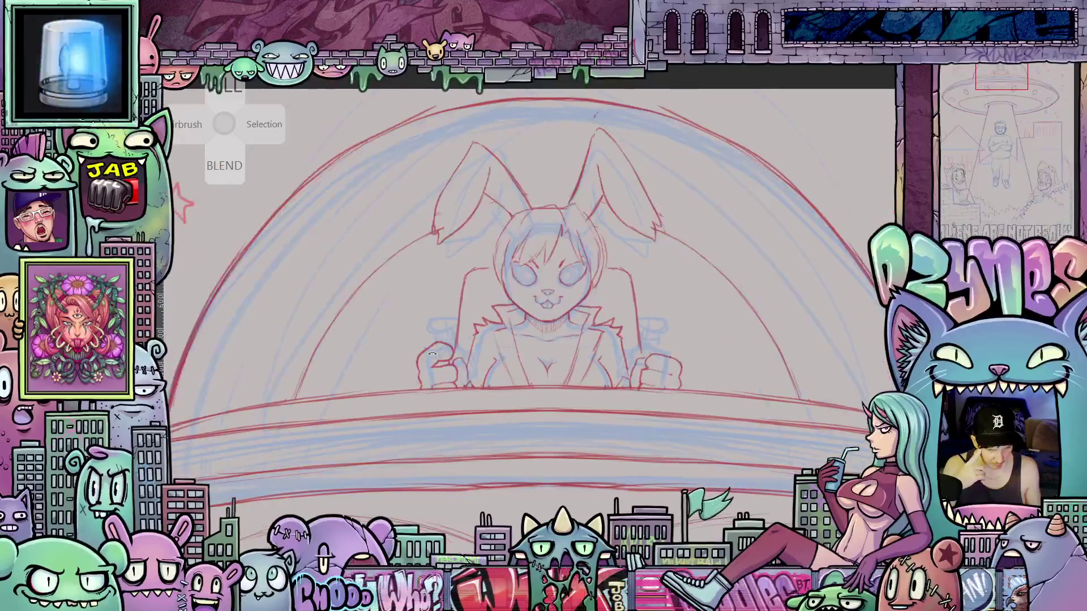
pyautogui.press('m')
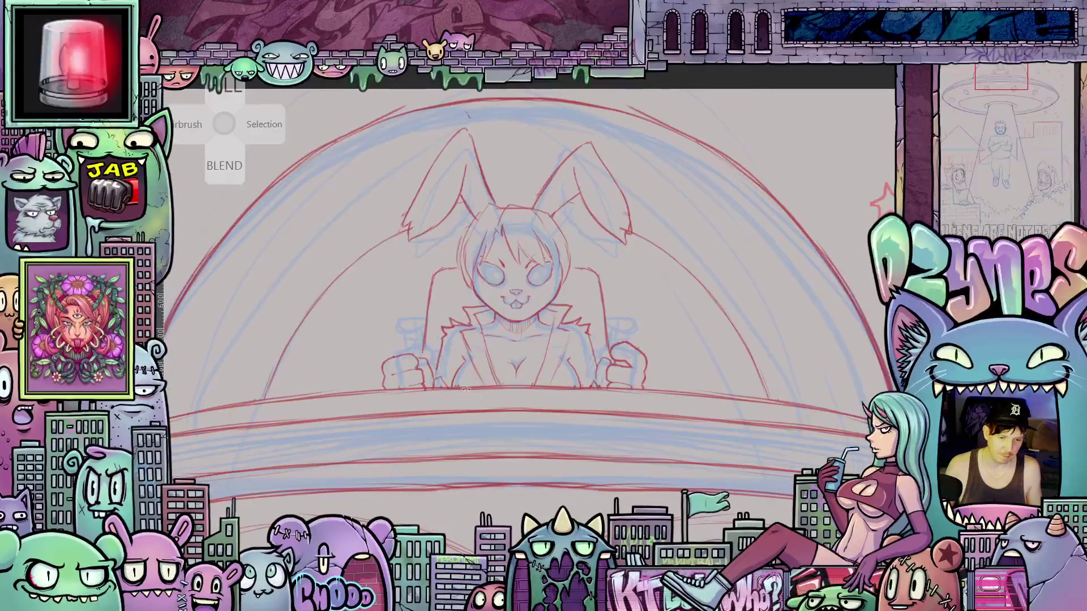
pyautogui.scroll(-5, 493, 360)
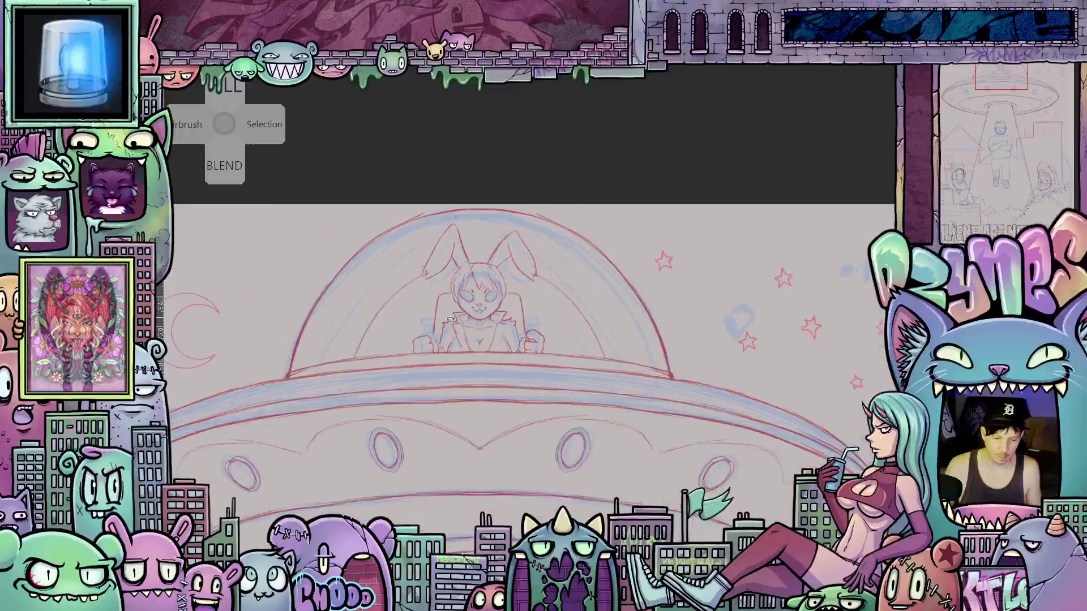
# - Hide the dark inked title and the blue house-and-title sketch, then recentre on the beamed-up man
pyautogui.moveTo(507, 350); pyautogui.dragTo(527, 249)
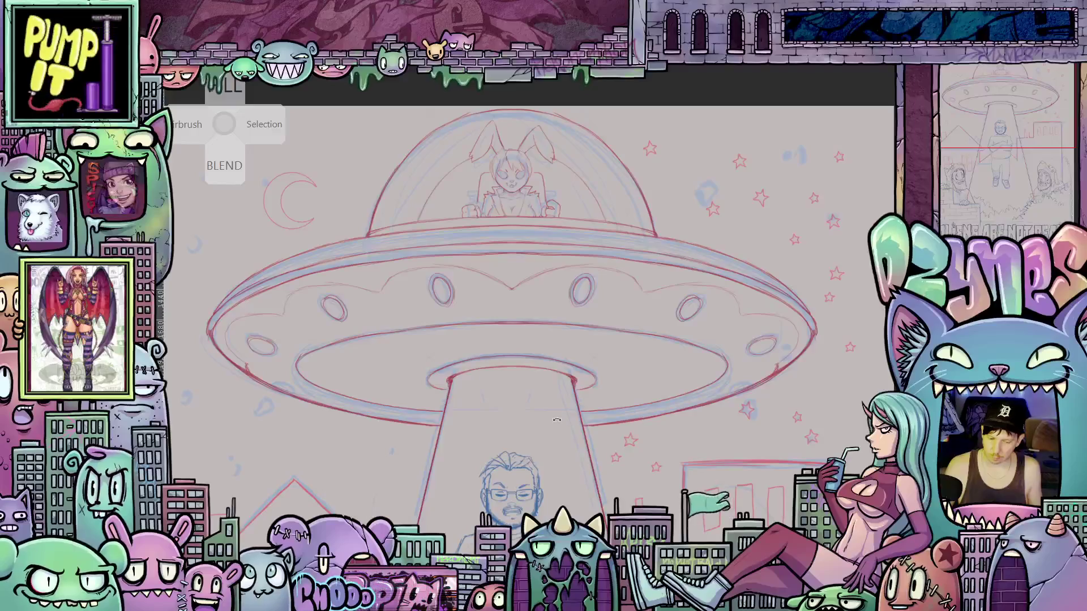
pyautogui.moveTo(596, 506)
pyautogui.mouseDown()
pyautogui.moveTo(586, 365)
pyautogui.moveTo(628, 196)
pyautogui.mouseUp()
pyautogui.scroll(-4, 586, 365)
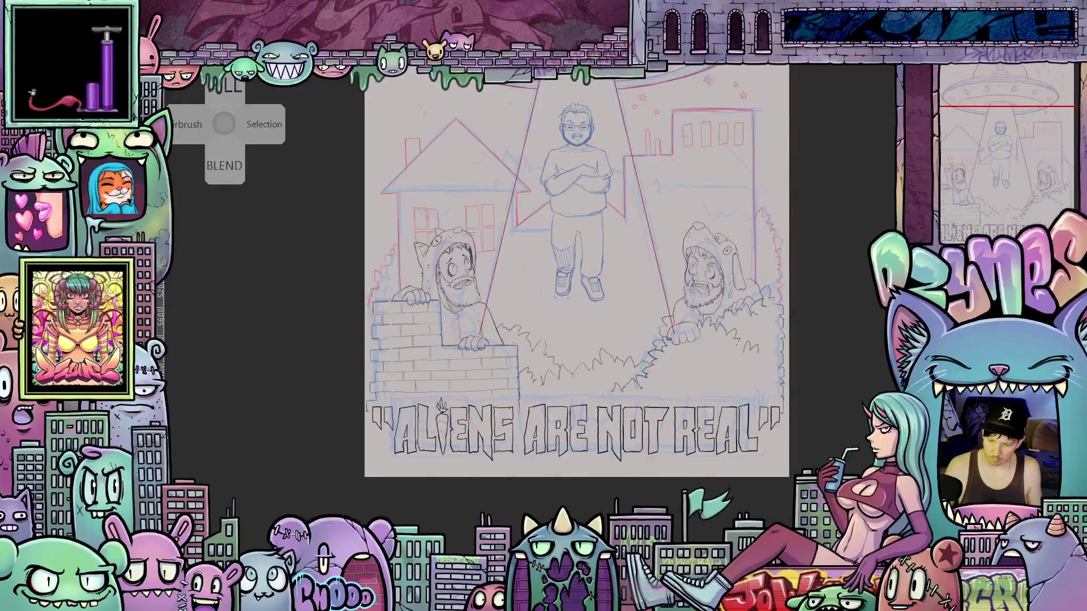
pyautogui.hotkey('ctrl', 'z')
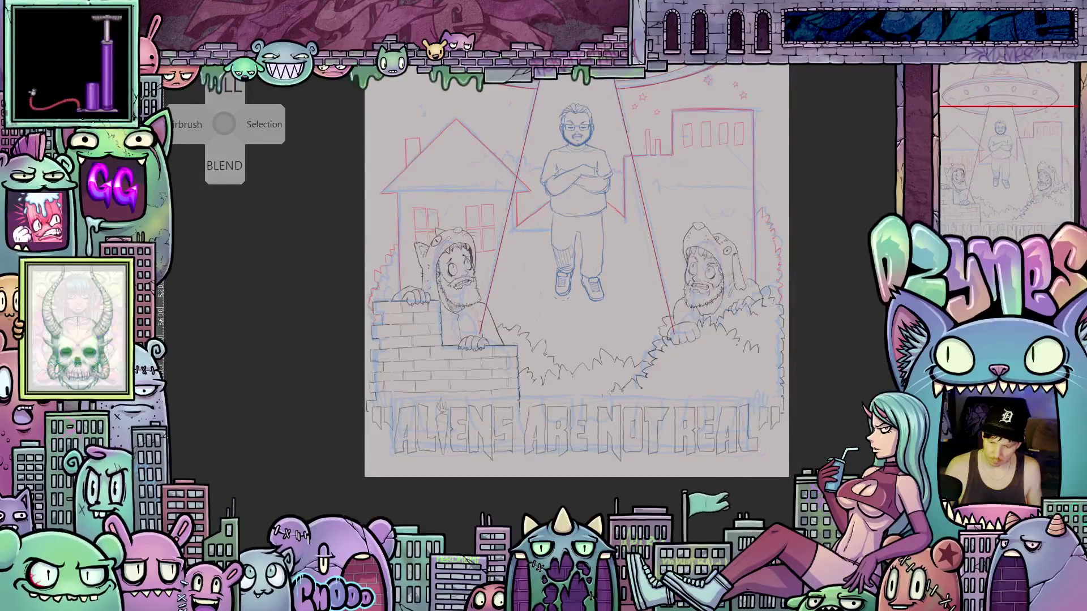
pyautogui.hotkey('ctrl', 'z')
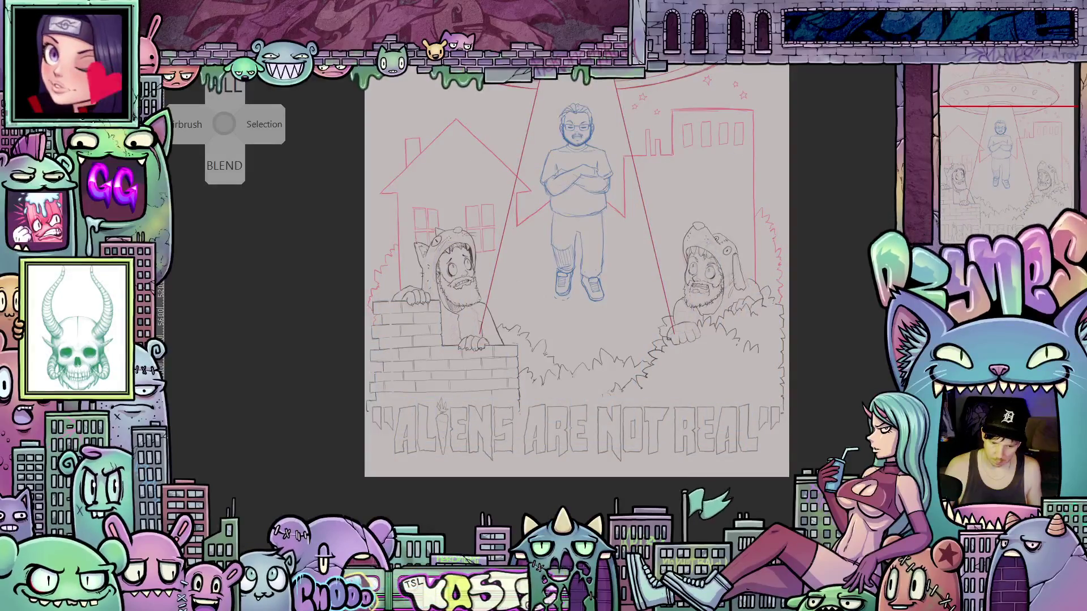
pyautogui.scroll(-2, 814, 412)
pyautogui.moveTo(824, 446); pyautogui.dragTo(814, 463)
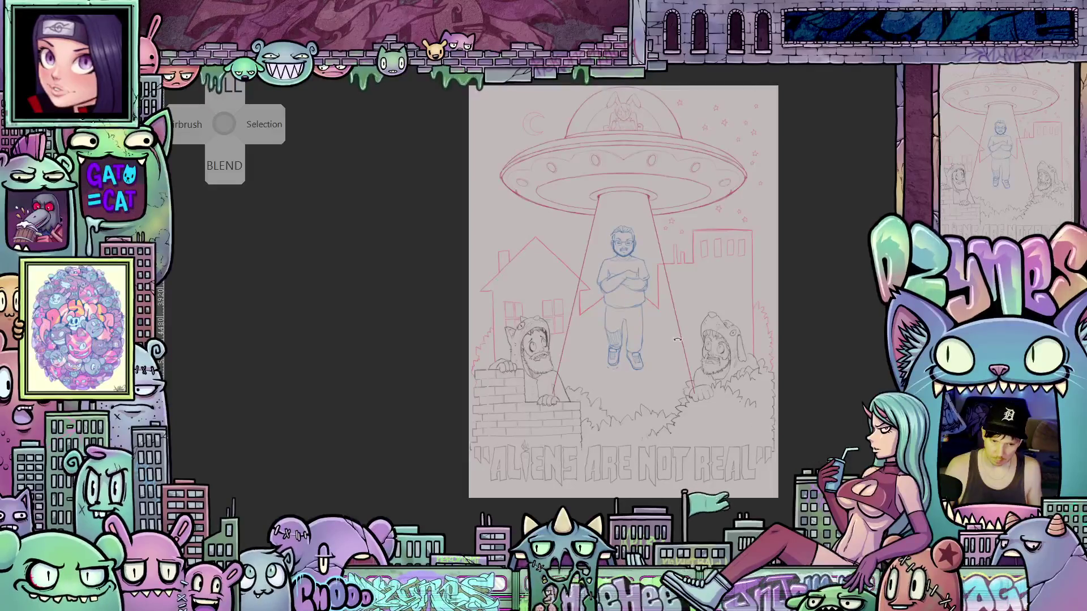
pyautogui.scroll(3, 677, 339)
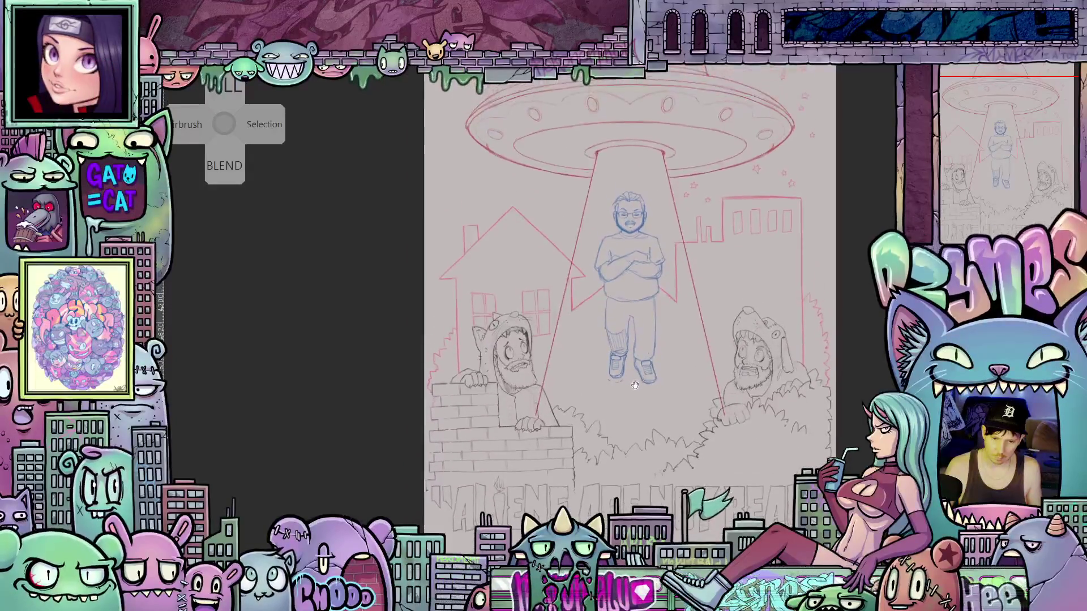
pyautogui.moveTo(634, 386); pyautogui.dragTo(676, 339)
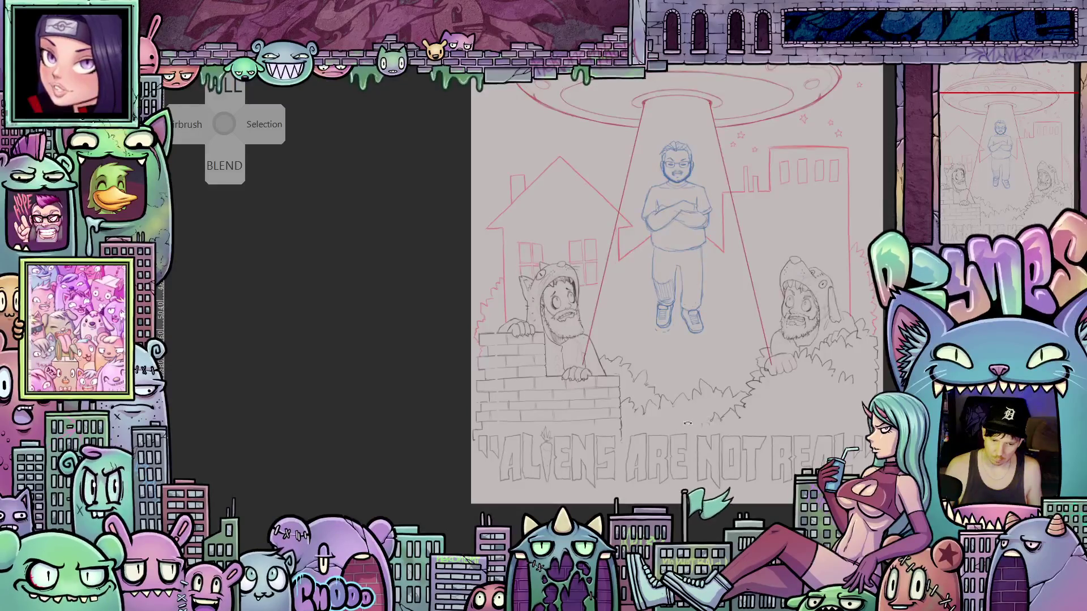
pyautogui.scroll(5, 628, 270)
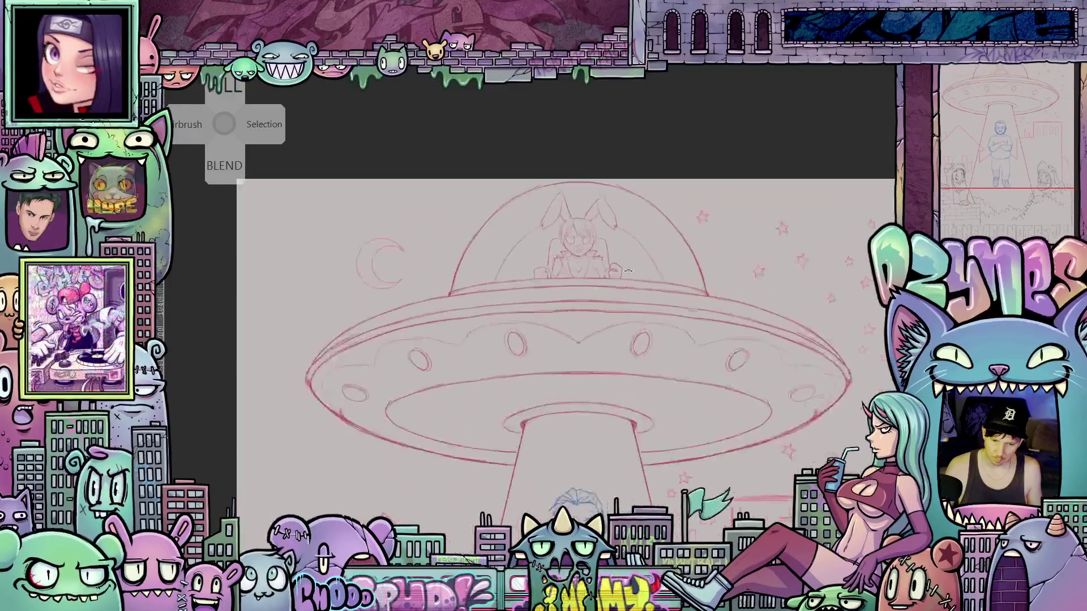
# - Zoom in on the pilot and sketch a red carrot rising from the right fist
pyautogui.scroll(3, 628, 271)
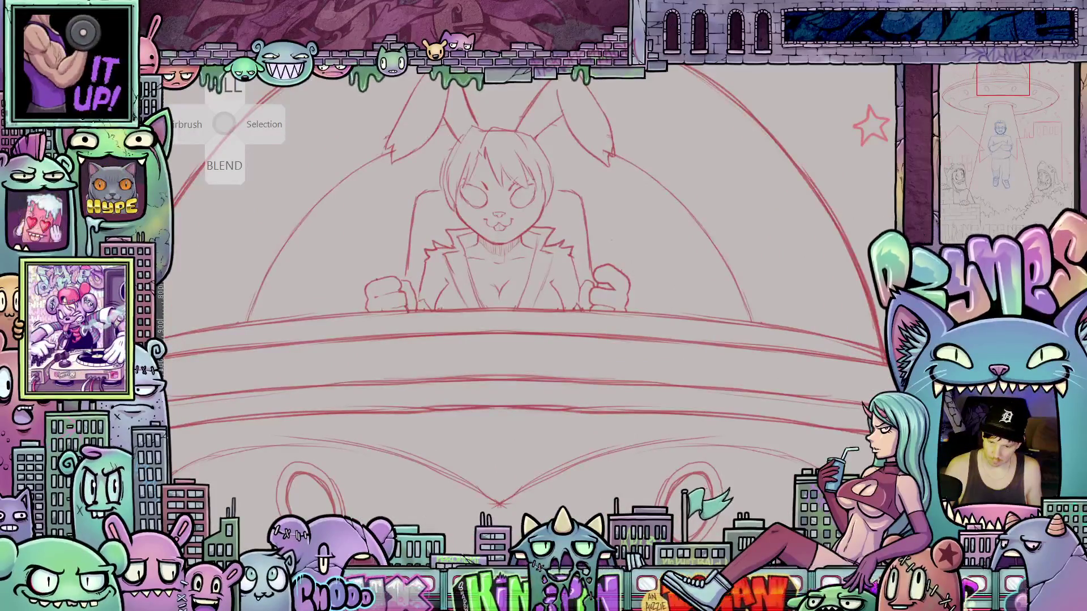
pyautogui.scroll(3, 635, 274)
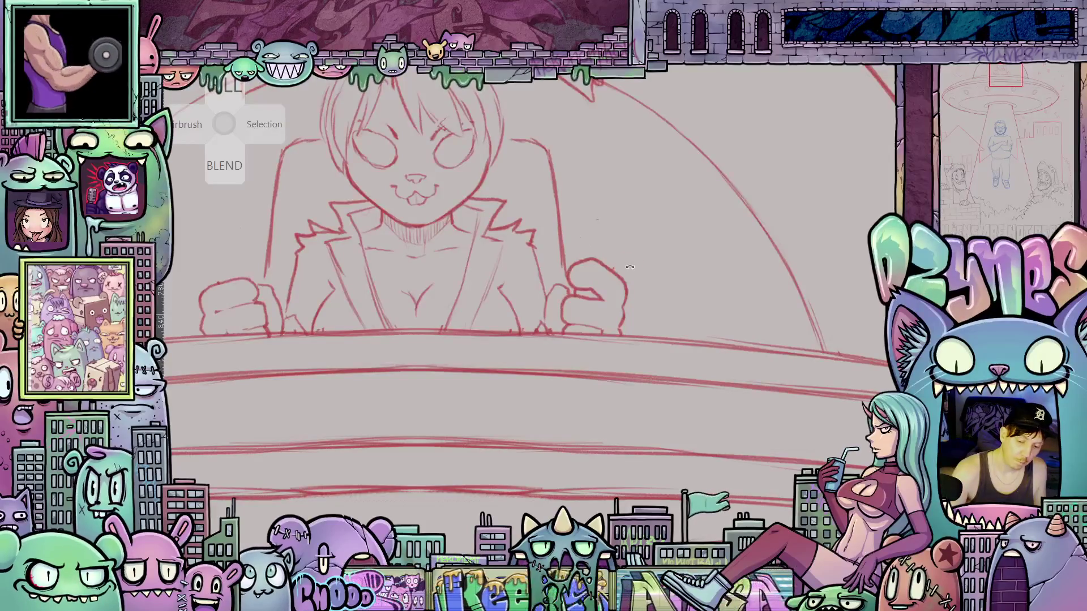
pyautogui.moveTo(632, 272); pyautogui.dragTo(612, 332)
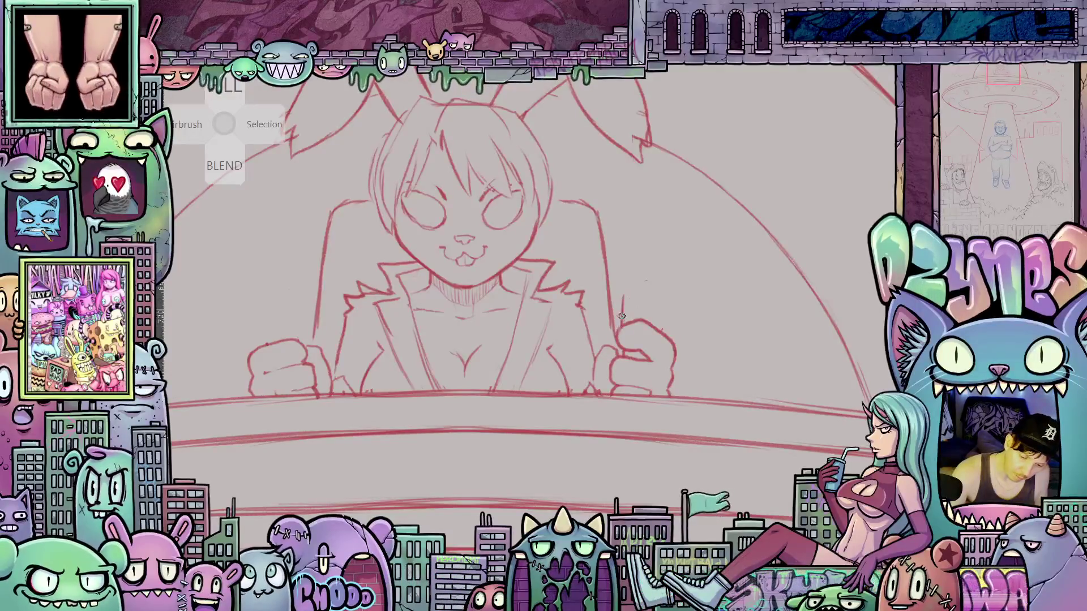
pyautogui.moveTo(621, 315)
pyautogui.mouseDown()
pyautogui.moveTo(628, 287)
pyautogui.moveTo(661, 289)
pyautogui.moveTo(666, 300)
pyautogui.mouseUp()
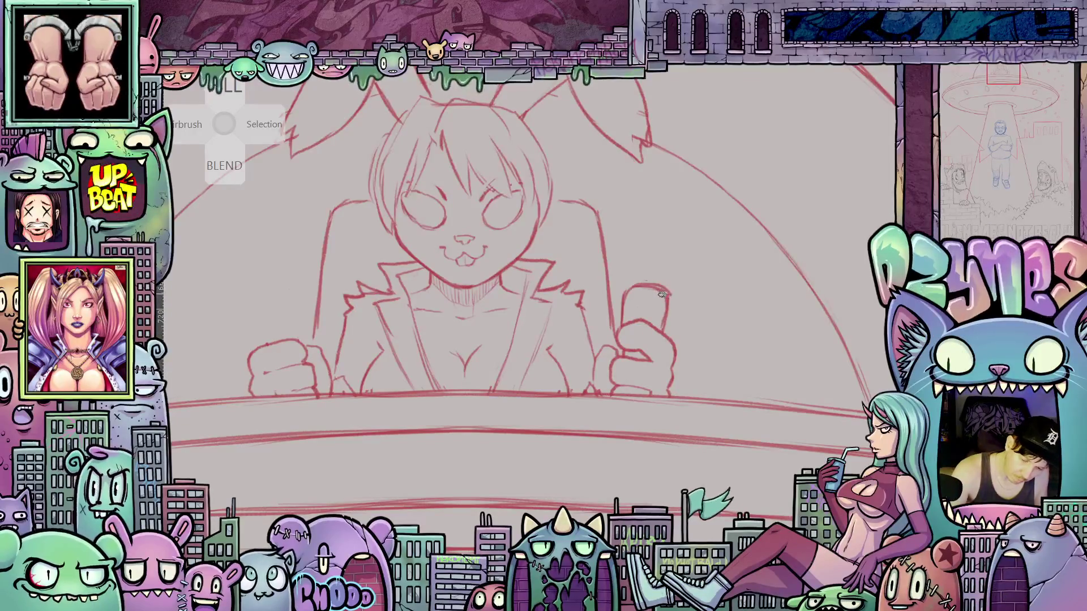
pyautogui.moveTo(652, 283)
pyautogui.mouseDown()
pyautogui.moveTo(659, 255)
pyautogui.moveTo(676, 248)
pyautogui.mouseUp()
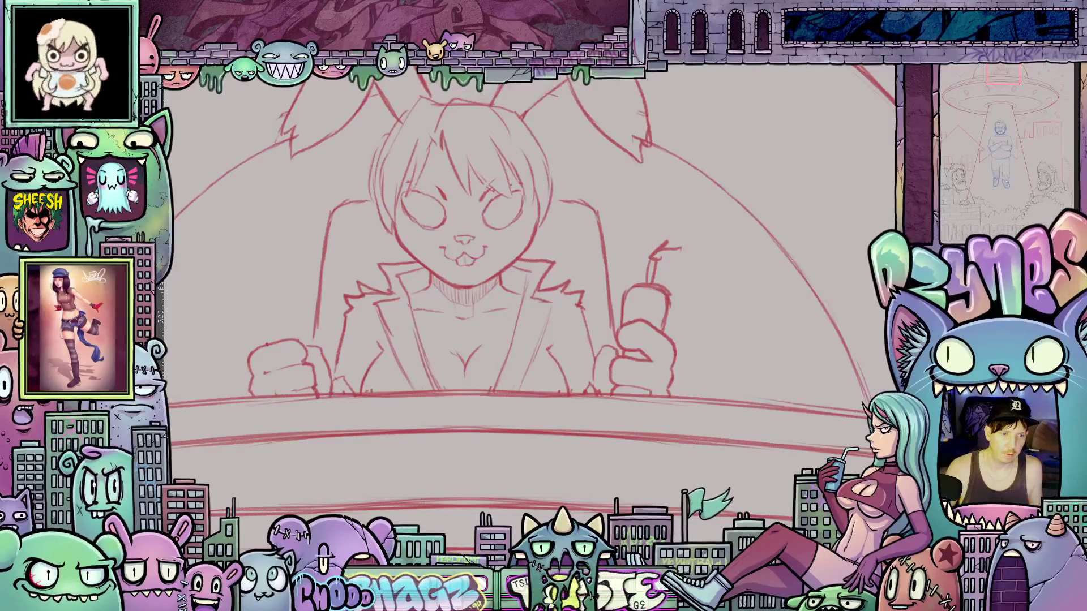
pyautogui.rightClick(225, 123)
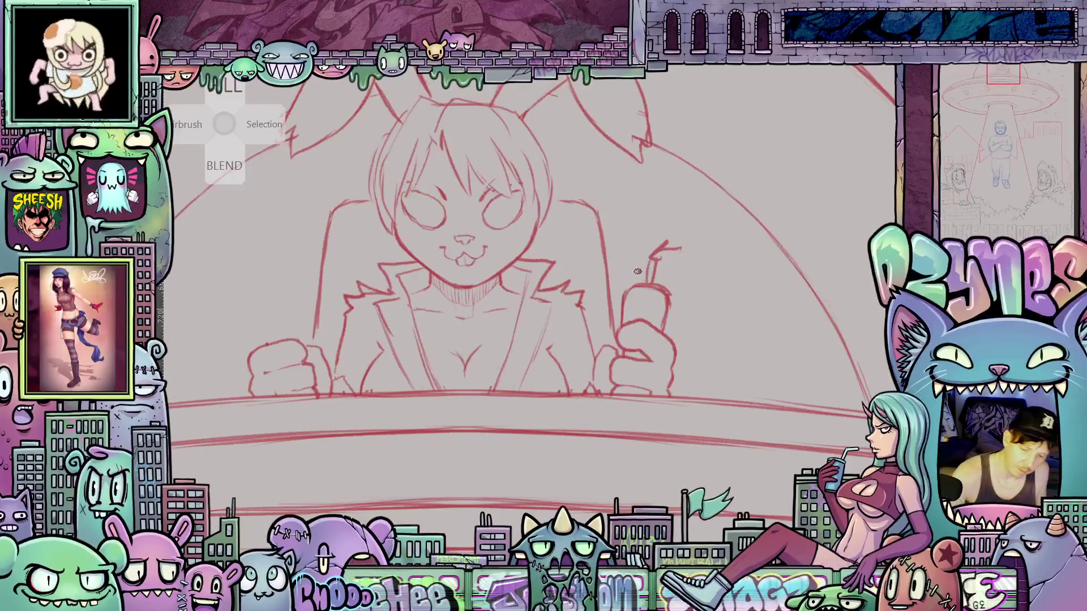
pyautogui.moveTo(638, 279)
pyautogui.mouseDown()
pyautogui.moveTo(643, 248)
pyautogui.moveTo(663, 265)
pyautogui.moveTo(660, 282)
pyautogui.moveTo(660, 242)
pyautogui.moveTo(682, 258)
pyautogui.mouseUp()
# - Draw leafy tops on the left-hand carrot, then view the whole dome with the pilot
pyautogui.moveTo(570, 425); pyautogui.dragTo(780, 431)
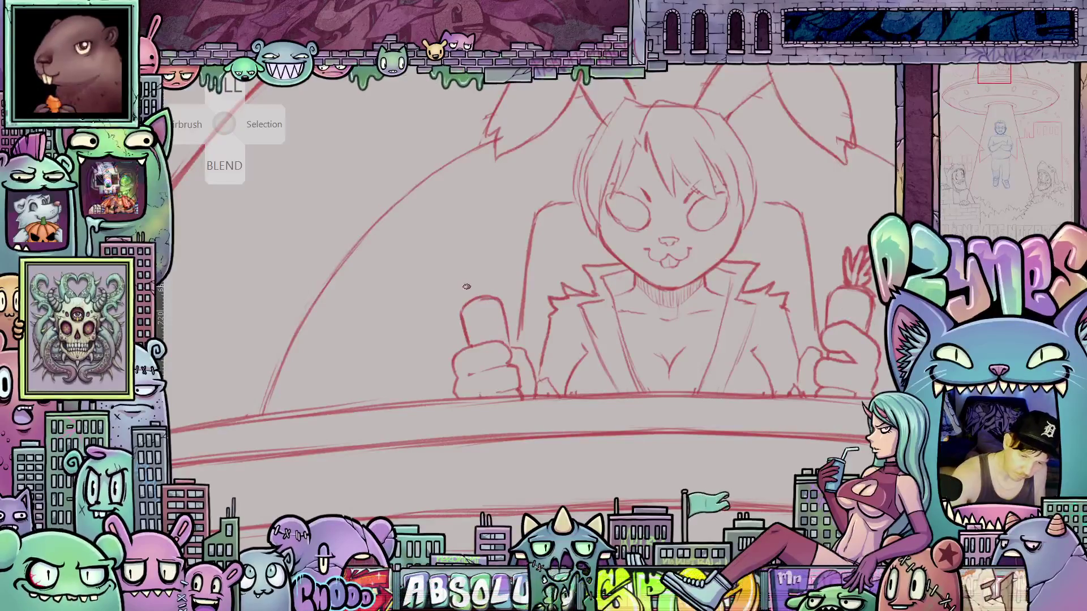
pyautogui.moveTo(464, 249)
pyautogui.mouseDown()
pyautogui.moveTo(474, 289)
pyautogui.moveTo(490, 298)
pyautogui.mouseUp()
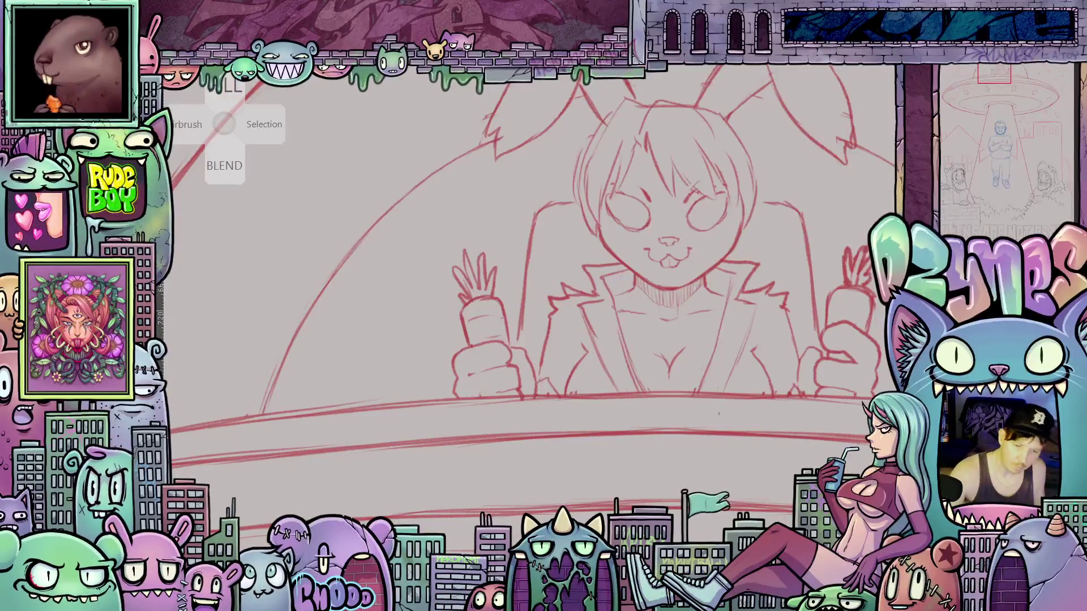
pyautogui.moveTo(853, 314); pyautogui.dragTo(757, 324)
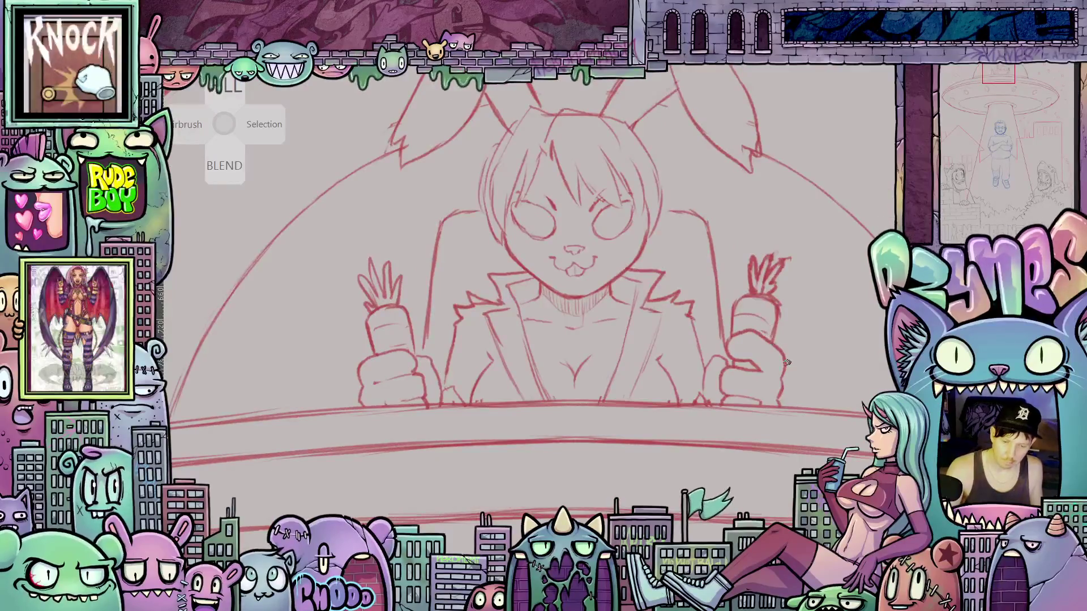
pyautogui.moveTo(792, 381)
pyautogui.mouseDown()
pyautogui.moveTo(666, 393)
pyautogui.moveTo(658, 422)
pyautogui.mouseUp()
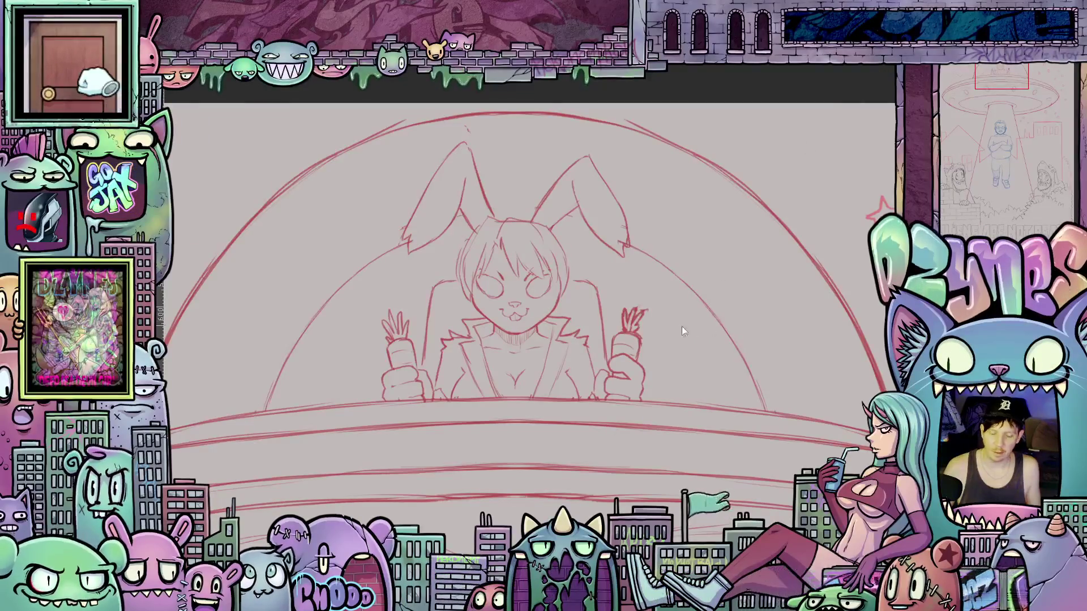
pyautogui.scroll(-3, 643, 316)
pyautogui.moveTo(644, 316); pyautogui.dragTo(660, 400)
pyautogui.scroll(-5, 651, 440)
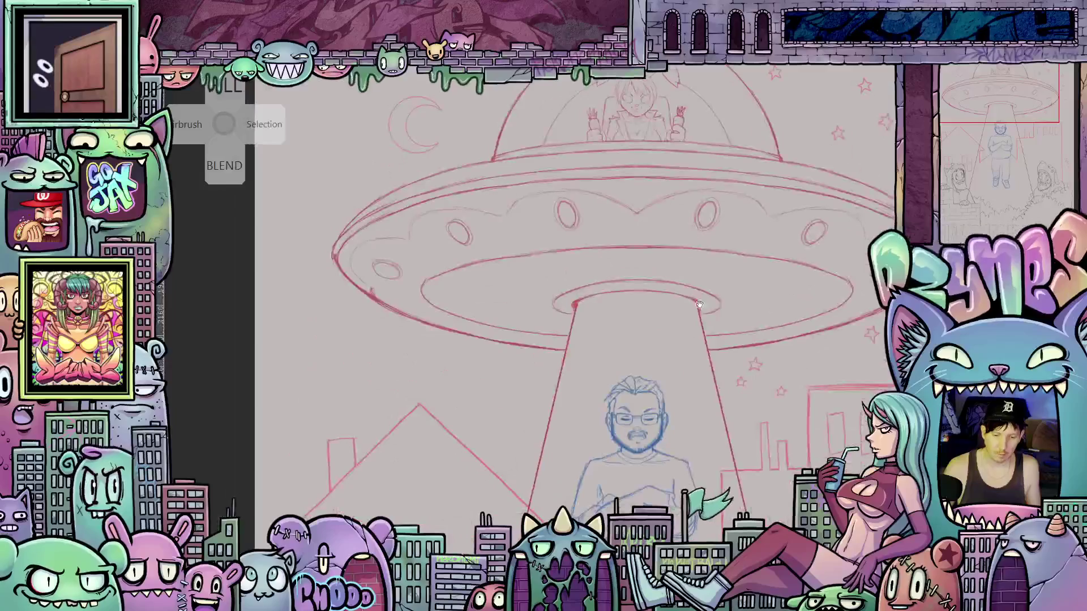
pyautogui.scroll(-2, 655, 393)
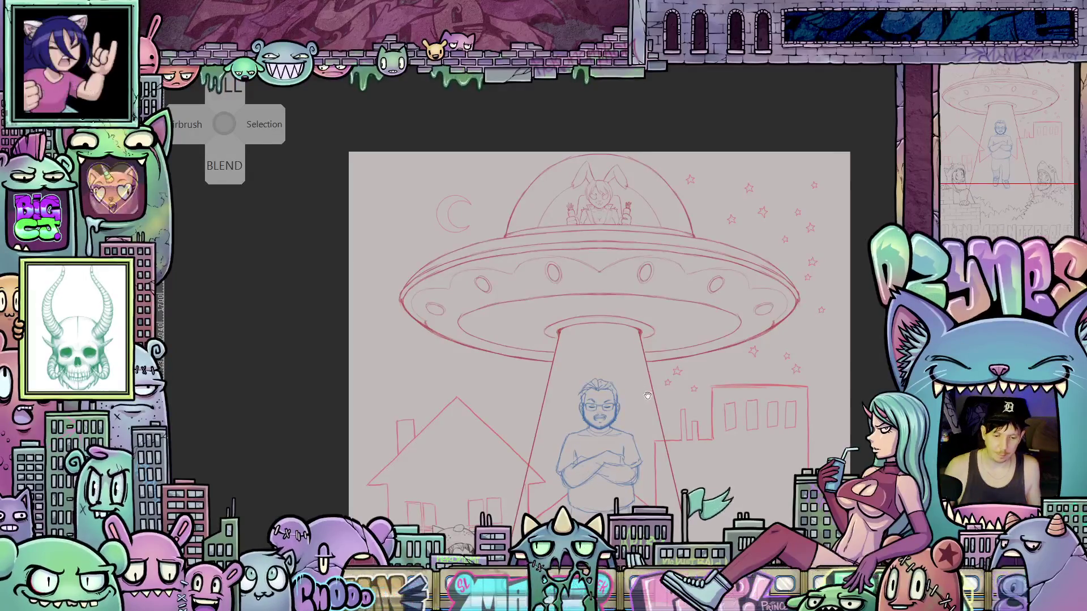
pyautogui.scroll(-3, 634, 386)
pyautogui.scroll(-3, 624, 386)
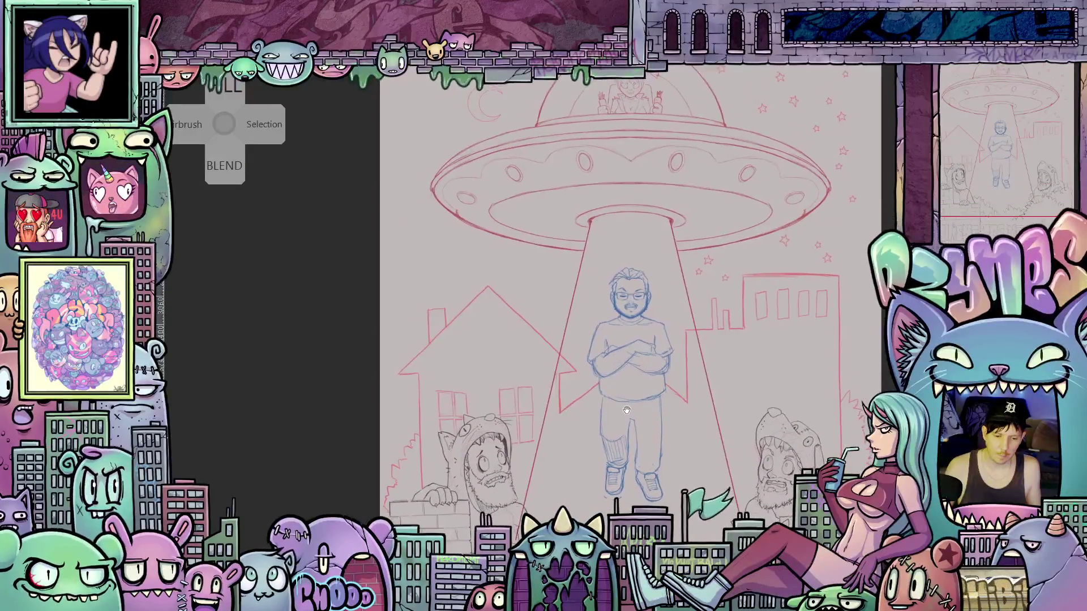
pyautogui.moveTo(626, 410)
pyautogui.mouseDown()
pyautogui.moveTo(672, 316)
pyautogui.moveTo(695, 208)
pyautogui.mouseUp()
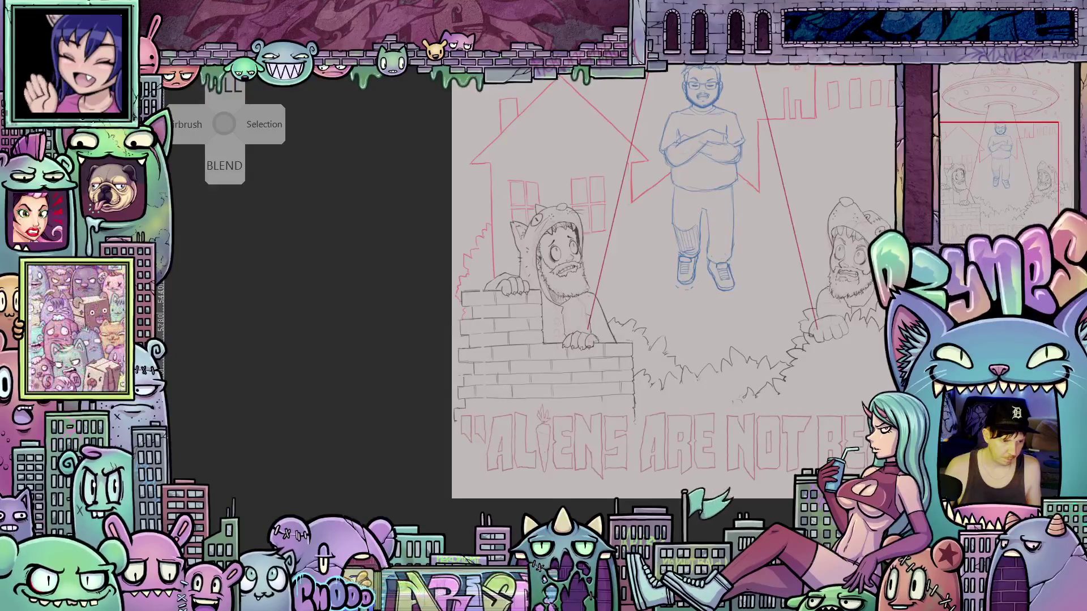
pyautogui.scroll(5, 496, 454)
pyautogui.moveTo(495, 454); pyautogui.dragTo(578, 425)
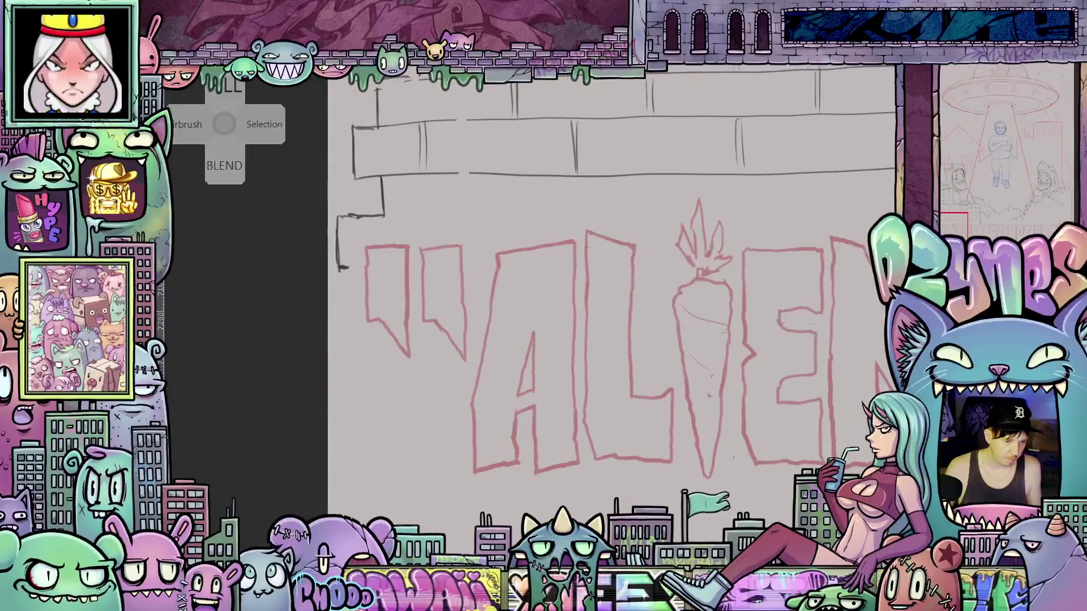
pyautogui.scroll(2, 490, 394)
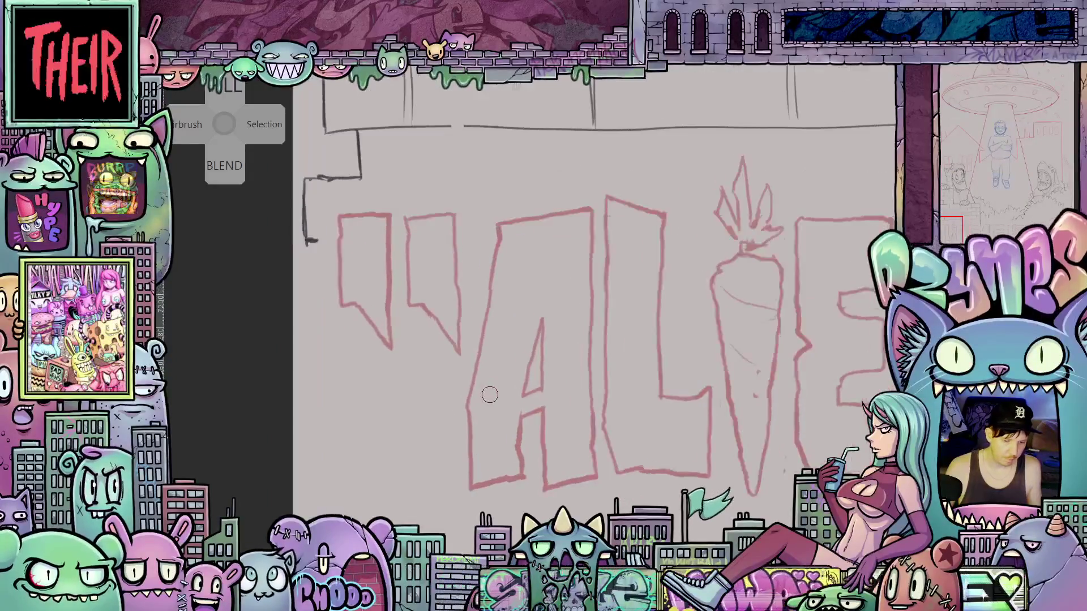
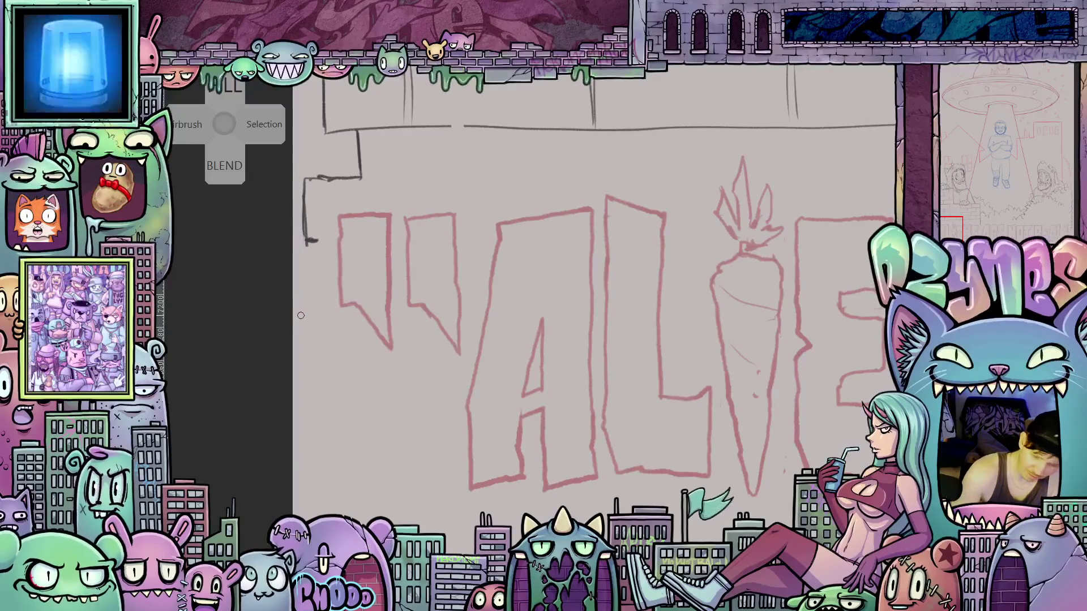
# - Frame the start of ALIENS and ink the A's left edge, inner leg edge and crossbar in black
pyautogui.scroll(-5, 695, 373)
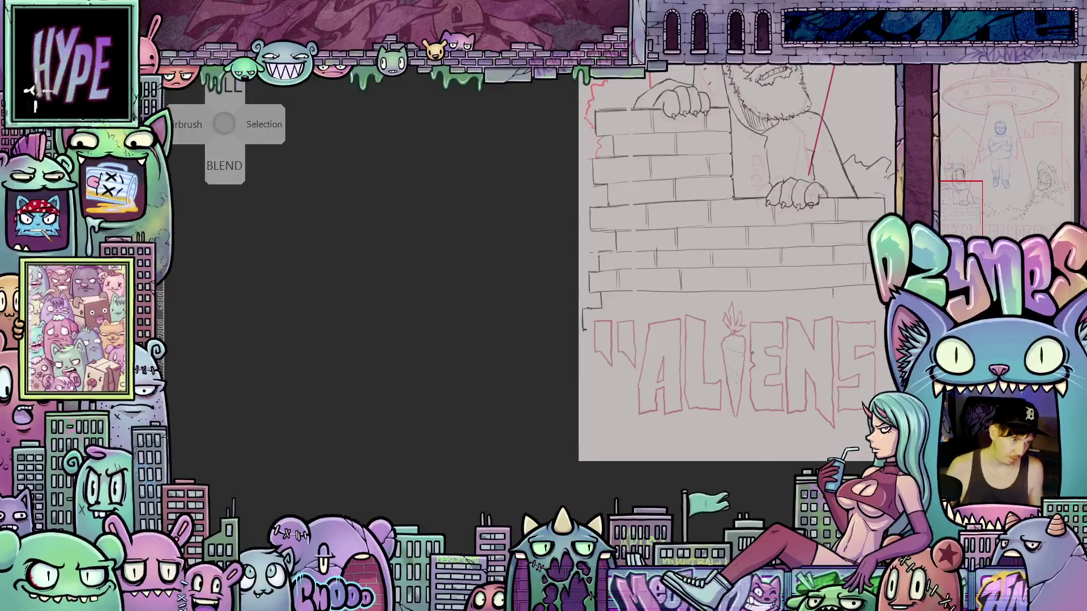
pyautogui.moveTo(752, 353); pyautogui.dragTo(717, 381)
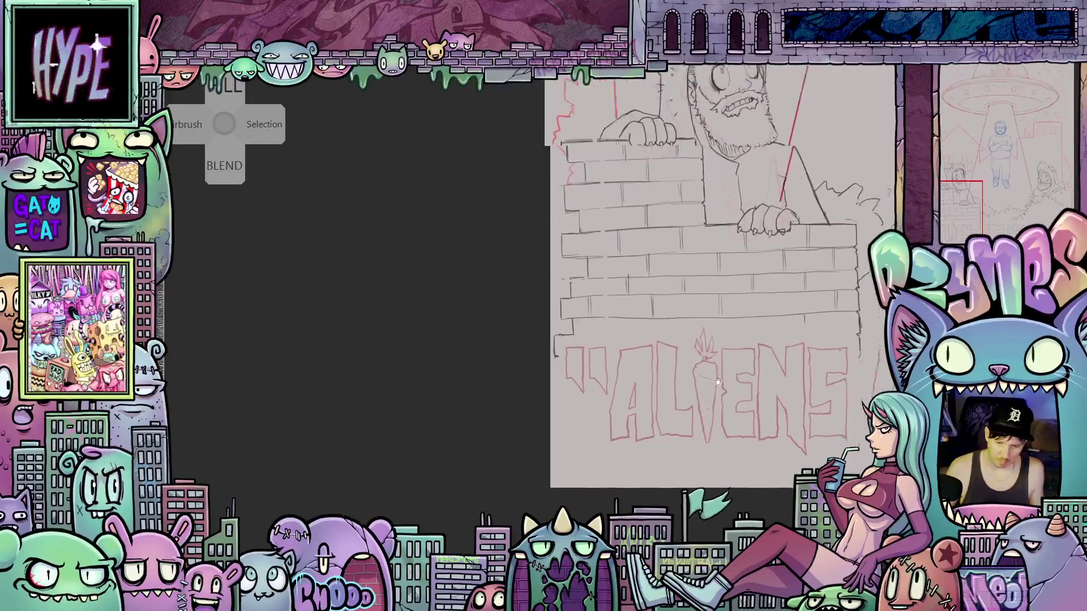
pyautogui.scroll(-5, 717, 381)
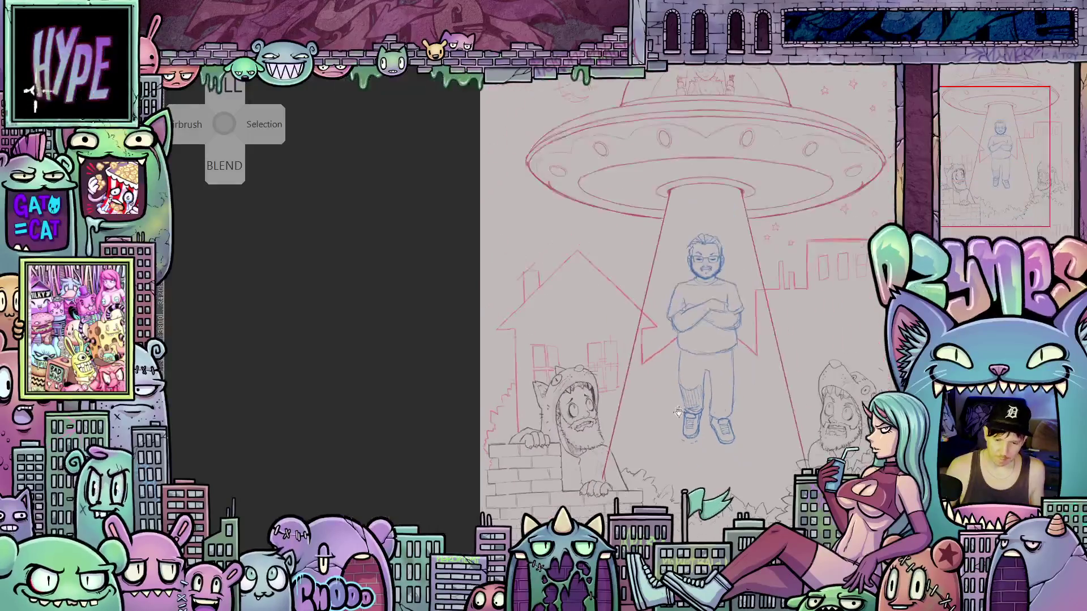
pyautogui.scroll(2, 679, 411)
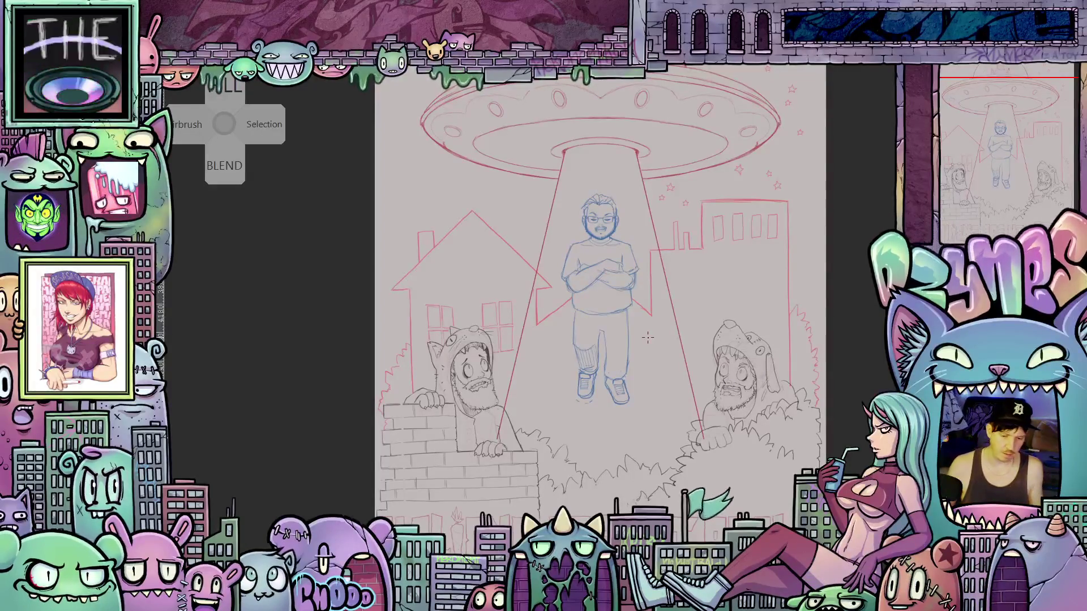
pyautogui.moveTo(680, 277)
pyautogui.mouseDown()
pyautogui.moveTo(674, 334)
pyautogui.moveTo(694, 366)
pyautogui.moveTo(693, 138)
pyautogui.mouseUp()
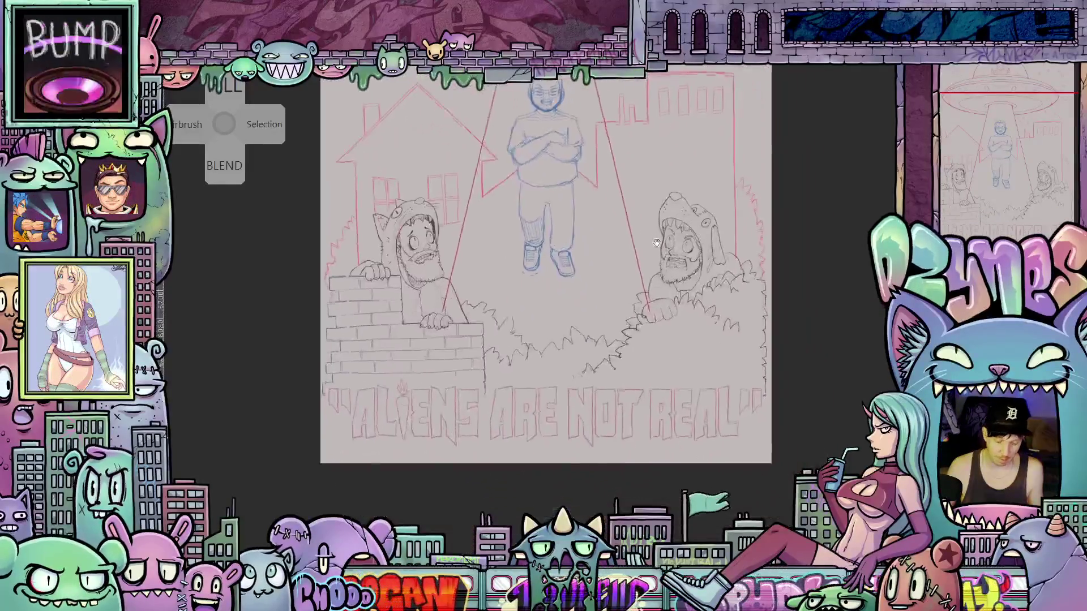
pyautogui.moveTo(598, 364)
pyautogui.mouseDown()
pyautogui.moveTo(644, 321)
pyautogui.moveTo(717, 289)
pyautogui.moveTo(732, 299)
pyautogui.mouseUp()
pyautogui.scroll(5, 522, 348)
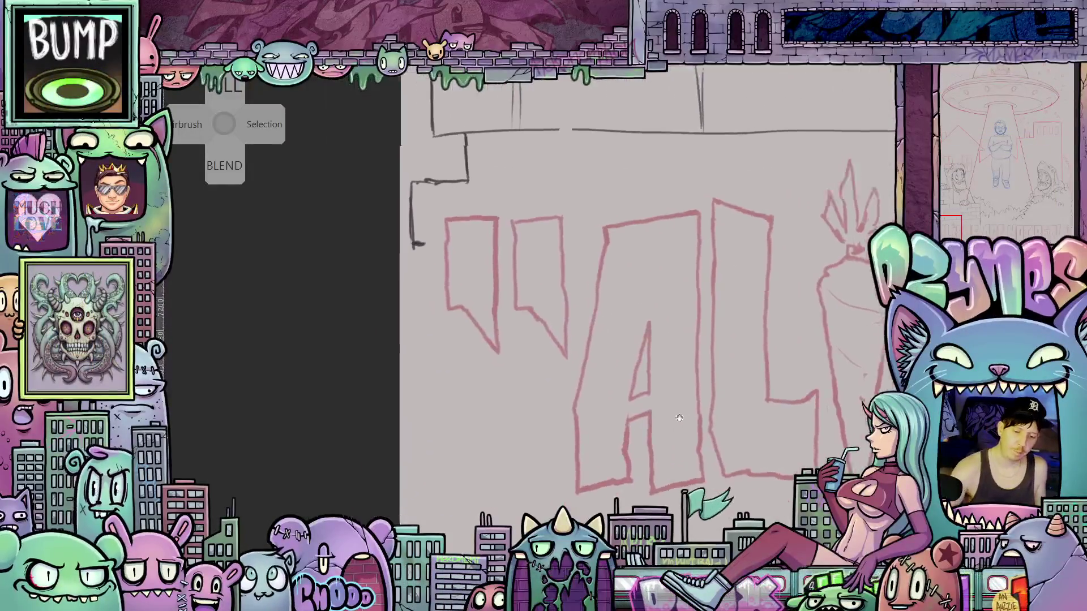
pyautogui.moveTo(587, 429); pyautogui.dragTo(704, 420)
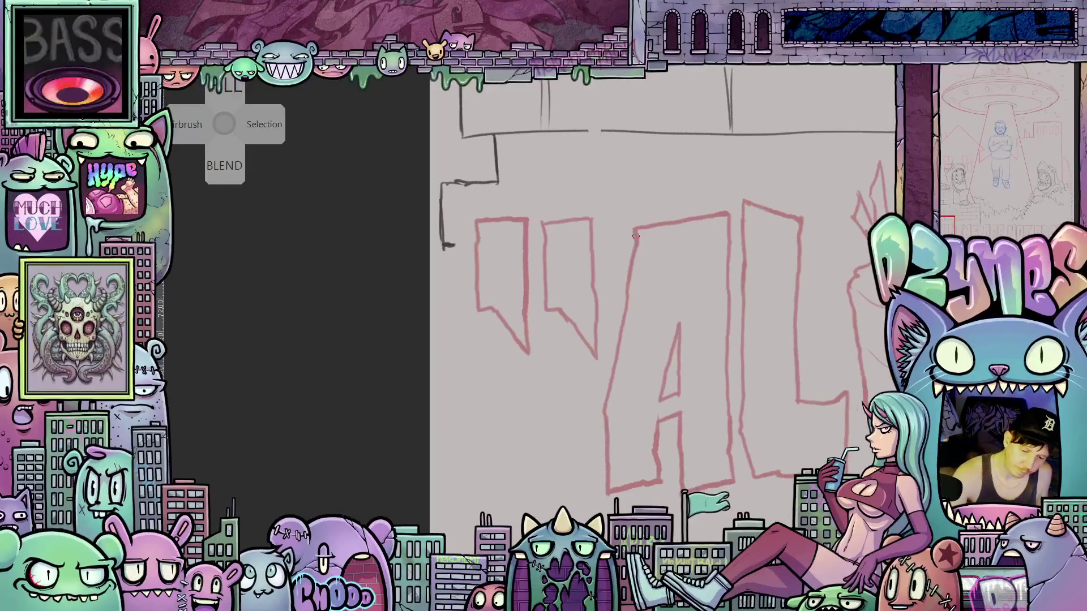
pyautogui.moveTo(633, 225)
pyautogui.mouseDown()
pyautogui.moveTo(640, 246)
pyautogui.moveTo(603, 407)
pyautogui.moveTo(607, 498)
pyautogui.moveTo(662, 481)
pyautogui.moveTo(659, 464)
pyautogui.mouseUp()
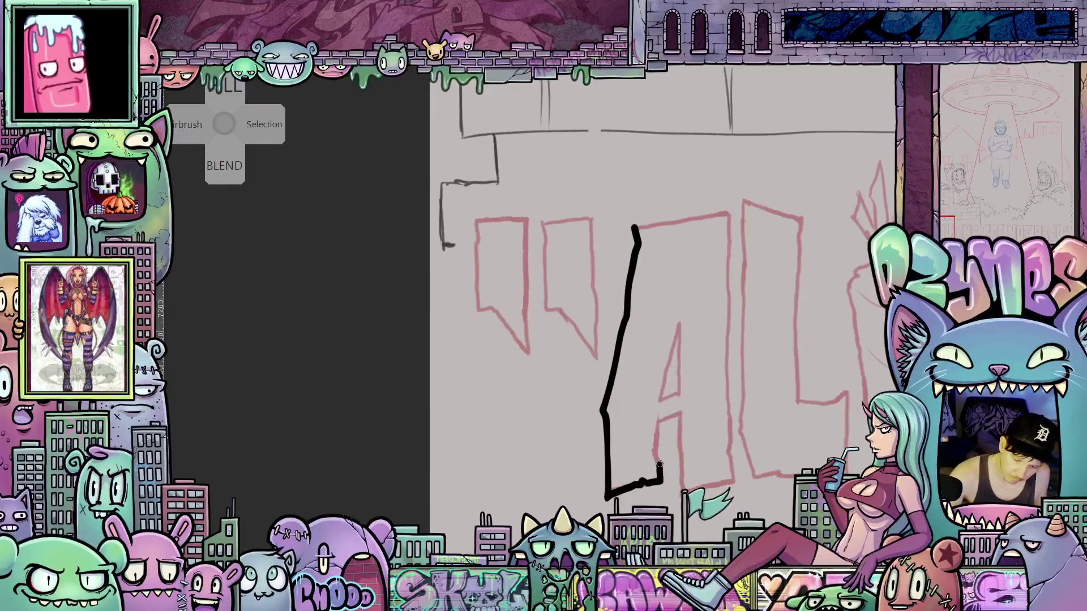
pyautogui.moveTo(659, 413)
pyautogui.mouseDown()
pyautogui.moveTo(682, 303)
pyautogui.moveTo(685, 491)
pyautogui.mouseUp()
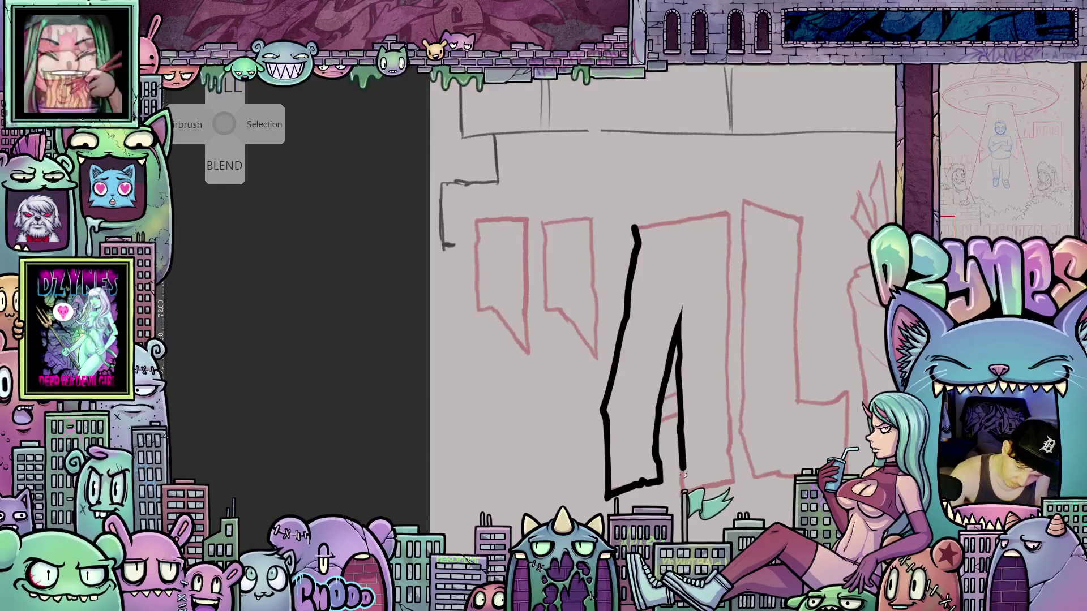
pyautogui.moveTo(647, 430)
pyautogui.mouseDown()
pyautogui.moveTo(696, 406)
pyautogui.moveTo(698, 382)
pyautogui.mouseUp()
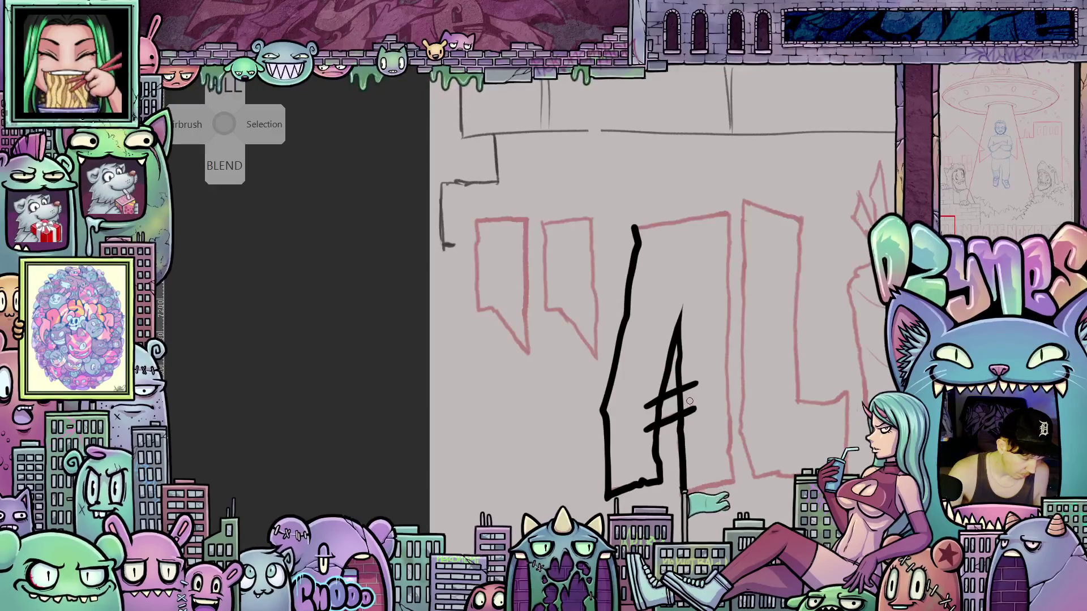
# - Erase the crossbar overshoots and ink the A's short vertical, bottom and top edges
pyautogui.moveTo(685, 403)
pyautogui.mouseDown()
pyautogui.moveTo(692, 409)
pyautogui.moveTo(685, 385)
pyautogui.moveTo(648, 429)
pyautogui.moveTo(685, 394)
pyautogui.mouseUp()
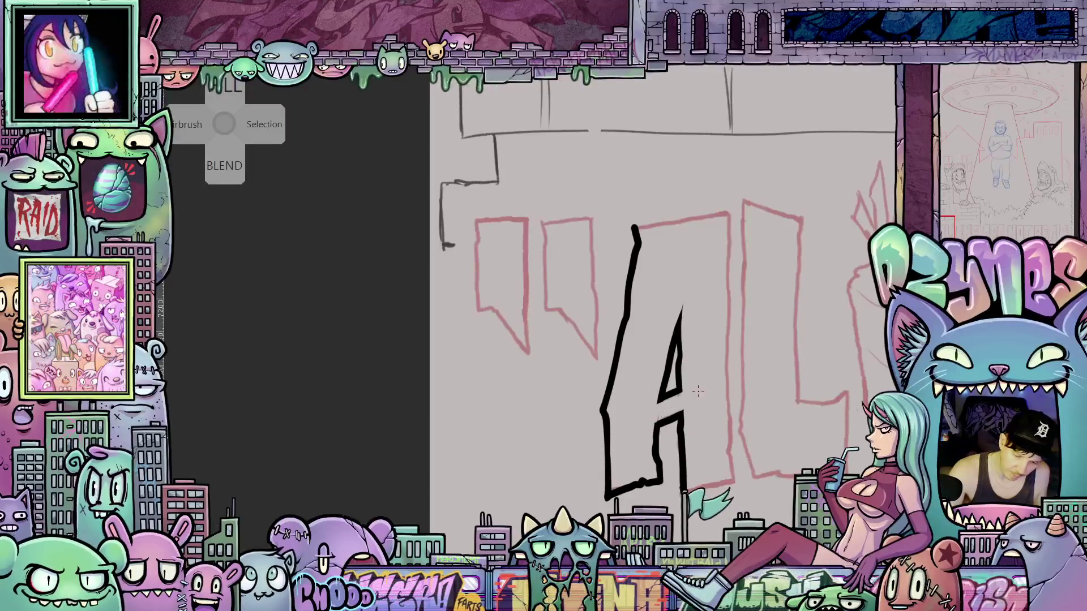
pyautogui.moveTo(752, 418); pyautogui.dragTo(637, 429)
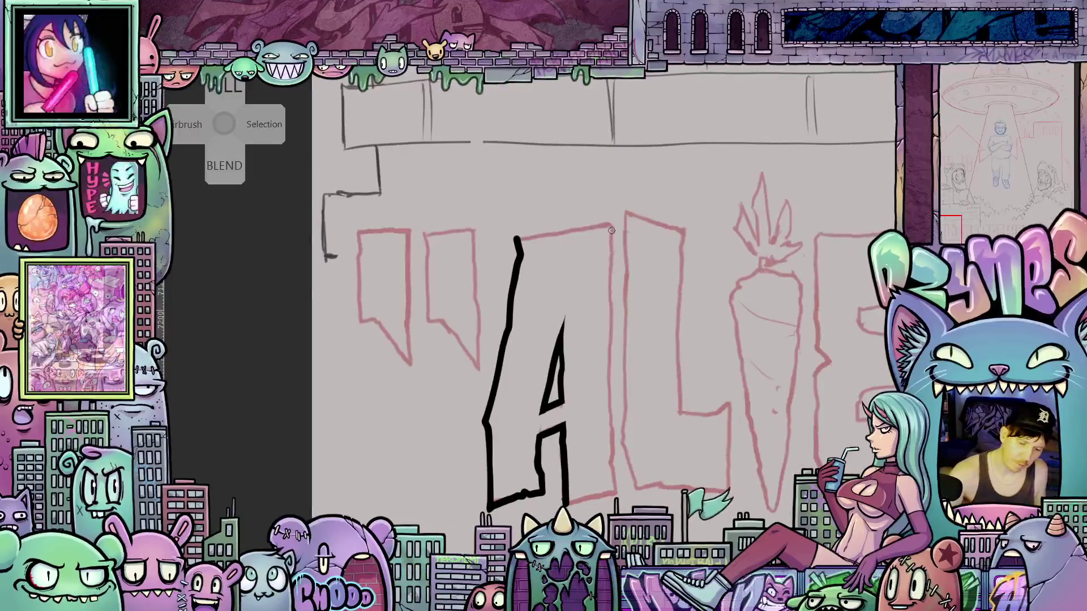
pyautogui.moveTo(609, 221); pyautogui.dragTo(616, 495)
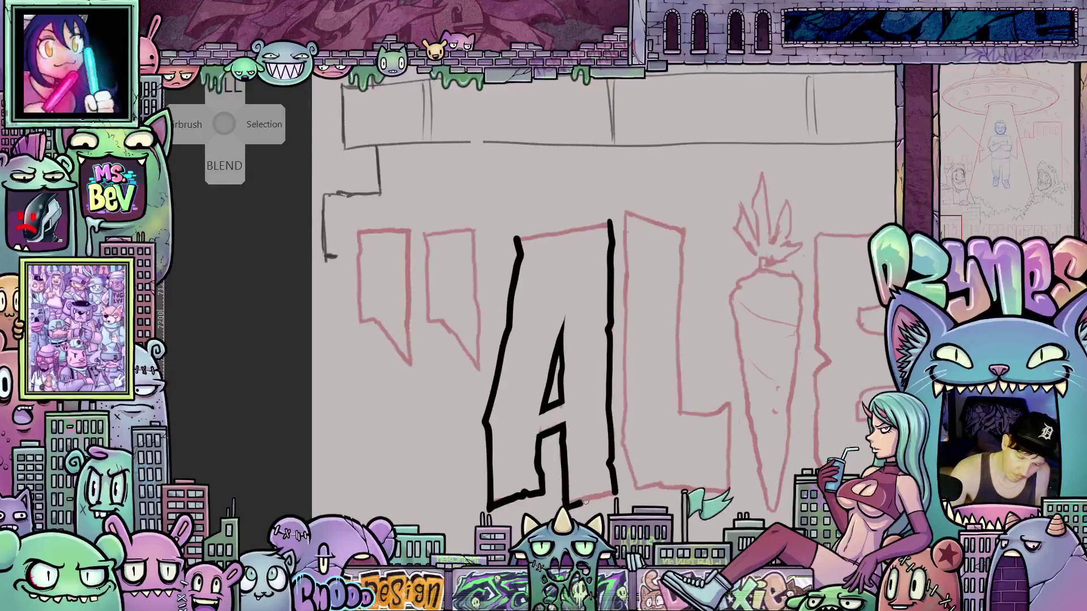
pyautogui.moveTo(586, 501); pyautogui.dragTo(611, 492)
pyautogui.scroll(5, 547, 344)
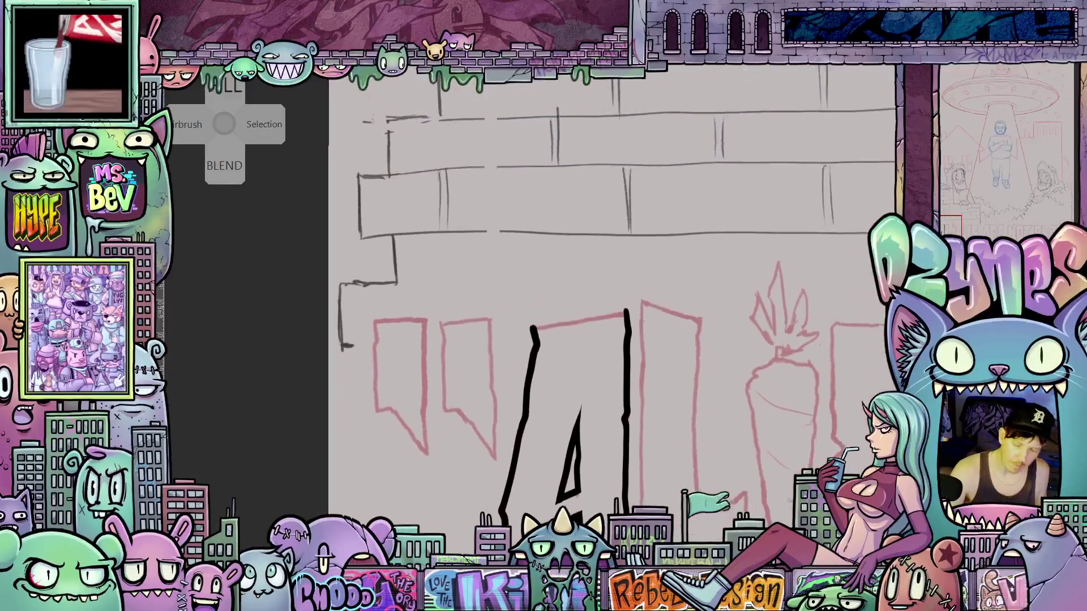
pyautogui.moveTo(536, 345); pyautogui.dragTo(631, 332)
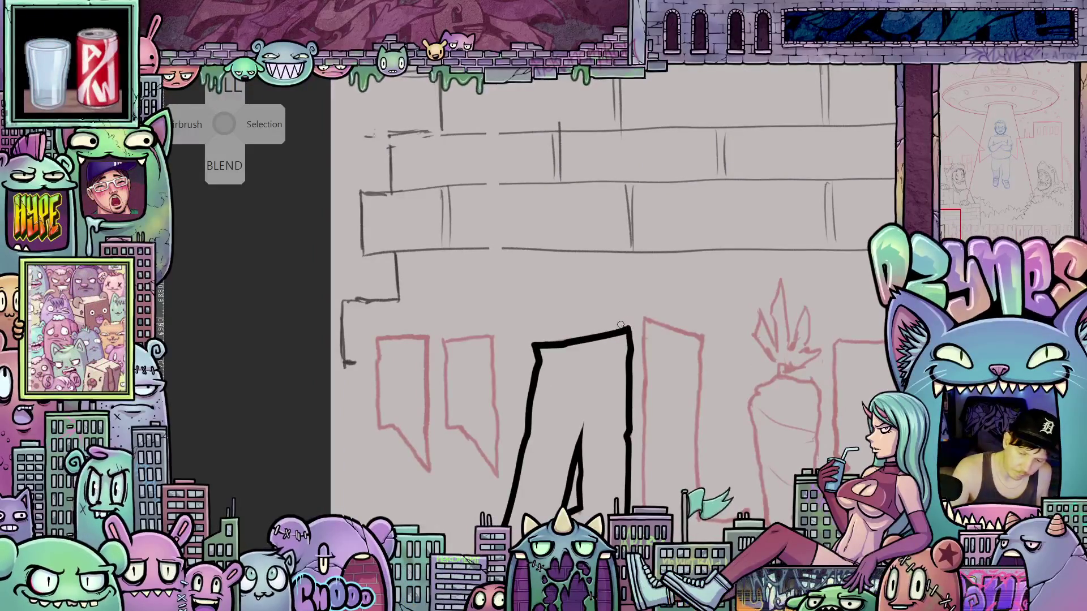
pyautogui.hscroll(-3, 627, 326)
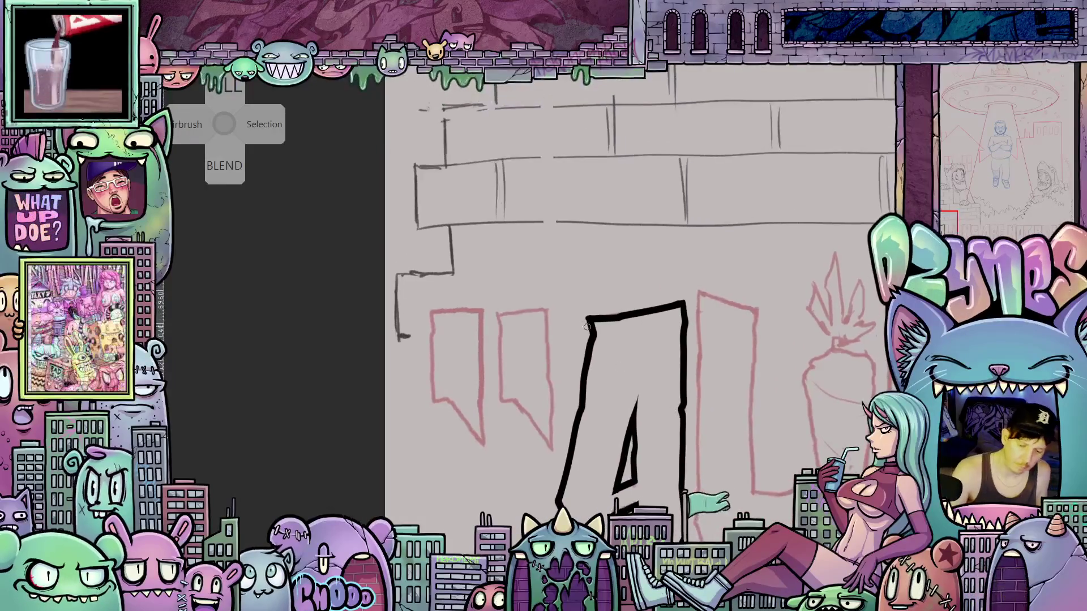
pyautogui.scroll(-3, 611, 385)
pyautogui.hscroll(5, 611, 384)
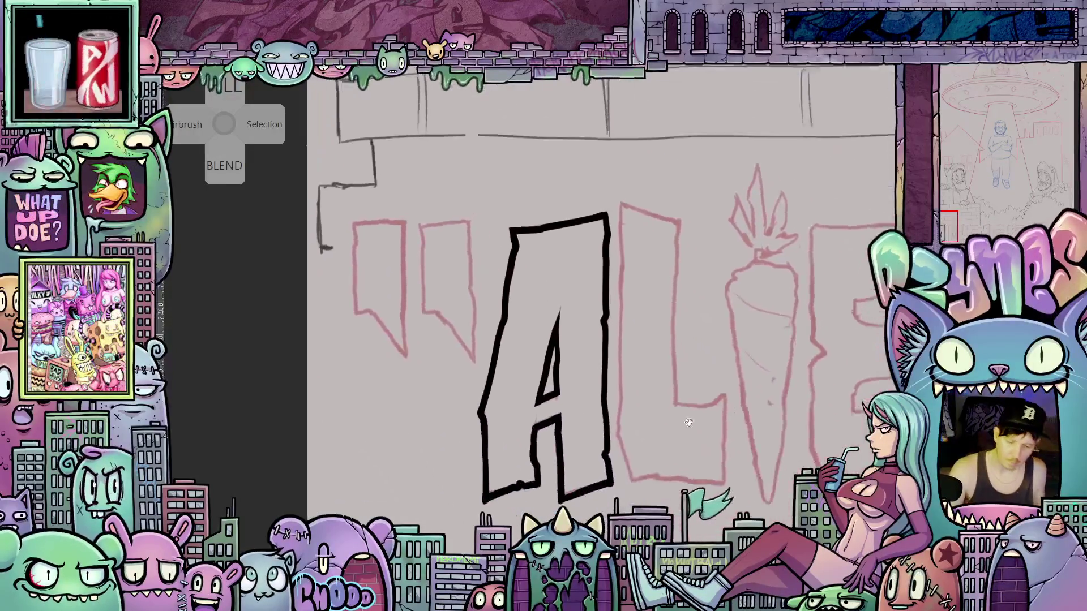
pyautogui.scroll(1, 641, 441)
pyautogui.hscroll(1, 643, 470)
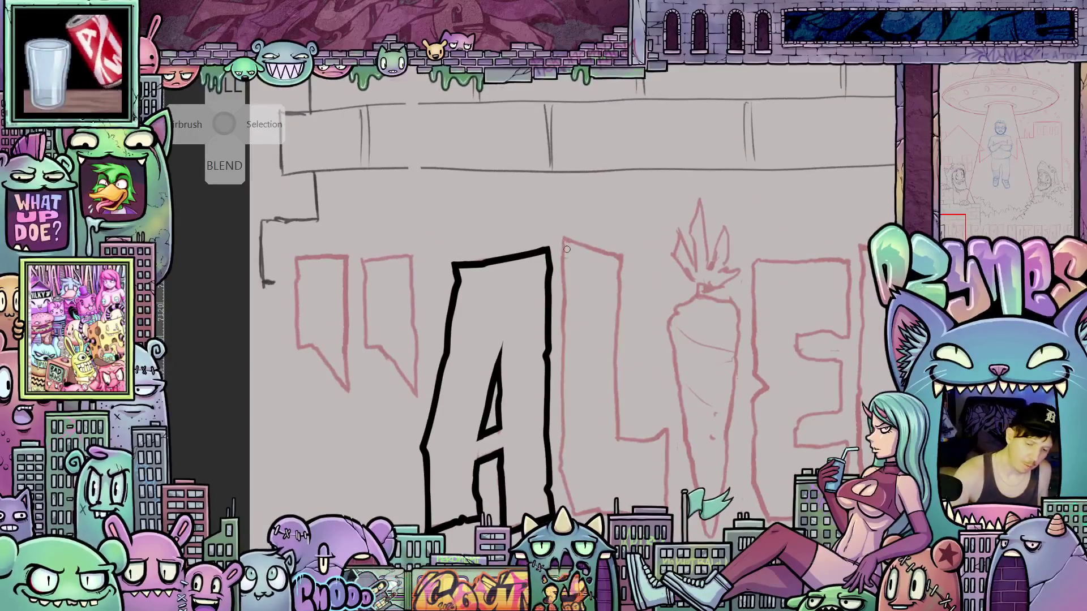
# - Trace the L's left edge, tall vertical stroke and extended bottom edge in black
pyautogui.moveTo(562, 237); pyautogui.dragTo(567, 515)
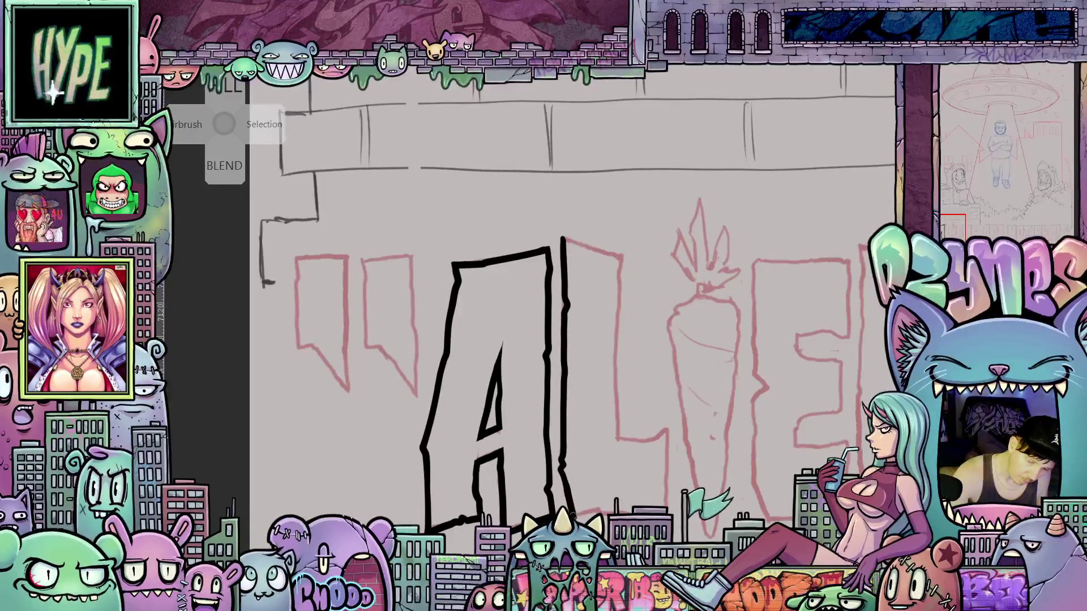
pyautogui.moveTo(576, 270)
pyautogui.mouseDown()
pyautogui.moveTo(569, 448)
pyautogui.moveTo(604, 454)
pyautogui.moveTo(623, 444)
pyautogui.moveTo(620, 512)
pyautogui.mouseUp()
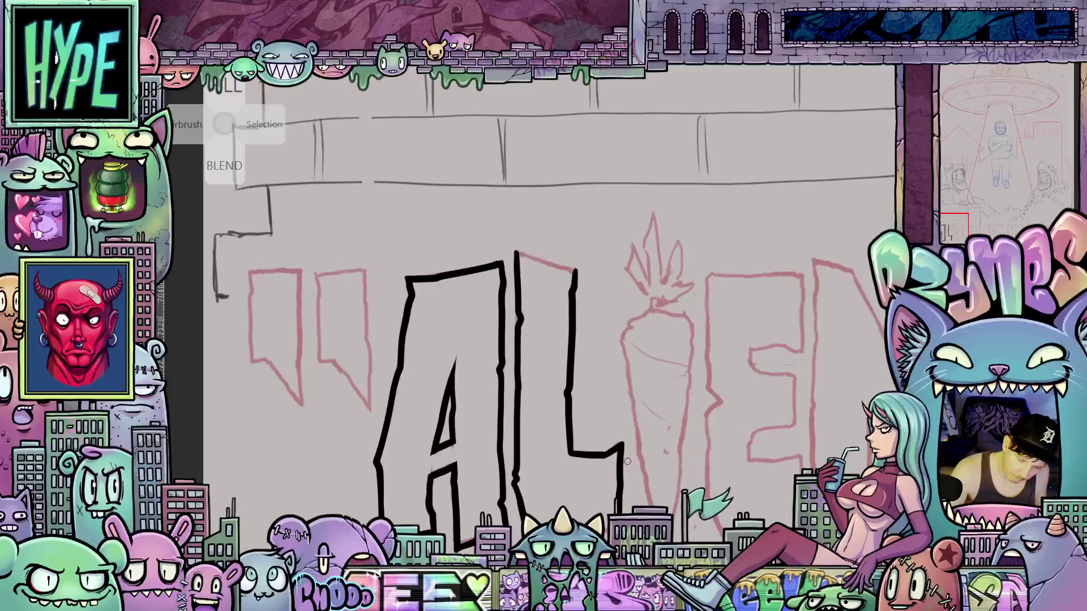
pyautogui.scroll(-3, 625, 486)
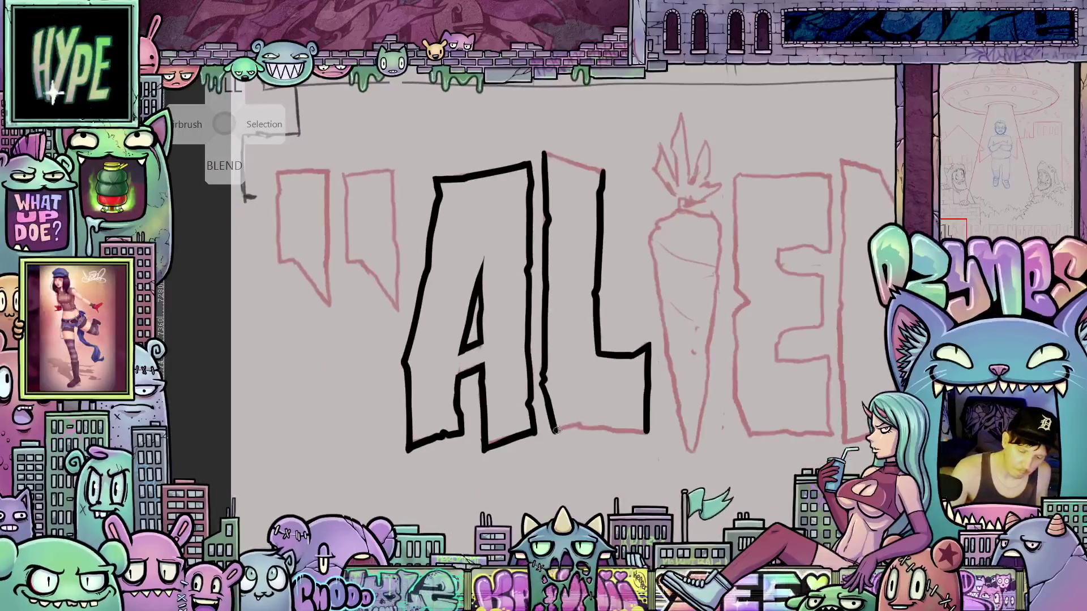
pyautogui.moveTo(556, 430); pyautogui.dragTo(583, 428)
pyautogui.moveTo(580, 429)
pyautogui.mouseDown()
pyautogui.moveTo(652, 433)
pyautogui.moveTo(669, 560)
pyautogui.mouseUp()
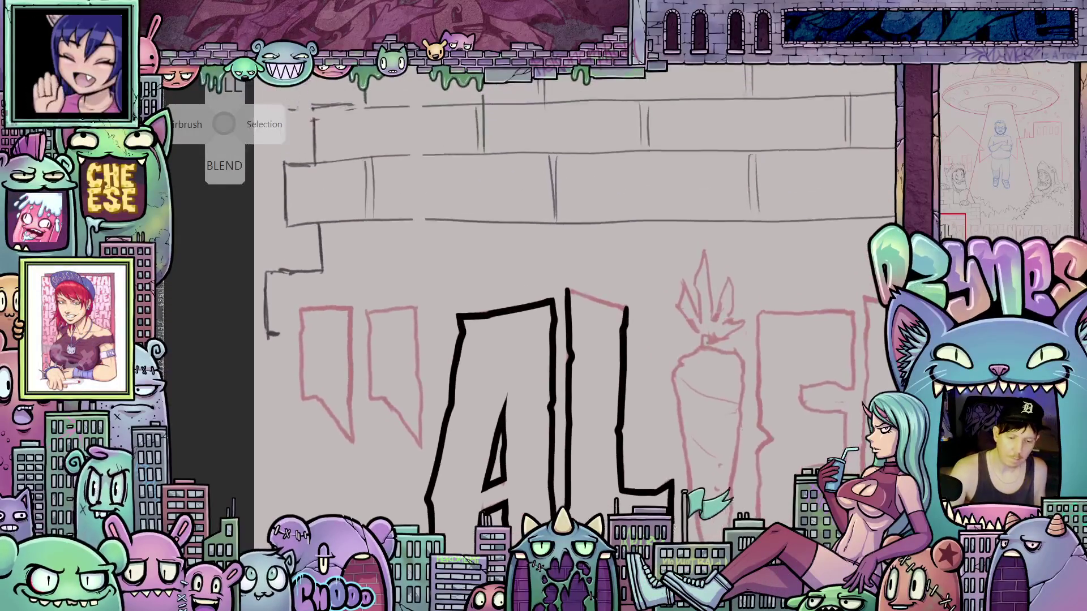
pyautogui.scroll(-3, 566, 306)
# - Tilt the canvas to thicken the A's right edge, then straighten the view on AL
pyautogui.moveTo(566, 317)
pyautogui.mouseDown()
pyautogui.moveTo(585, 341)
pyautogui.moveTo(594, 325)
pyautogui.mouseUp()
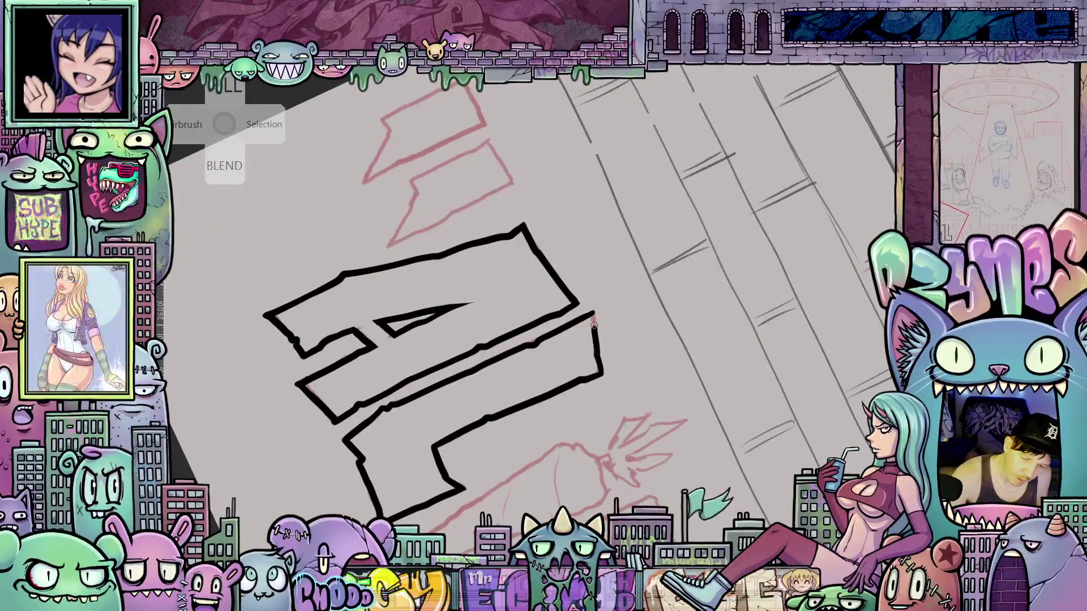
pyautogui.moveTo(599, 375); pyautogui.dragTo(594, 316)
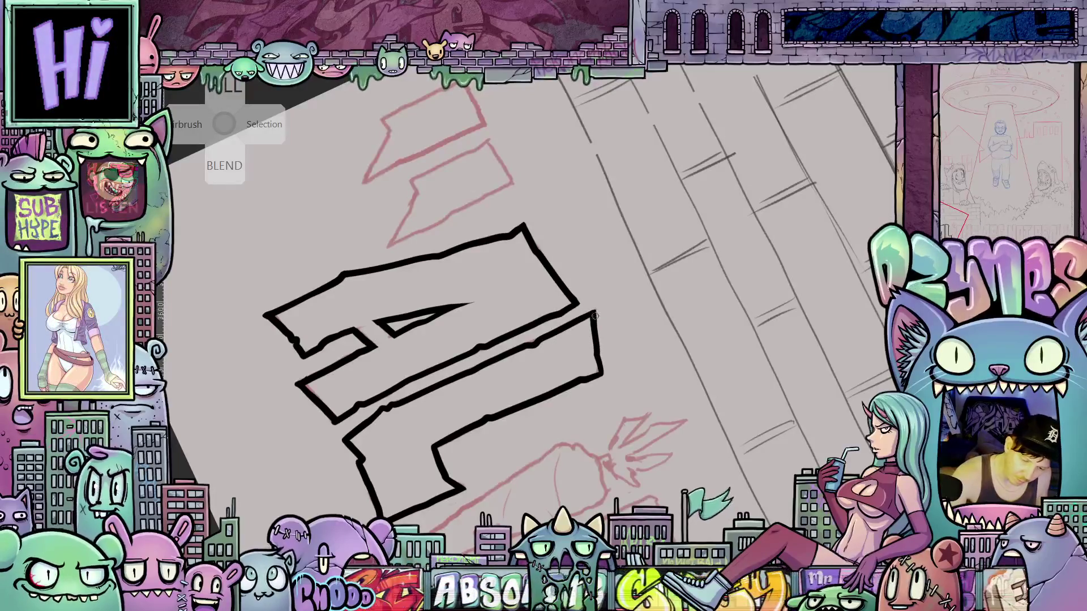
pyautogui.moveTo(659, 424)
pyautogui.mouseDown()
pyautogui.moveTo(733, 385)
pyautogui.moveTo(648, 497)
pyautogui.moveTo(650, 471)
pyautogui.mouseUp()
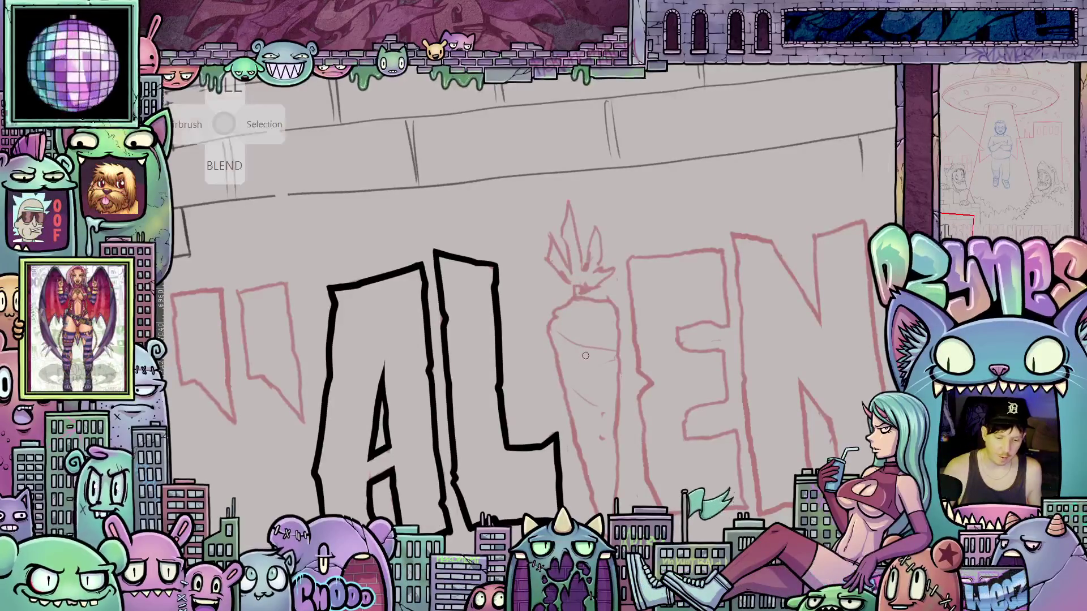
pyautogui.scroll(3, 585, 317)
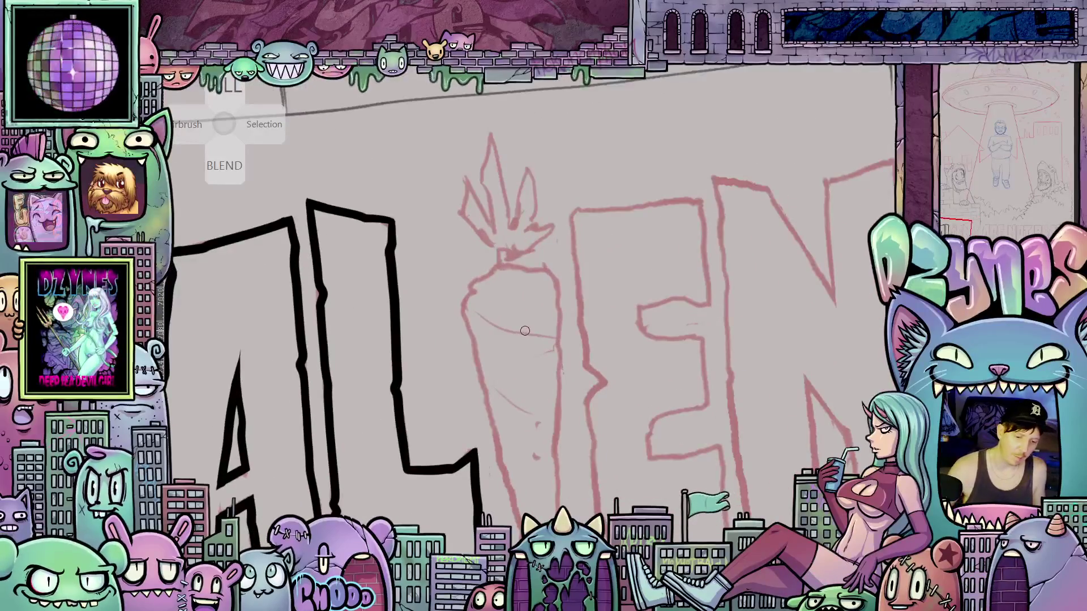
# - Ink the carrot I's black outline, both sides from the tip up to the top
pyautogui.moveTo(481, 277)
pyautogui.mouseDown()
pyautogui.moveTo(466, 307)
pyautogui.moveTo(492, 420)
pyautogui.mouseUp()
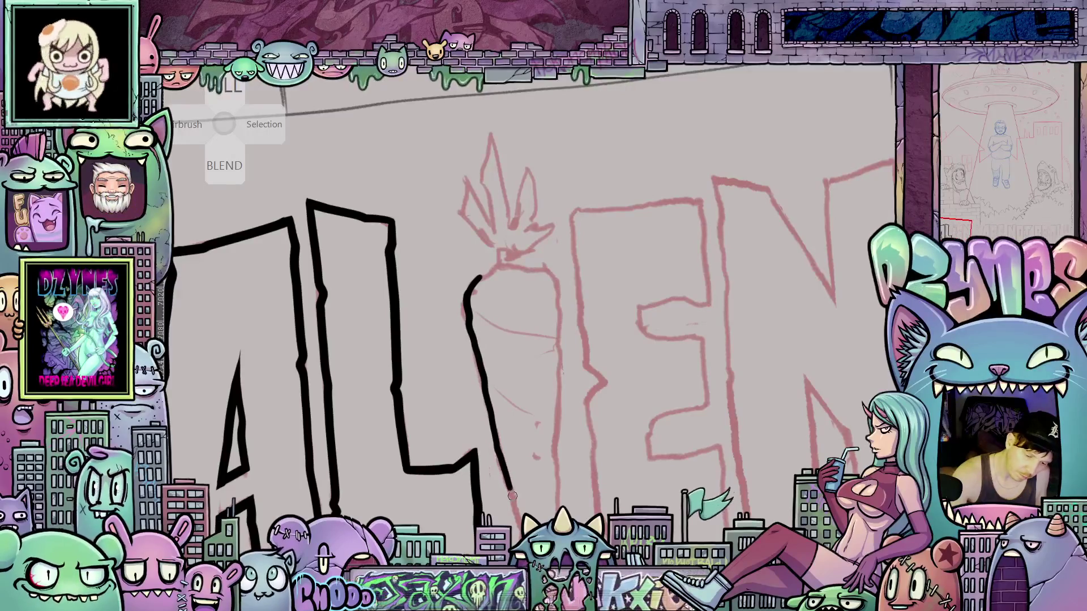
pyautogui.moveTo(512, 496)
pyautogui.mouseDown()
pyautogui.moveTo(518, 524)
pyautogui.moveTo(530, 387)
pyautogui.mouseUp()
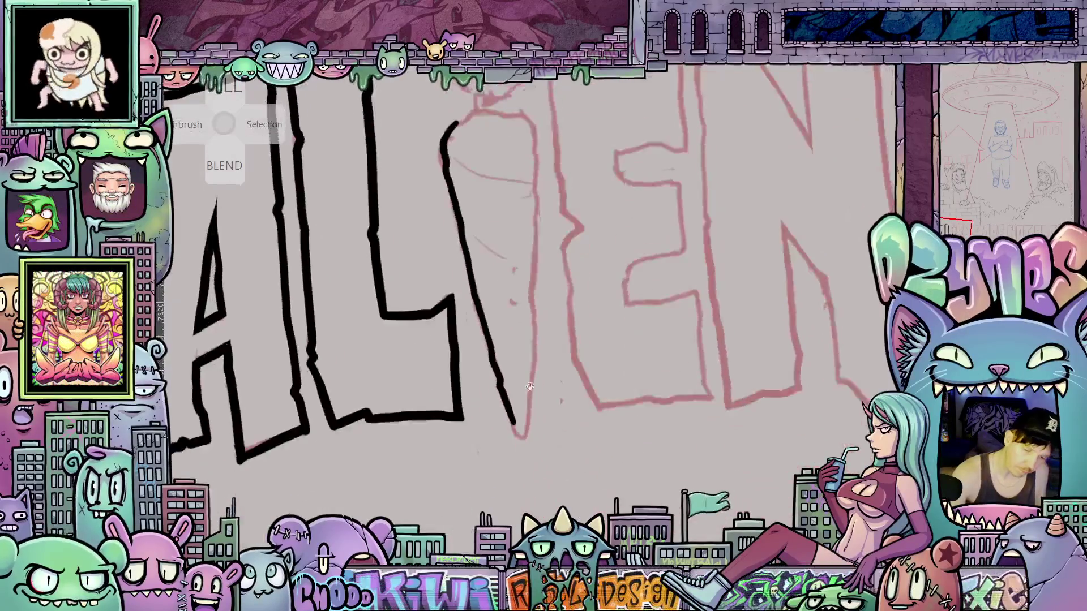
pyautogui.moveTo(521, 445); pyautogui.dragTo(530, 361)
pyautogui.moveTo(527, 406); pyautogui.dragTo(536, 249)
pyautogui.moveTo(536, 249); pyautogui.dragTo(543, 404)
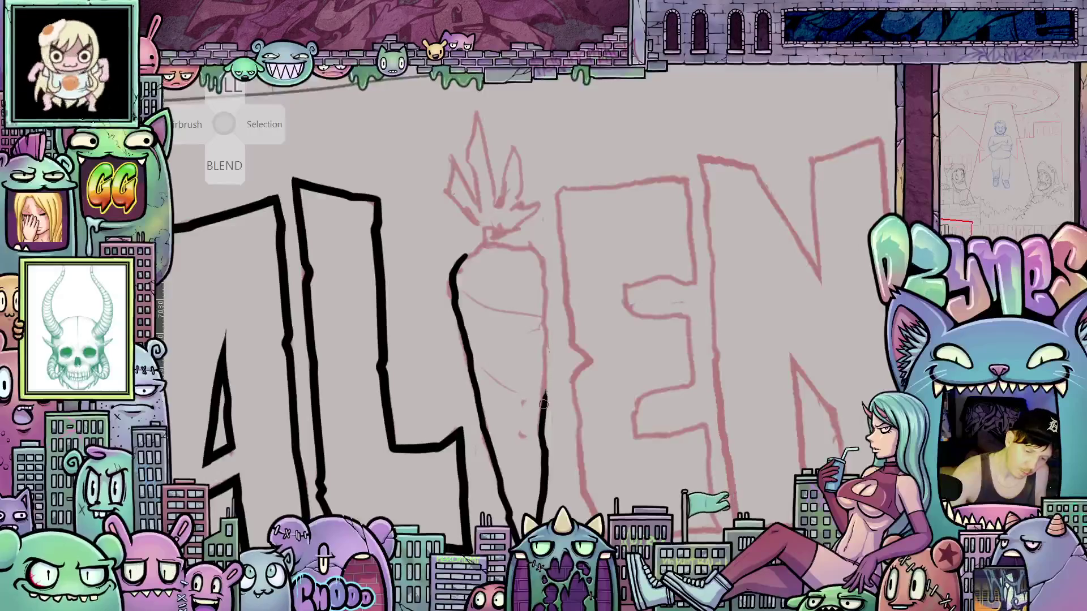
pyautogui.moveTo(545, 338)
pyautogui.mouseDown()
pyautogui.moveTo(528, 247)
pyautogui.moveTo(491, 244)
pyautogui.moveTo(492, 228)
pyautogui.moveTo(505, 227)
pyautogui.moveTo(495, 223)
pyautogui.mouseUp()
# - Reframe and rotate the canvas, then ink a leaf rising from the carrot top
pyautogui.moveTo(498, 287)
pyautogui.mouseDown()
pyautogui.moveTo(574, 345)
pyautogui.moveTo(557, 359)
pyautogui.moveTo(569, 322)
pyautogui.moveTo(564, 343)
pyautogui.mouseUp()
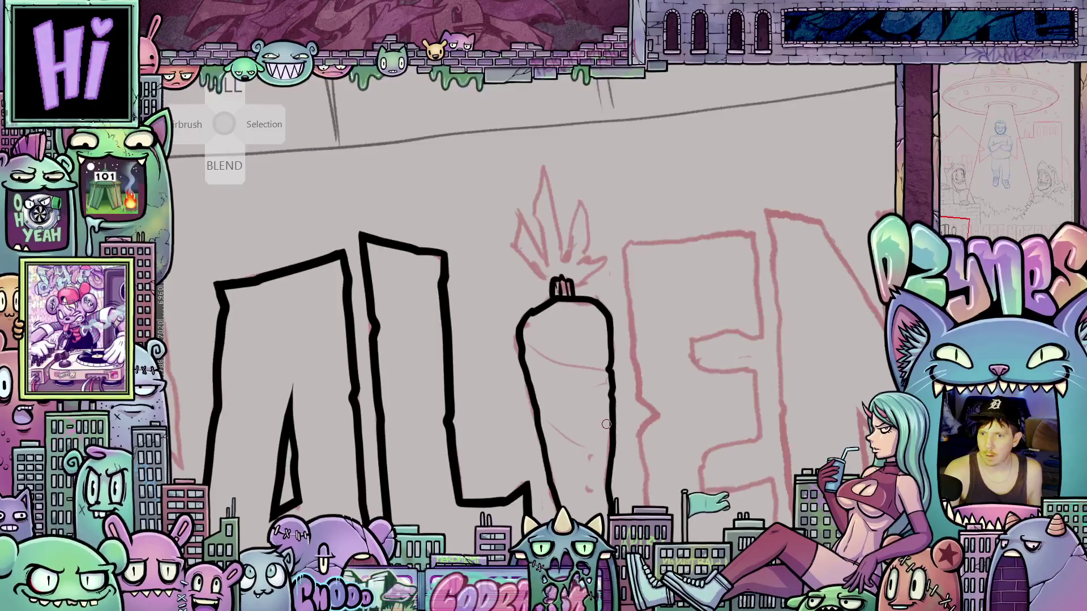
pyautogui.moveTo(613, 404); pyautogui.dragTo(572, 292)
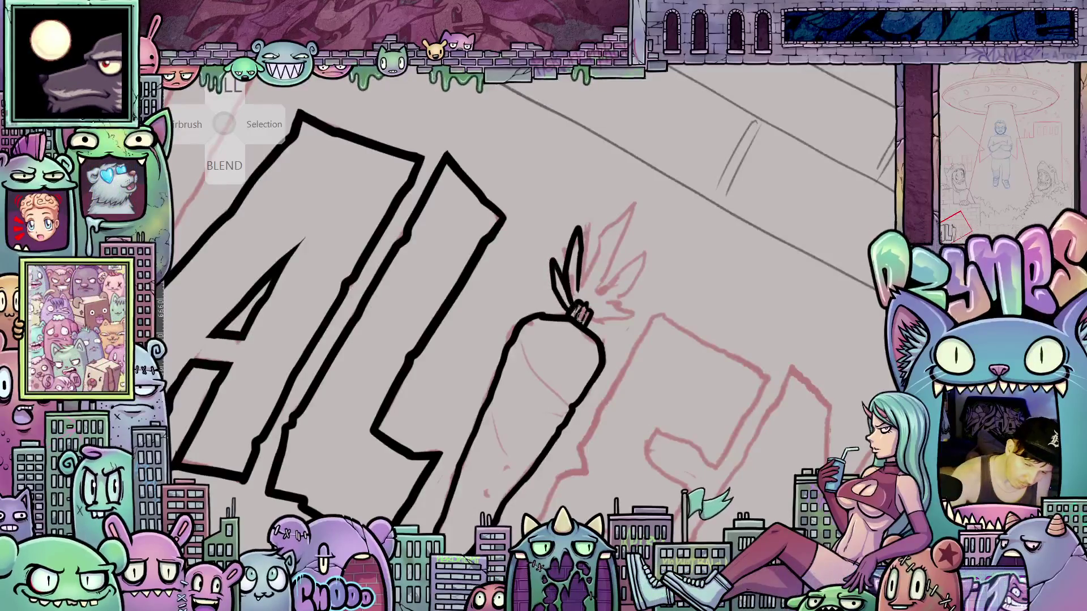
pyautogui.moveTo(579, 317); pyautogui.dragTo(719, 235)
pyautogui.moveTo(685, 310)
pyautogui.mouseDown()
pyautogui.moveTo(605, 351)
pyautogui.moveTo(631, 360)
pyautogui.mouseUp()
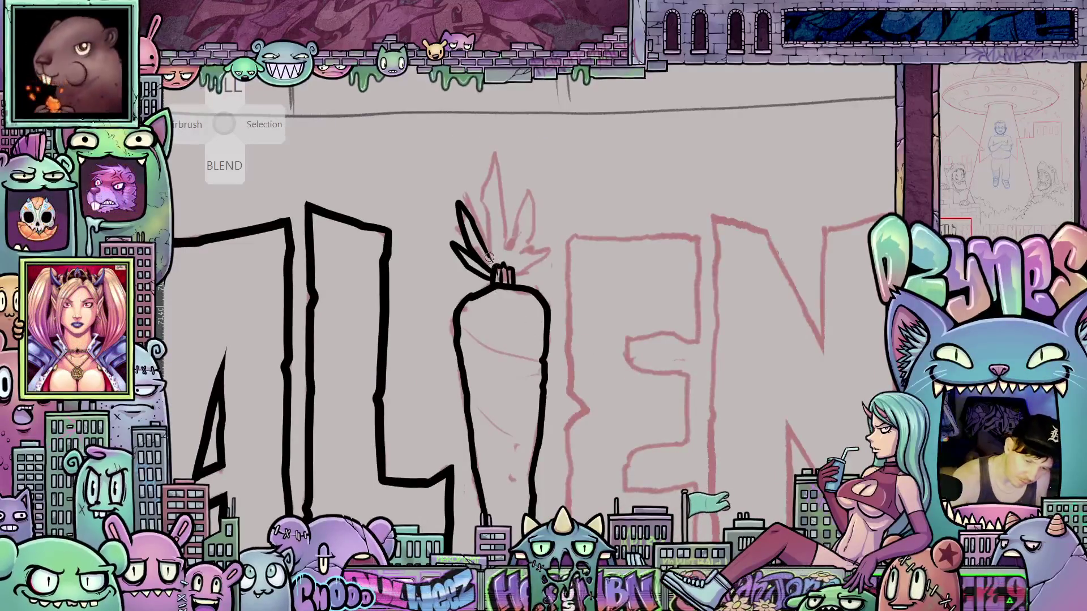
pyautogui.moveTo(497, 263); pyautogui.dragTo(511, 308)
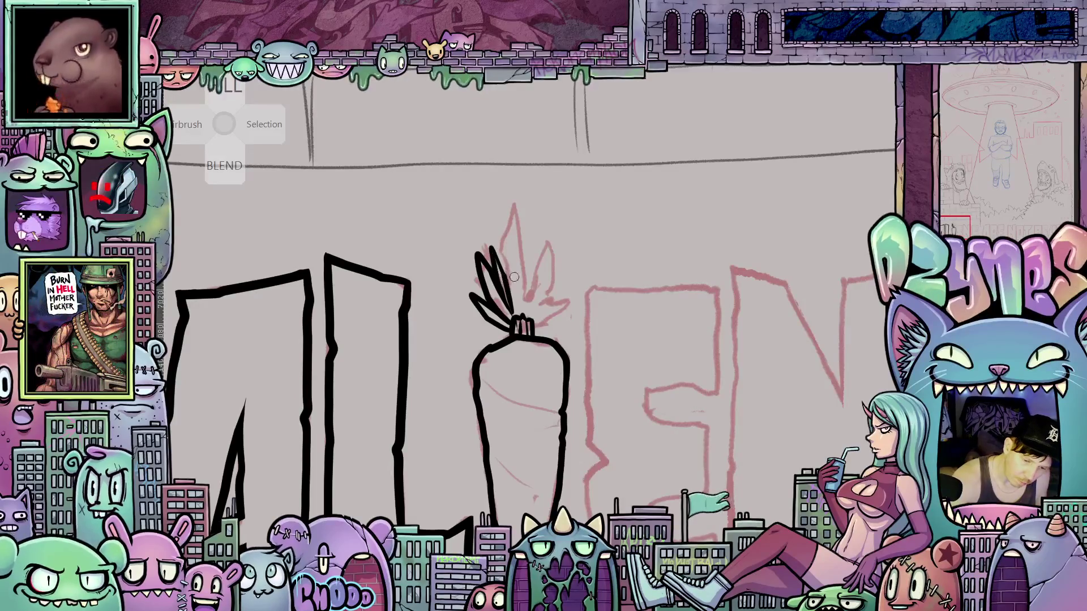
pyautogui.moveTo(509, 294); pyautogui.dragTo(513, 210)
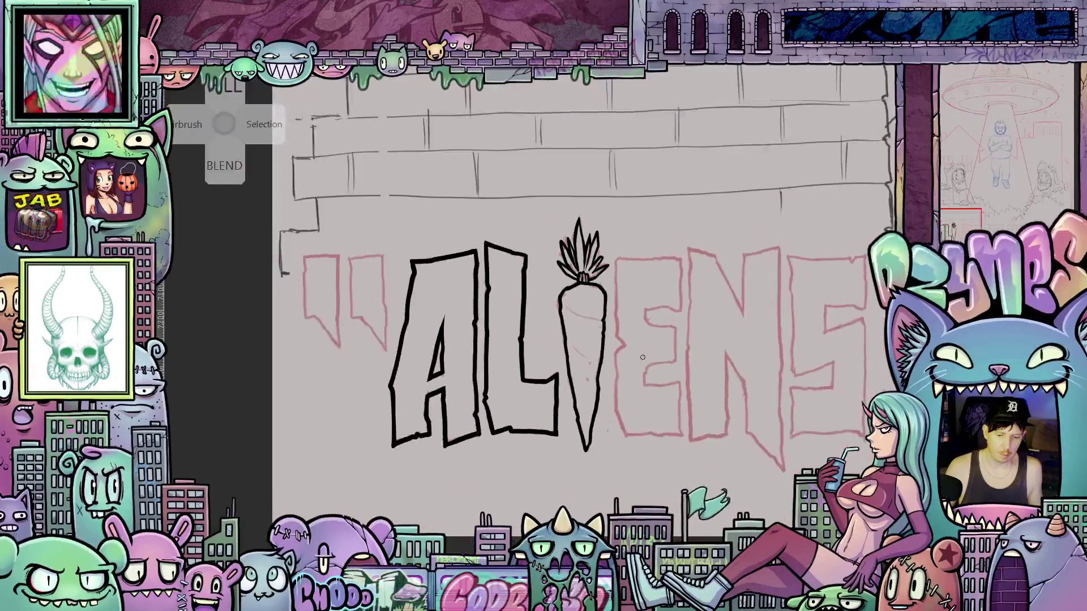
# - Ink the E's left edge downward and its top edge with the right end
pyautogui.moveTo(613, 414); pyautogui.dragTo(576, 417)
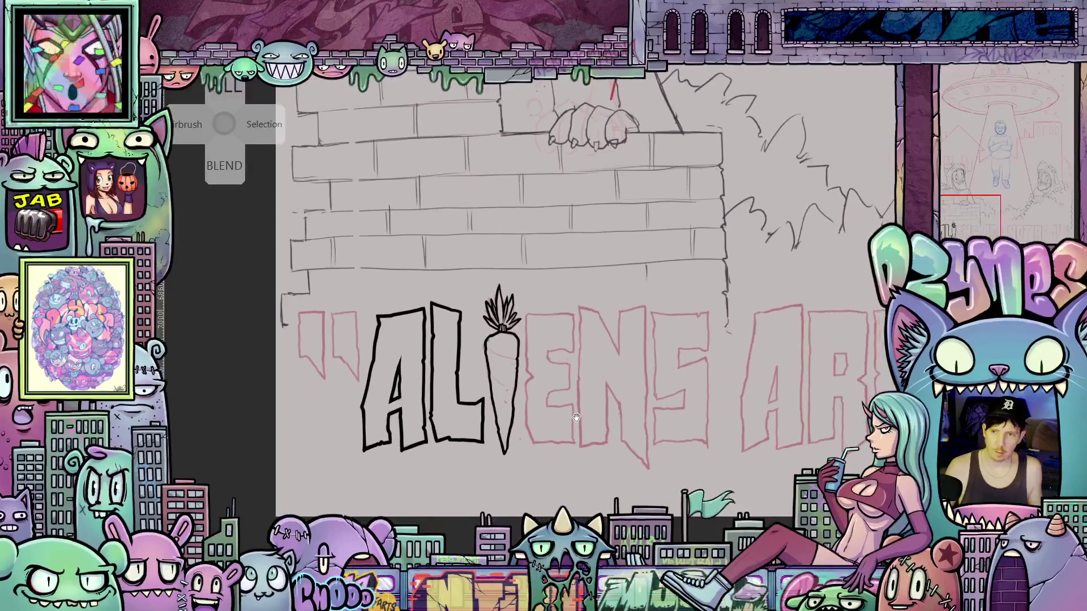
pyautogui.scroll(5, 556, 371)
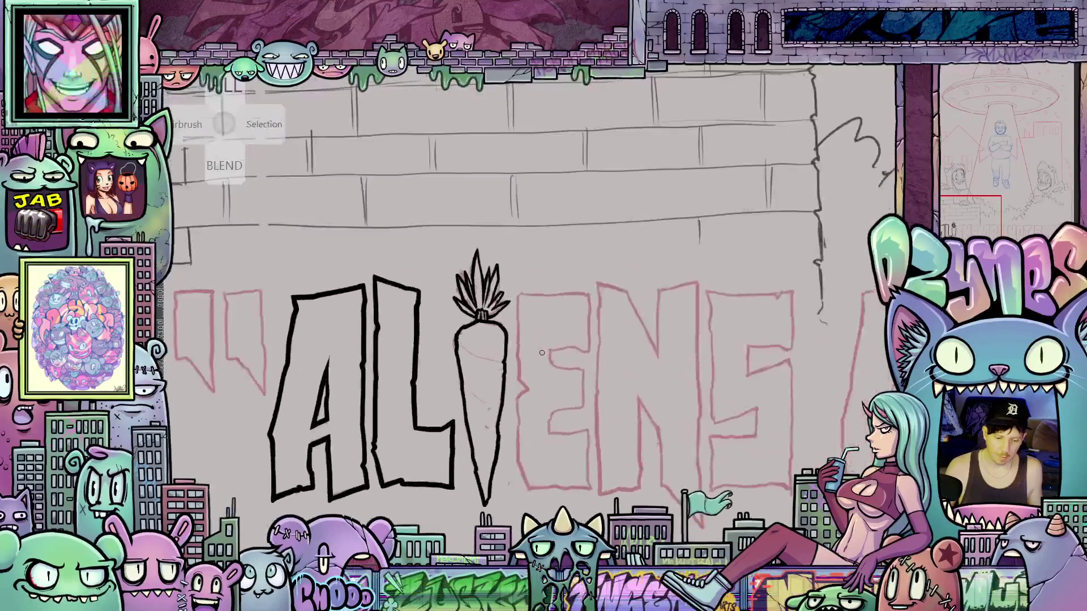
pyautogui.moveTo(564, 361); pyautogui.dragTo(563, 371)
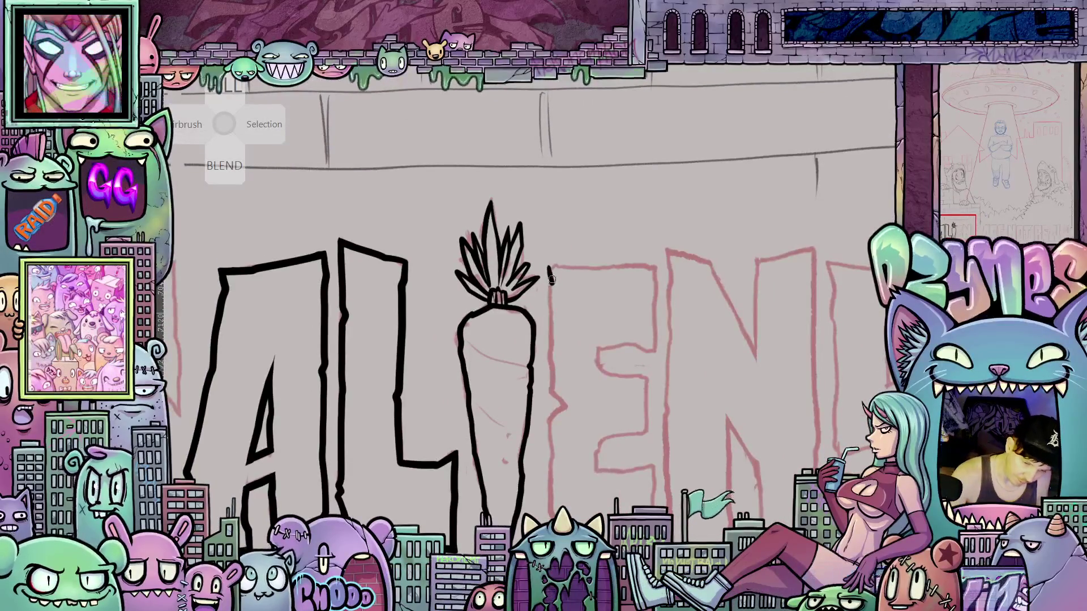
pyautogui.moveTo(554, 350)
pyautogui.mouseDown()
pyautogui.moveTo(554, 398)
pyautogui.moveTo(567, 401)
pyautogui.mouseUp()
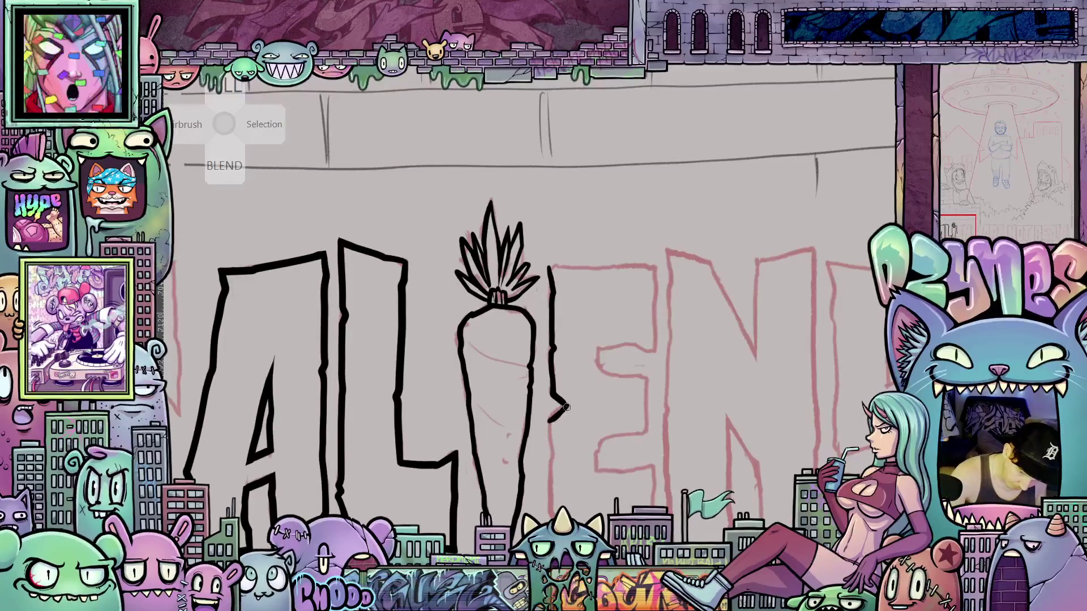
pyautogui.moveTo(550, 422); pyautogui.dragTo(553, 453)
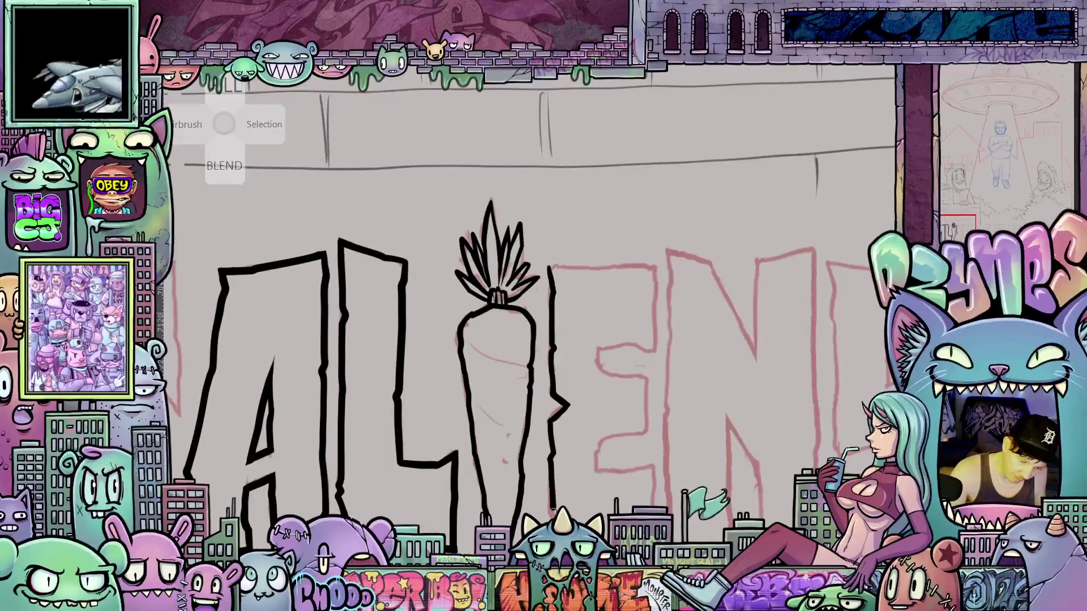
pyautogui.scroll(3, 529, 340)
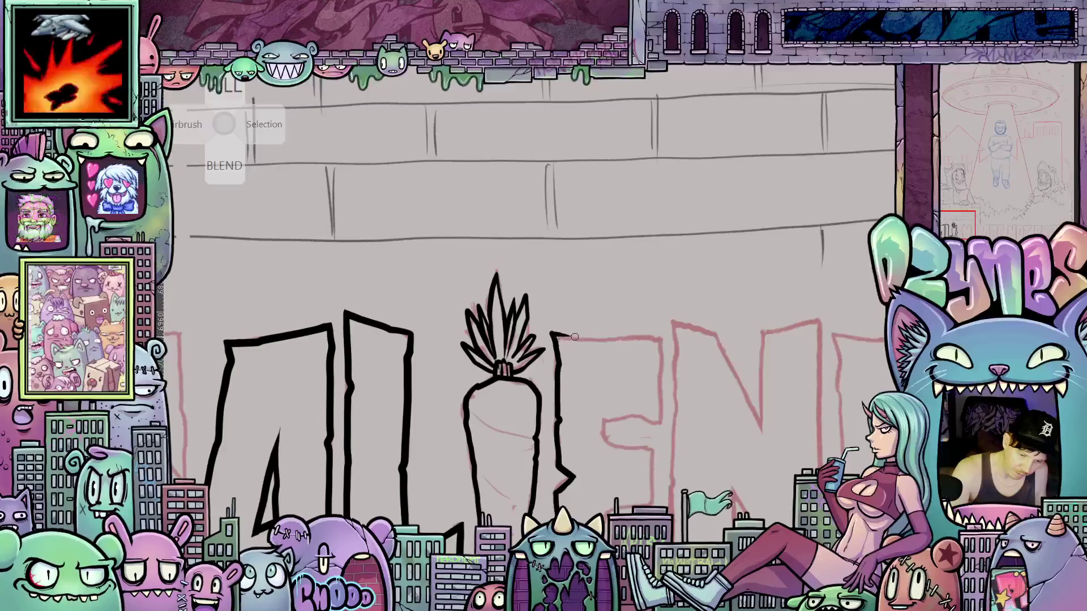
pyautogui.moveTo(552, 335); pyautogui.dragTo(574, 336)
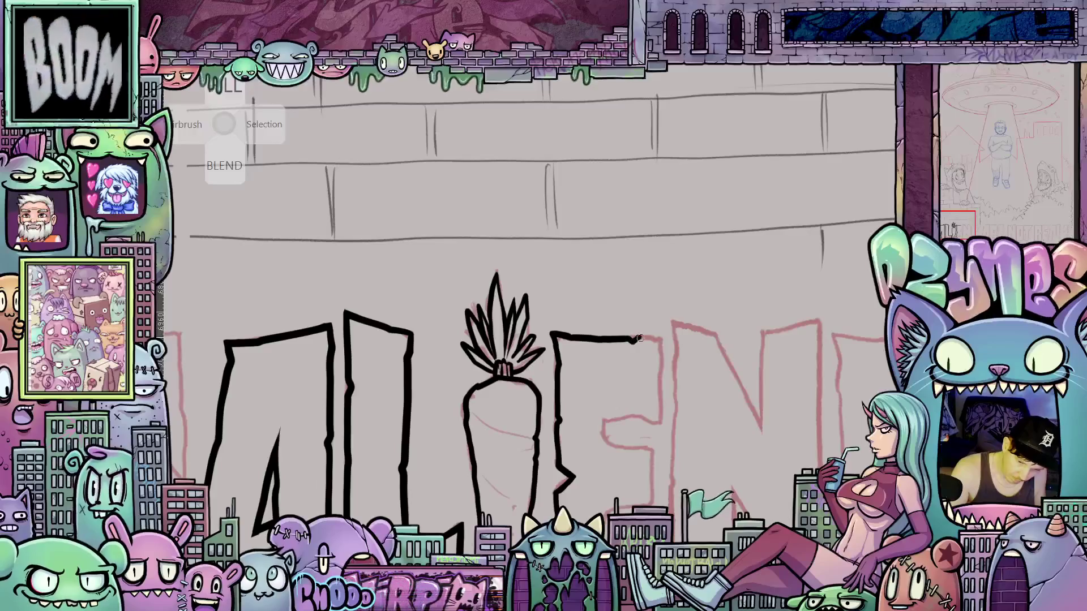
pyautogui.moveTo(644, 338)
pyautogui.mouseDown()
pyautogui.moveTo(662, 348)
pyautogui.moveTo(659, 381)
pyautogui.mouseUp()
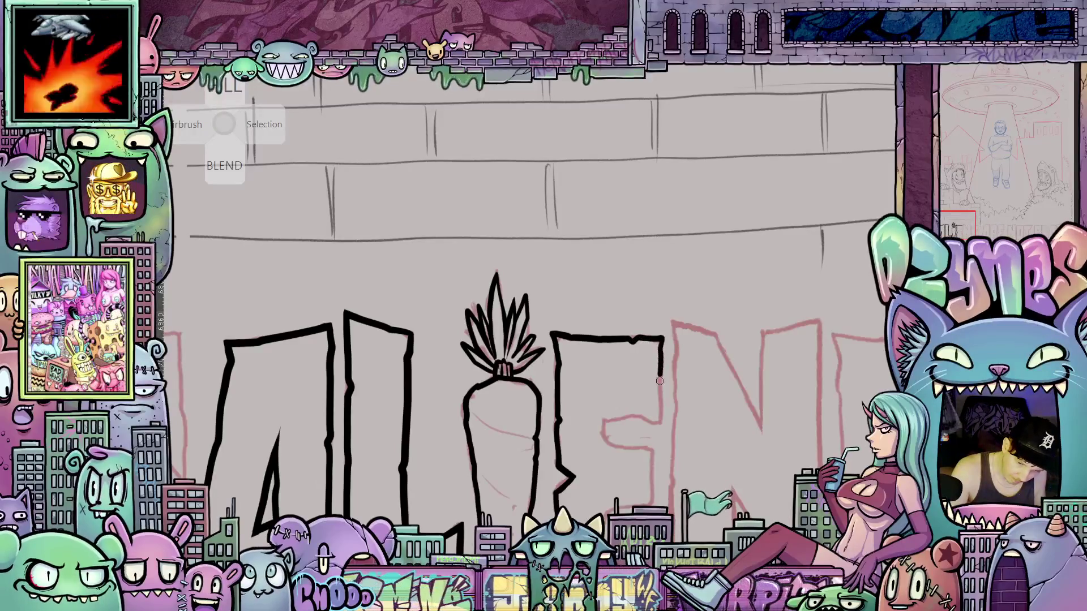
# - Outline the E's bottom arm, lower edge and lower right, adjusting the canvas angle
pyautogui.moveTo(664, 434)
pyautogui.mouseDown()
pyautogui.moveTo(641, 369)
pyautogui.moveTo(597, 407)
pyautogui.moveTo(644, 411)
pyautogui.mouseUp()
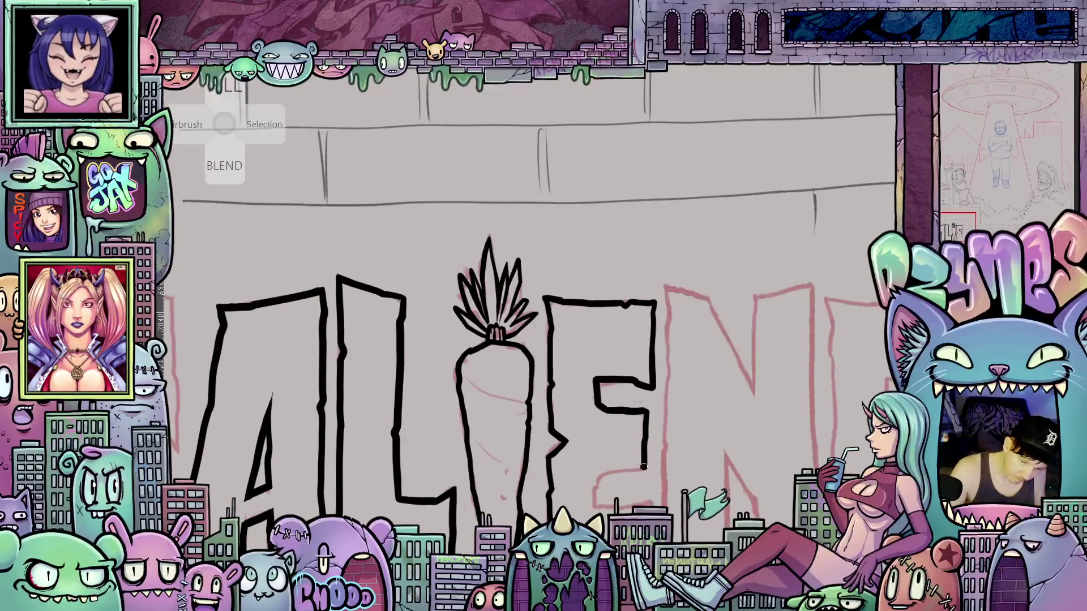
pyautogui.moveTo(599, 470); pyautogui.dragTo(599, 509)
pyautogui.moveTo(652, 493); pyautogui.dragTo(611, 386)
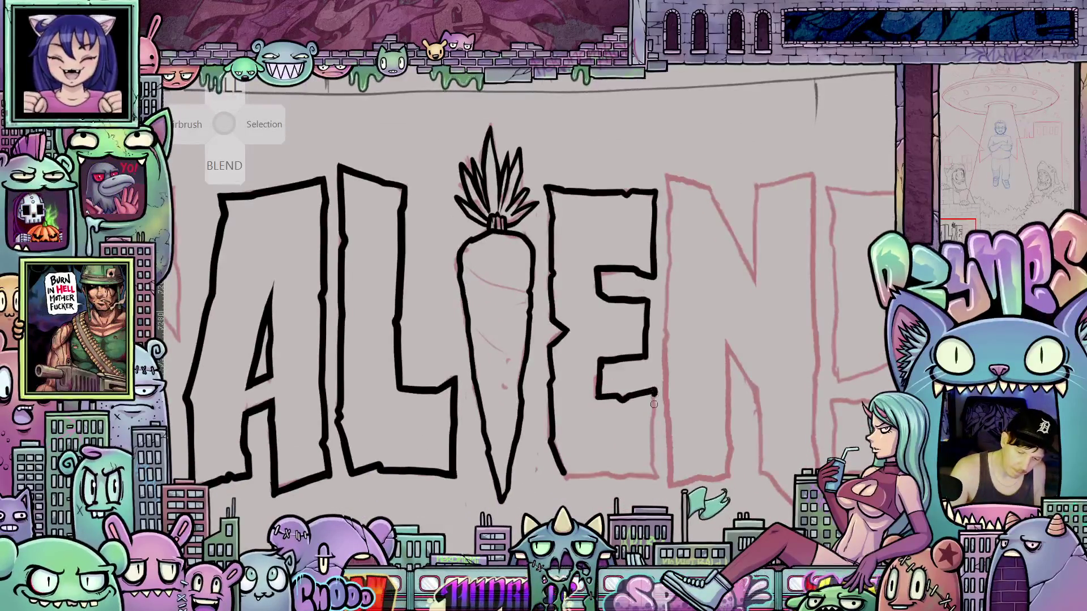
pyautogui.moveTo(654, 404)
pyautogui.mouseDown()
pyautogui.moveTo(649, 474)
pyautogui.moveTo(615, 477)
pyautogui.mouseUp()
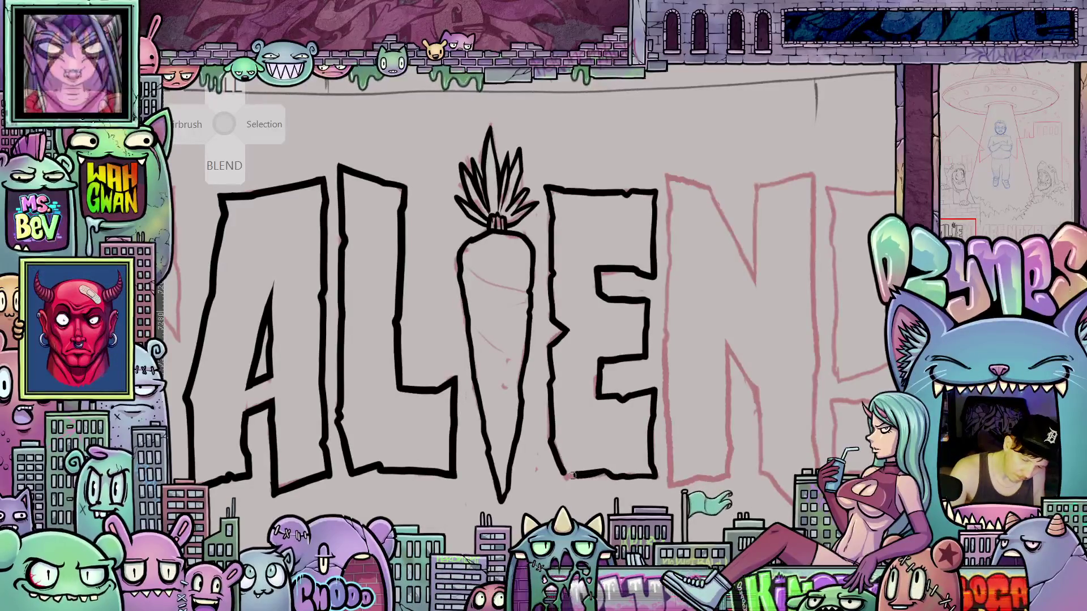
pyautogui.moveTo(674, 482)
pyautogui.mouseDown()
pyautogui.moveTo(685, 484)
pyautogui.moveTo(592, 486)
pyautogui.moveTo(658, 502)
pyautogui.mouseUp()
pyautogui.moveTo(578, 369); pyautogui.dragTo(578, 404)
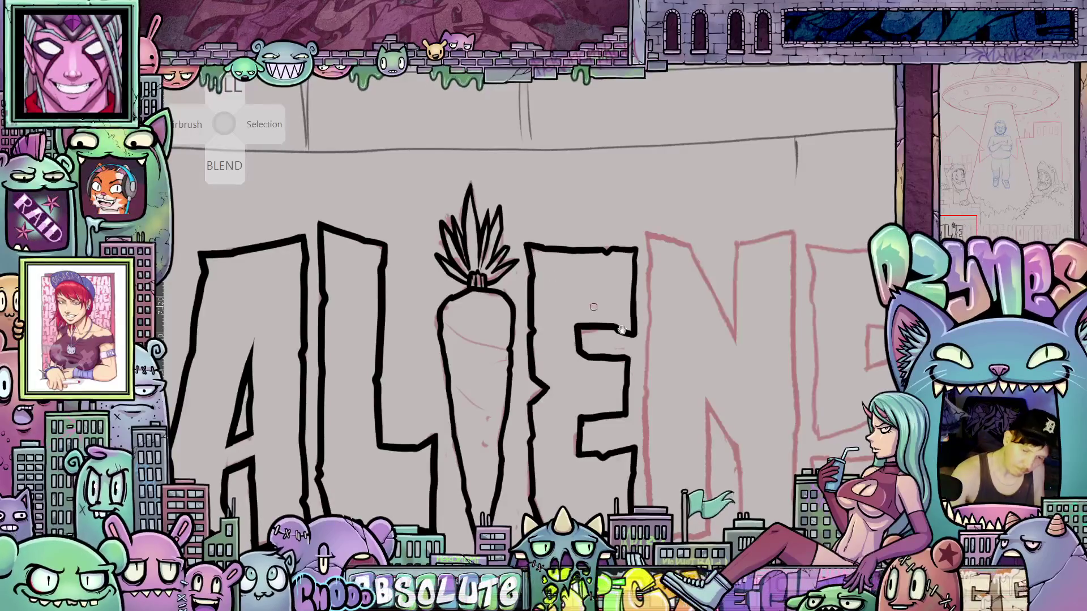
pyautogui.moveTo(594, 307)
pyautogui.mouseDown()
pyautogui.moveTo(647, 212)
pyautogui.moveTo(652, 252)
pyautogui.mouseUp()
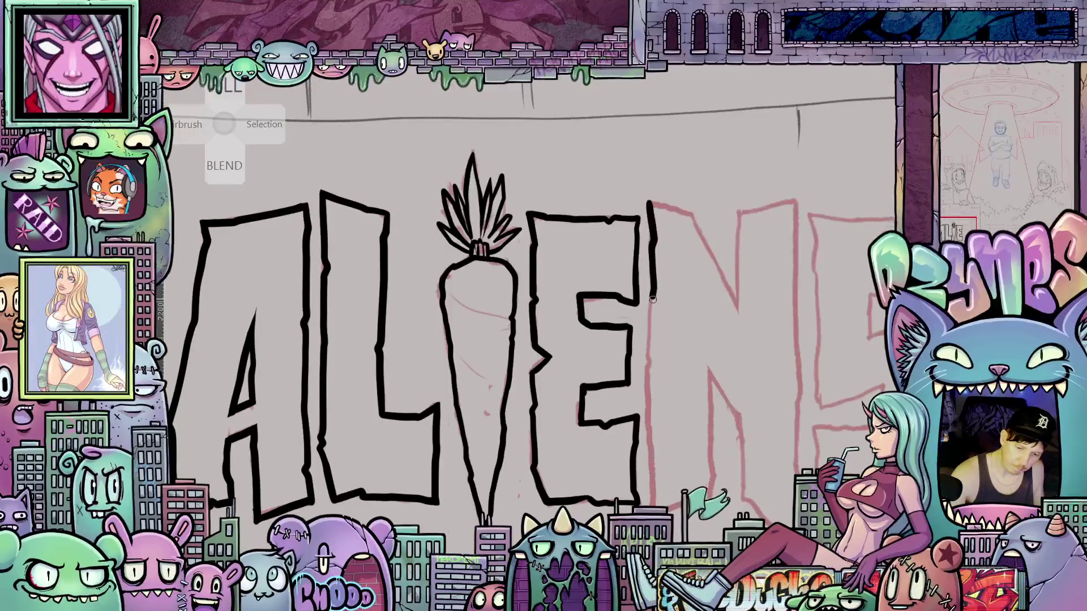
# - Ink the N's left edge, inner edge and full right edge in black
pyautogui.moveTo(652, 299); pyautogui.dragTo(652, 364)
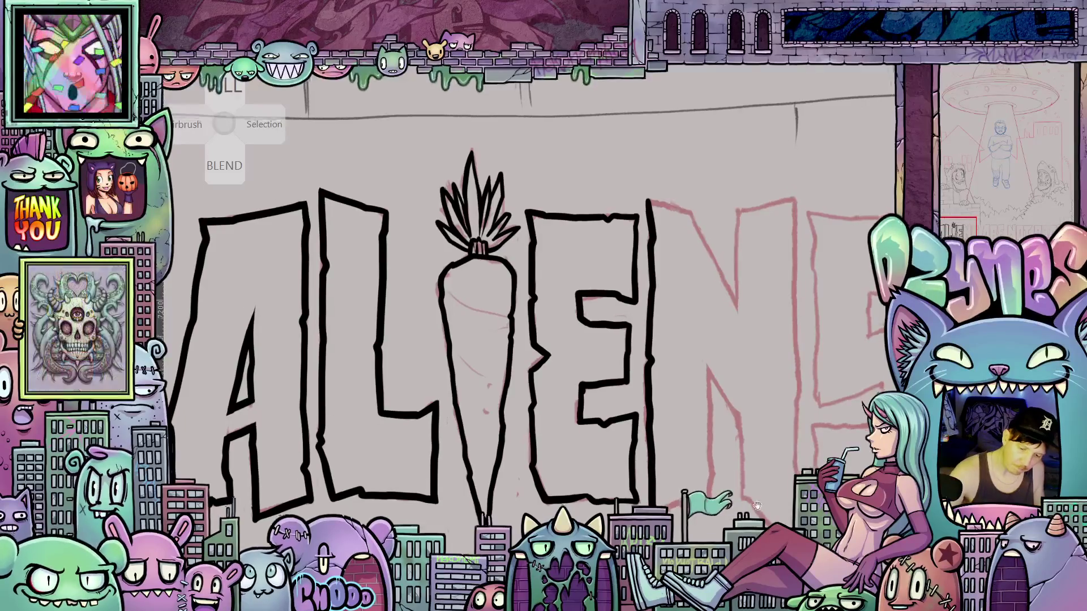
pyautogui.moveTo(679, 521)
pyautogui.mouseDown()
pyautogui.moveTo(596, 492)
pyautogui.moveTo(621, 477)
pyautogui.mouseUp()
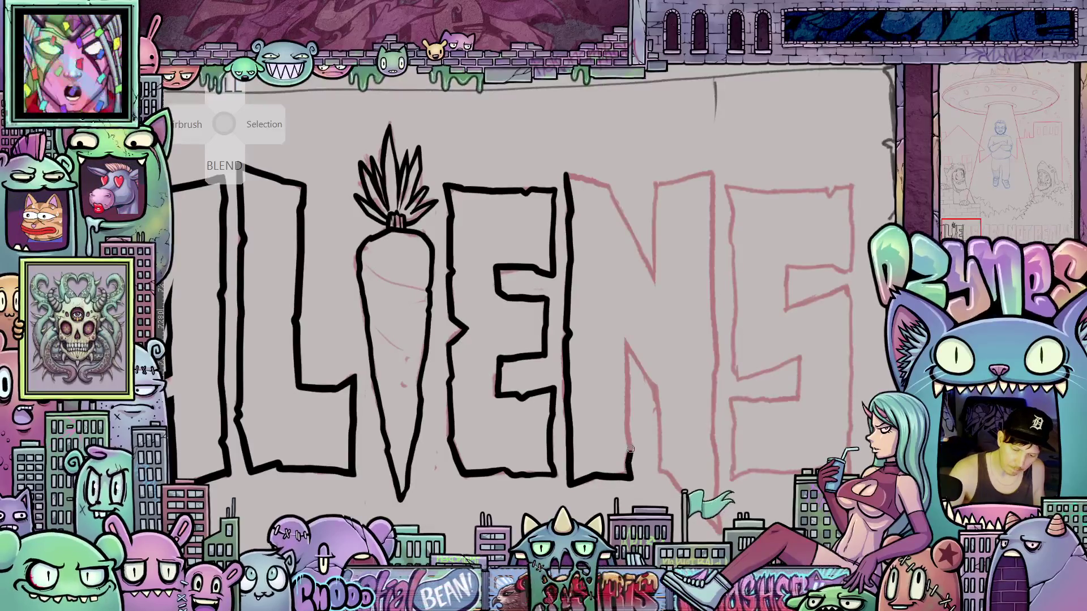
pyautogui.moveTo(629, 443); pyautogui.dragTo(627, 414)
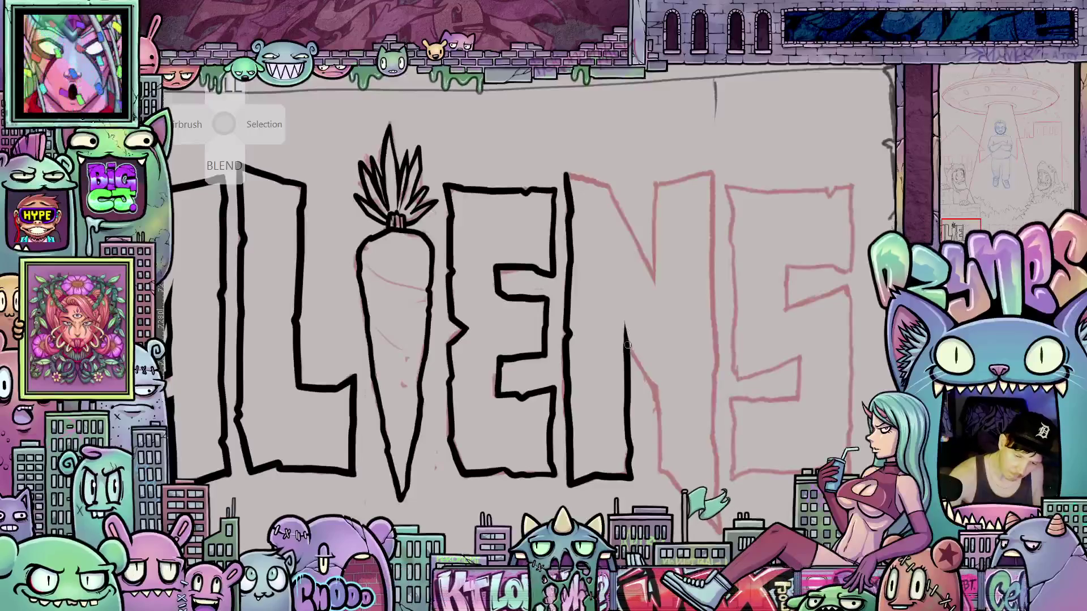
pyautogui.moveTo(625, 325); pyautogui.dragTo(655, 399)
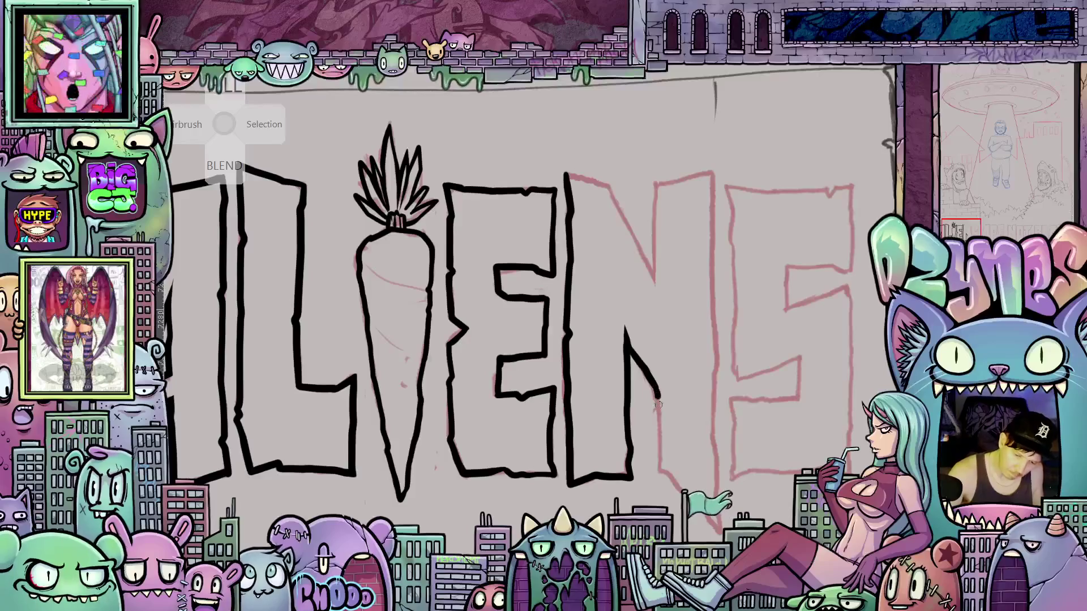
pyautogui.moveTo(715, 484)
pyautogui.mouseDown()
pyautogui.moveTo(647, 422)
pyautogui.moveTo(634, 442)
pyautogui.mouseUp()
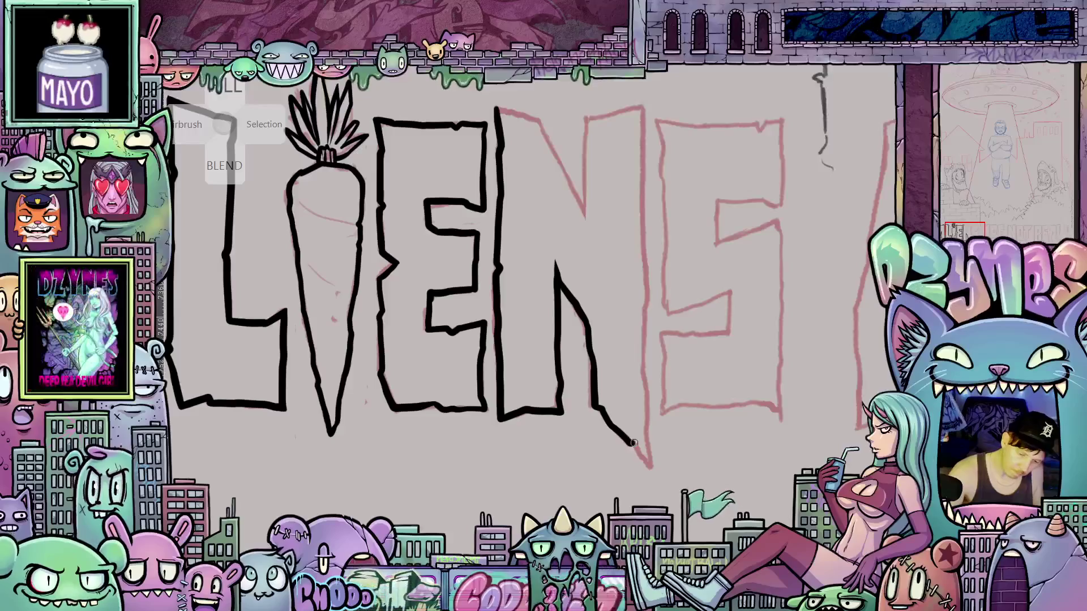
pyautogui.scroll(3, 631, 164)
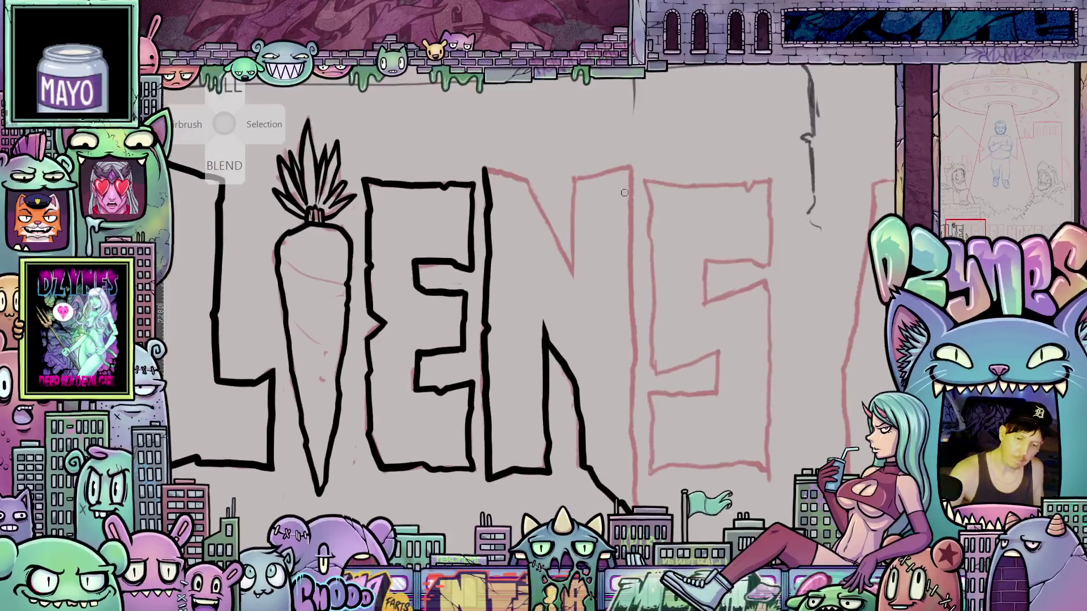
pyautogui.moveTo(631, 165); pyautogui.dragTo(634, 211)
pyautogui.moveTo(634, 269); pyautogui.dragTo(637, 505)
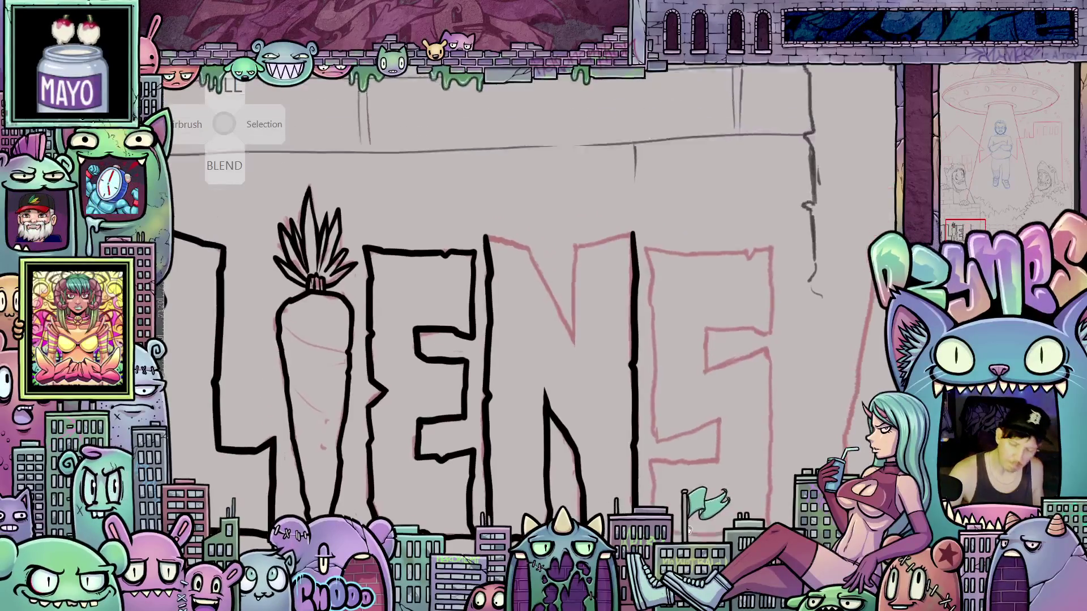
# - Ink the N's middle edge, diagonal and top-left edge
pyautogui.scroll(5, 649, 462)
pyautogui.moveTo(576, 399)
pyautogui.mouseDown()
pyautogui.moveTo(577, 323)
pyautogui.moveTo(635, 296)
pyautogui.moveTo(632, 308)
pyautogui.mouseUp()
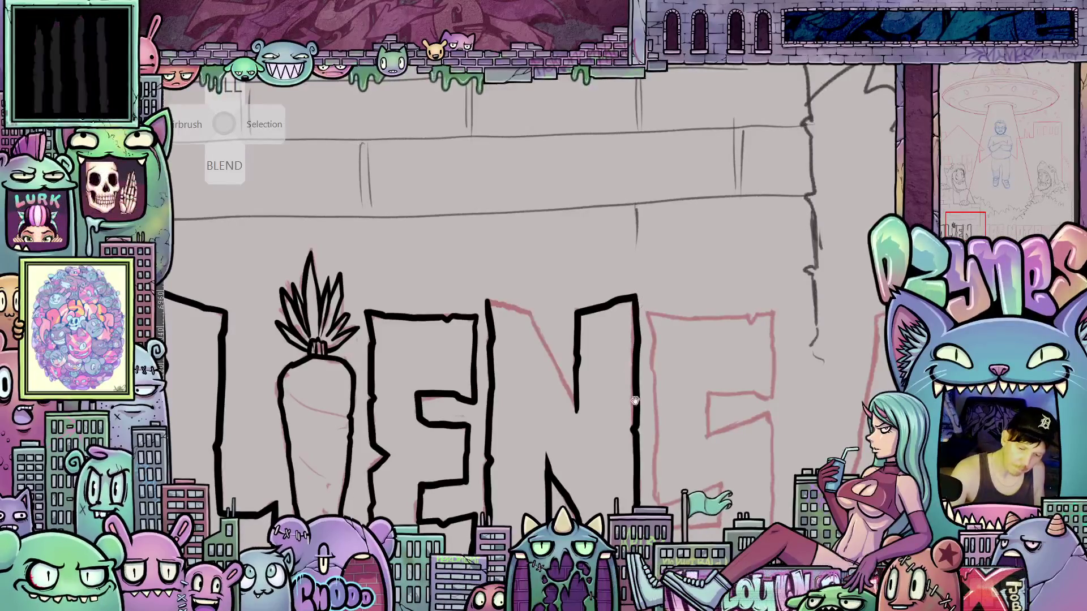
pyautogui.moveTo(578, 348); pyautogui.dragTo(594, 312)
pyautogui.moveTo(542, 272); pyautogui.dragTo(596, 384)
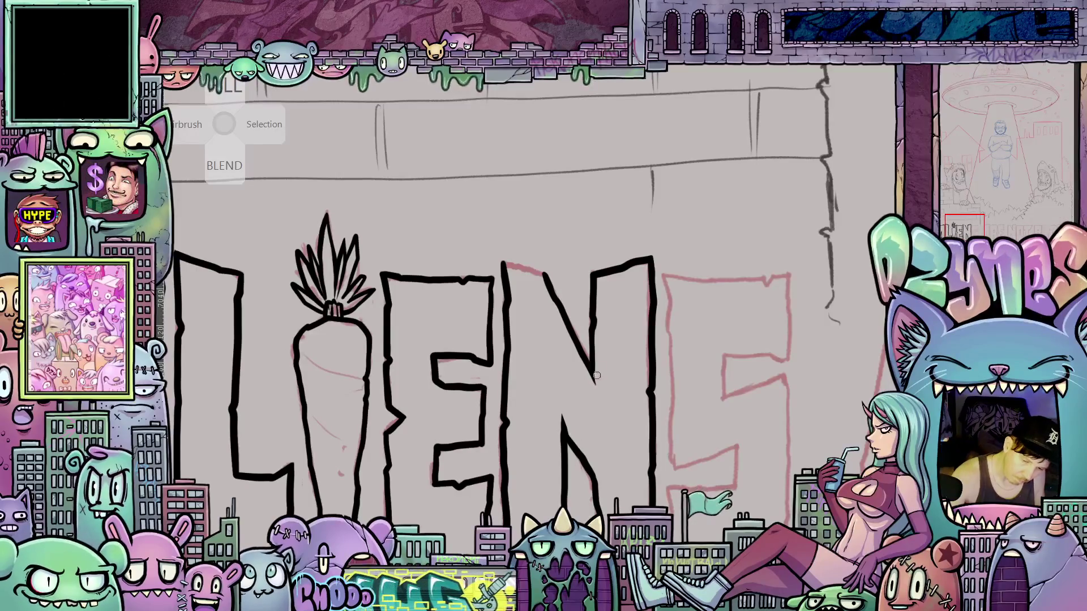
pyautogui.moveTo(585, 354); pyautogui.dragTo(618, 409)
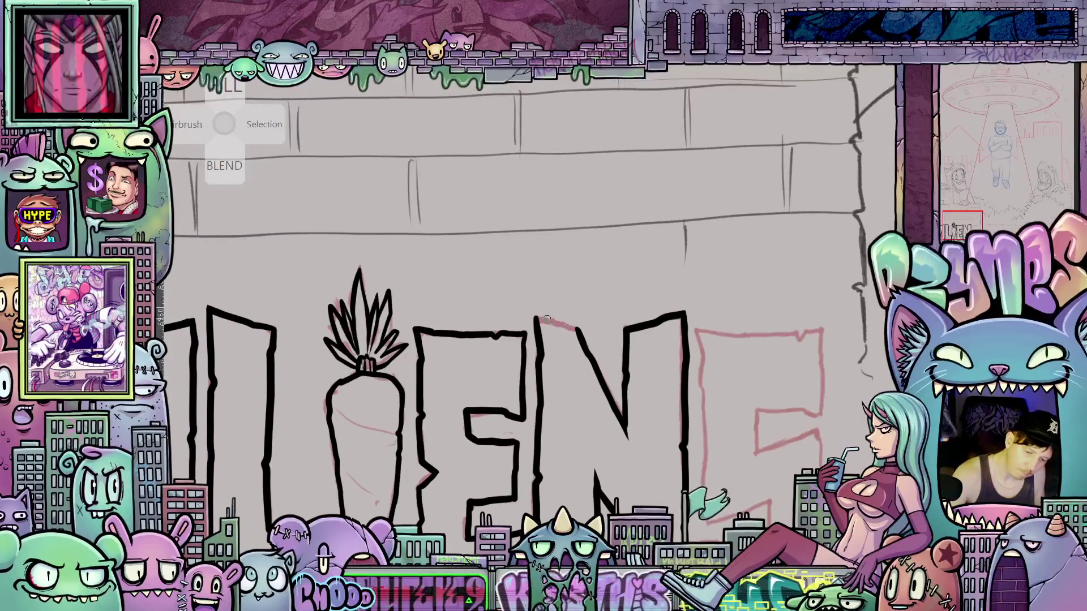
pyautogui.moveTo(538, 327)
pyautogui.mouseDown()
pyautogui.moveTo(536, 315)
pyautogui.moveTo(578, 329)
pyautogui.mouseUp()
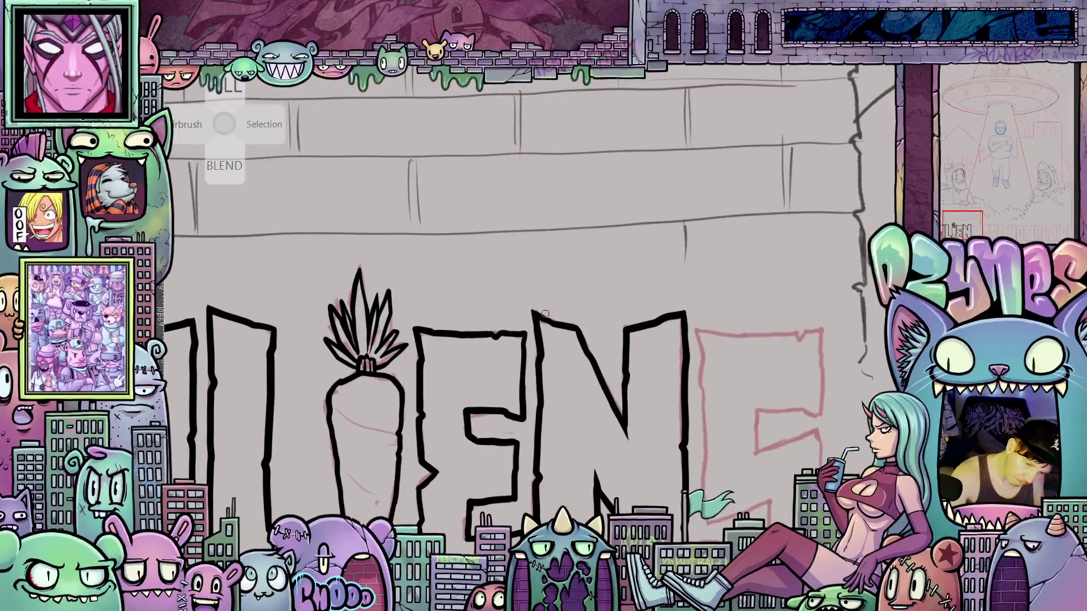
pyautogui.scroll(-5, 603, 394)
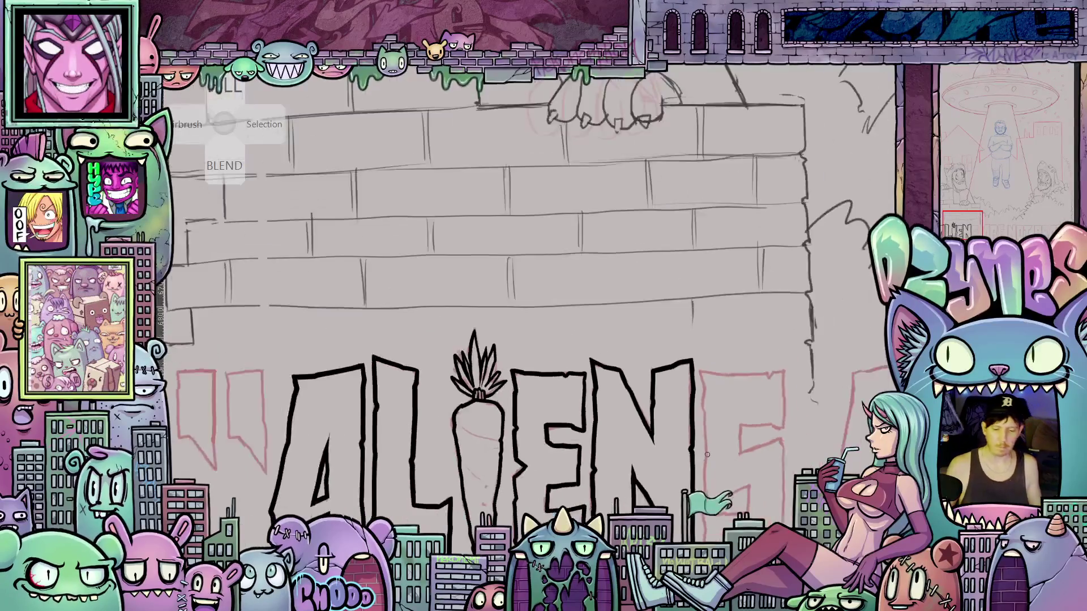
# - Trace the S's left, right and upper edges in black, then view the whole word
pyautogui.moveTo(604, 394); pyautogui.dragTo(559, 383)
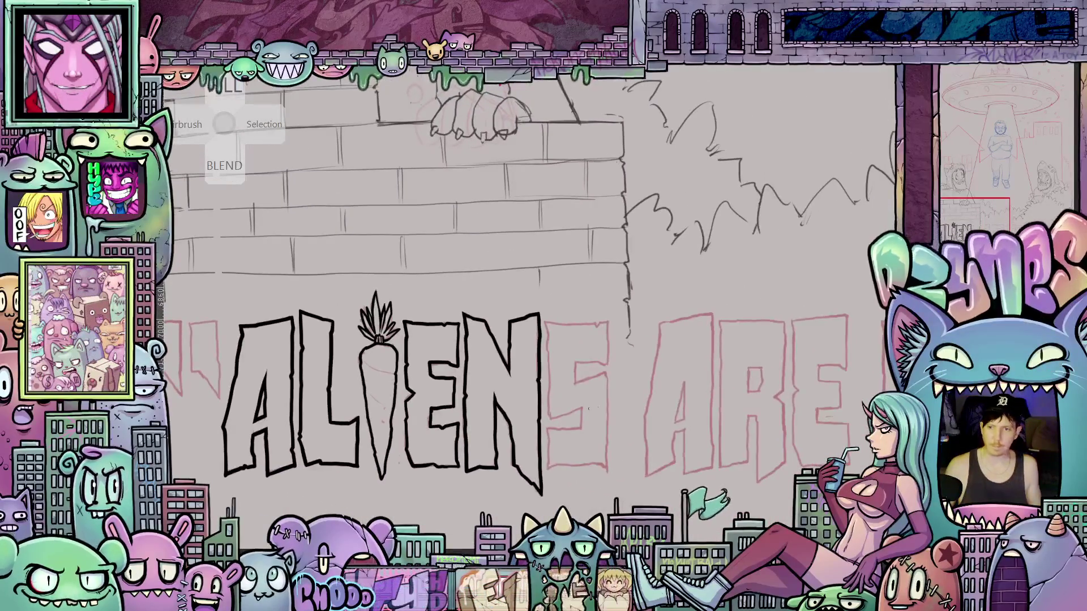
pyautogui.scroll(5, 567, 395)
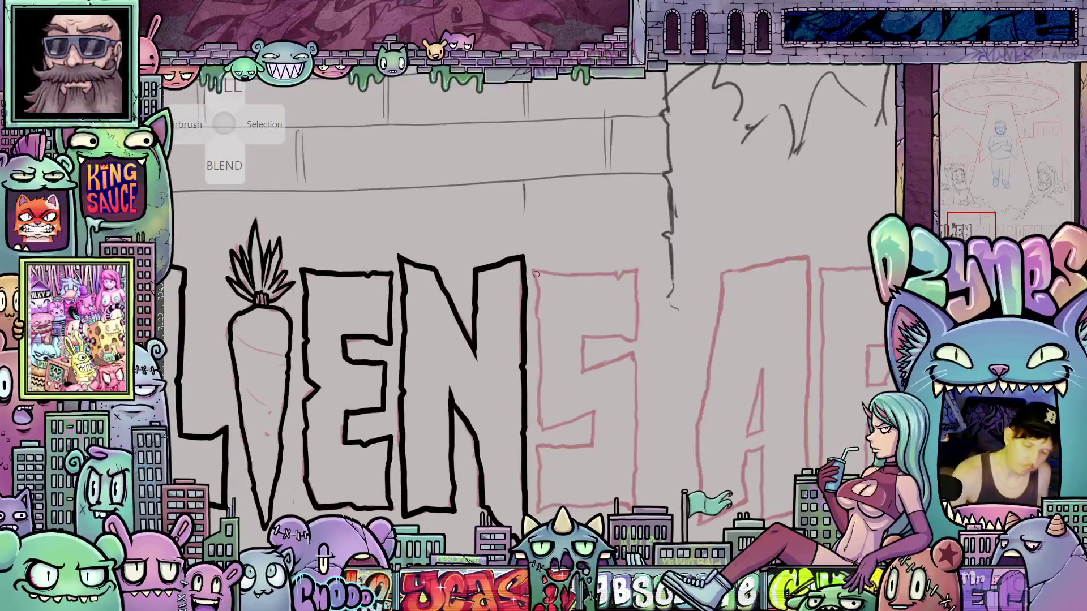
pyautogui.moveTo(536, 278)
pyautogui.mouseDown()
pyautogui.moveTo(540, 427)
pyautogui.moveTo(596, 408)
pyautogui.moveTo(594, 448)
pyautogui.moveTo(548, 446)
pyautogui.moveTo(541, 479)
pyautogui.moveTo(496, 502)
pyautogui.mouseUp()
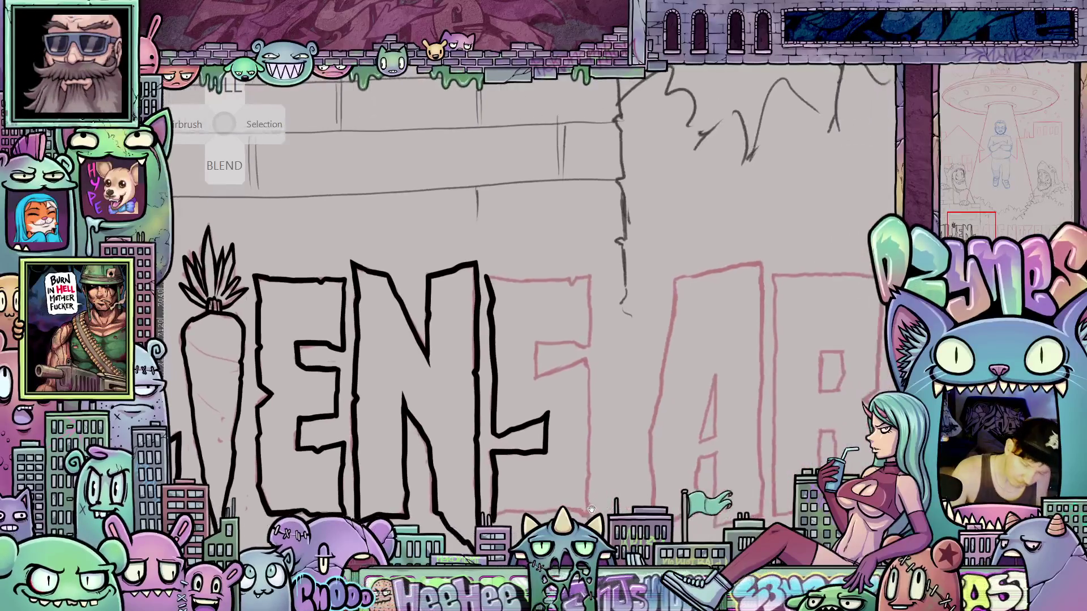
pyautogui.moveTo(587, 351); pyautogui.dragTo(588, 510)
pyautogui.moveTo(503, 506)
pyautogui.mouseDown()
pyautogui.moveTo(566, 416)
pyautogui.moveTo(606, 413)
pyautogui.moveTo(648, 413)
pyautogui.moveTo(666, 503)
pyautogui.mouseUp()
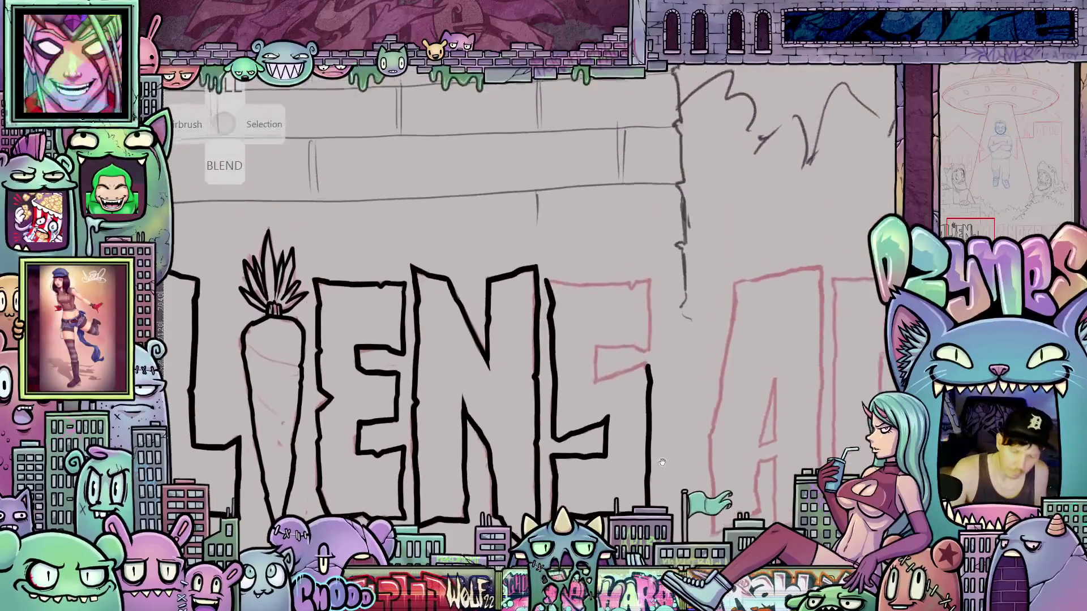
pyautogui.moveTo(596, 384)
pyautogui.mouseDown()
pyautogui.moveTo(646, 369)
pyautogui.moveTo(592, 352)
pyautogui.moveTo(626, 351)
pyautogui.mouseUp()
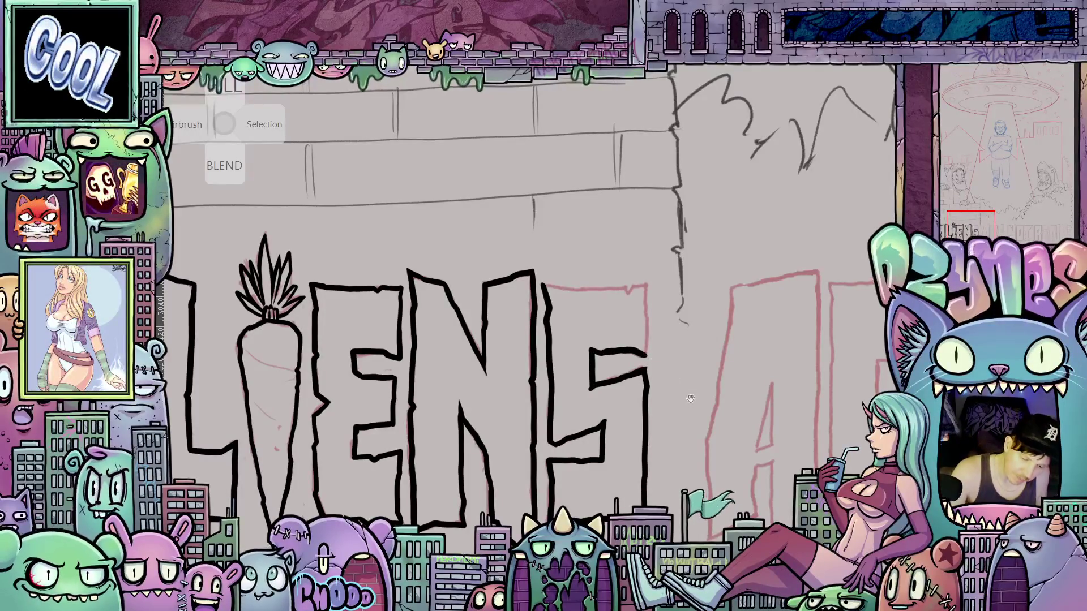
pyautogui.moveTo(690, 399)
pyautogui.mouseDown()
pyautogui.moveTo(577, 372)
pyautogui.moveTo(580, 314)
pyautogui.moveTo(590, 365)
pyautogui.moveTo(577, 353)
pyautogui.moveTo(631, 352)
pyautogui.mouseUp()
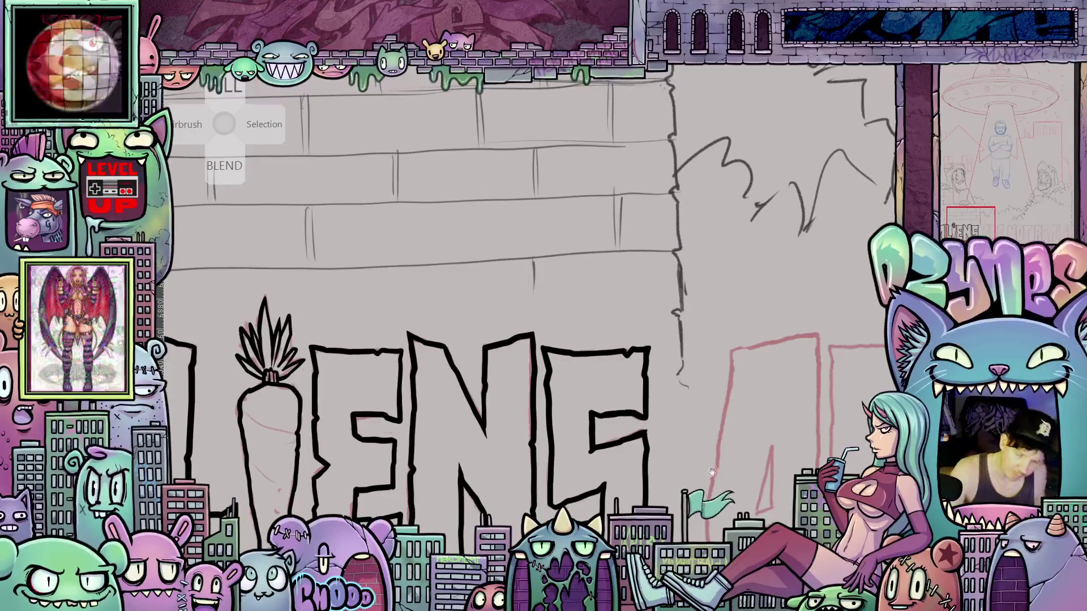
pyautogui.moveTo(647, 372)
pyautogui.mouseDown()
pyautogui.moveTo(651, 317)
pyautogui.moveTo(670, 437)
pyautogui.moveTo(652, 465)
pyautogui.moveTo(834, 477)
pyautogui.mouseUp()
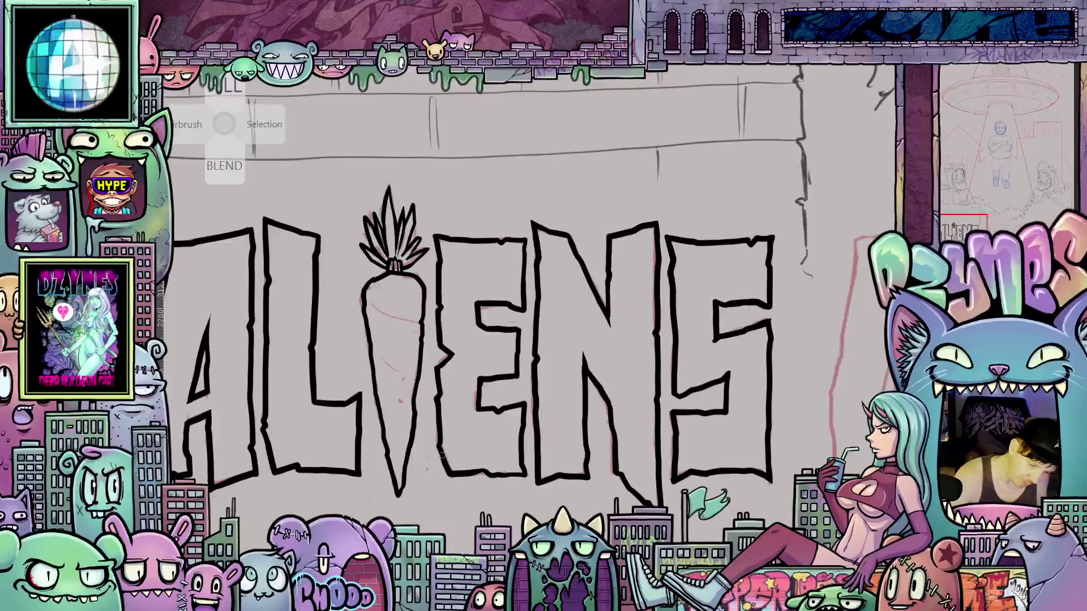
pyautogui.moveTo(828, 481)
pyautogui.mouseDown()
pyautogui.moveTo(668, 489)
pyautogui.moveTo(670, 509)
pyautogui.moveTo(715, 510)
pyautogui.mouseUp()
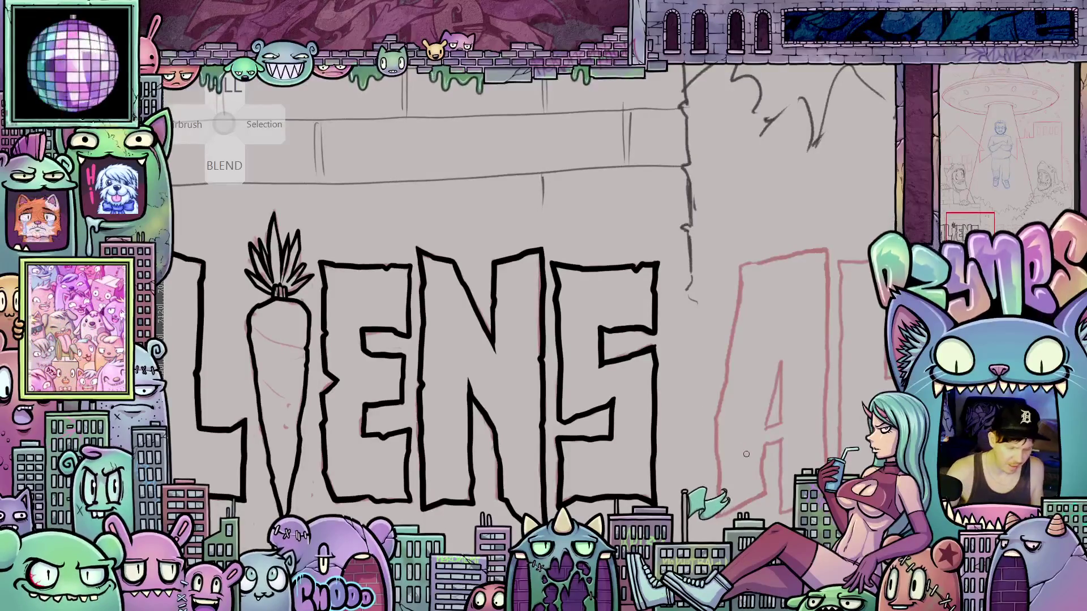
pyautogui.moveTo(680, 441)
pyautogui.mouseDown()
pyautogui.moveTo(572, 415)
pyautogui.moveTo(637, 435)
pyautogui.moveTo(673, 464)
pyautogui.mouseUp()
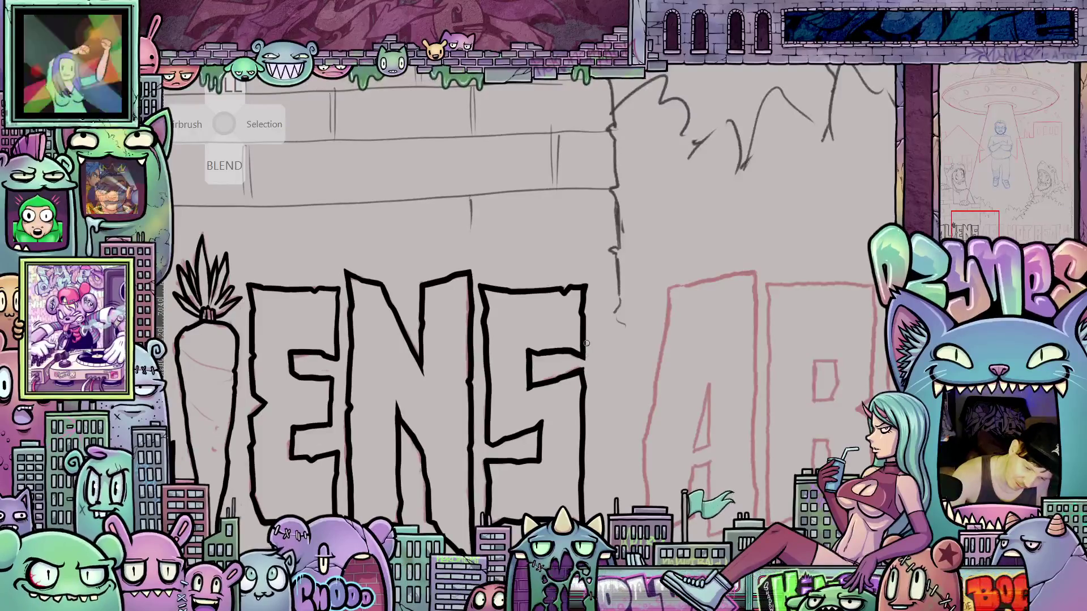
pyautogui.moveTo(625, 377)
pyautogui.mouseDown()
pyautogui.moveTo(608, 317)
pyautogui.moveTo(712, 379)
pyautogui.mouseUp()
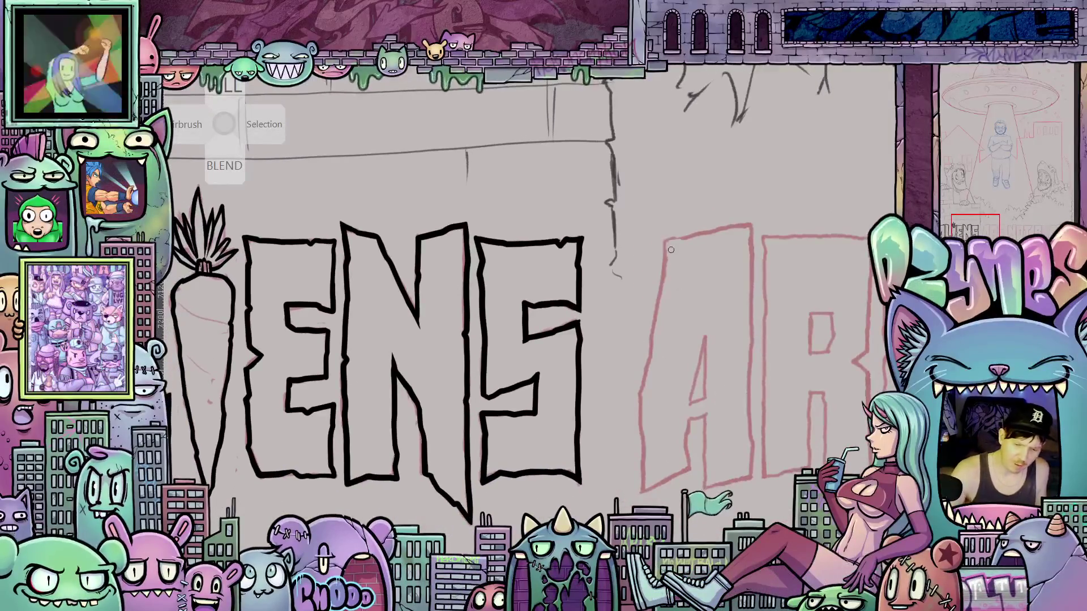
# - Outline the A of ARE: left edge, inner right edge, bottom edge and a corner stroke
pyautogui.moveTo(664, 240); pyautogui.dragTo(651, 343)
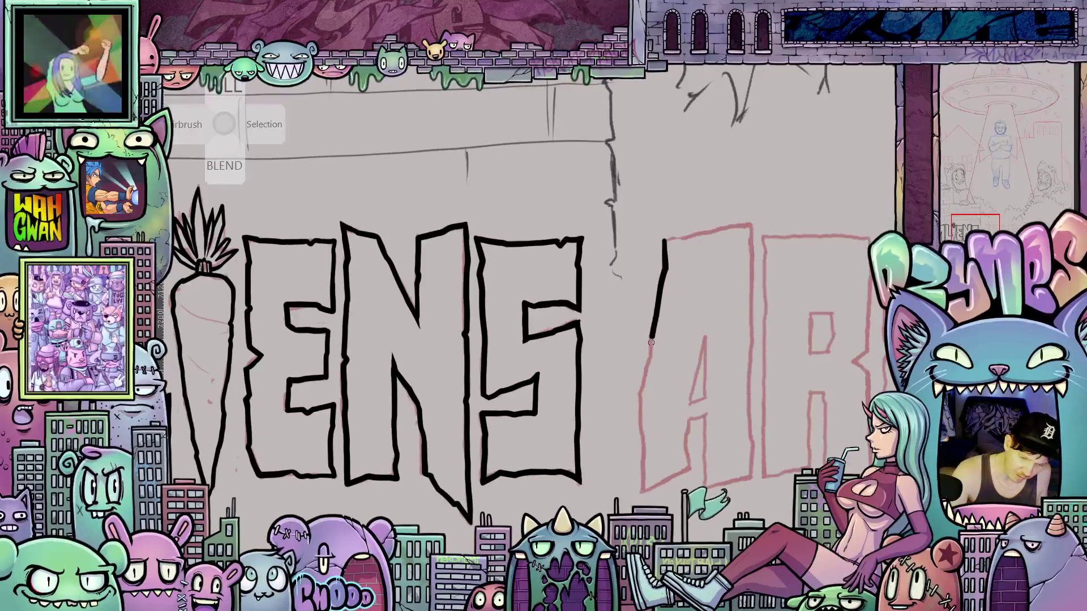
pyautogui.moveTo(644, 384)
pyautogui.mouseDown()
pyautogui.moveTo(643, 466)
pyautogui.moveTo(705, 404)
pyautogui.moveTo(676, 400)
pyautogui.moveTo(715, 378)
pyautogui.moveTo(589, 436)
pyautogui.moveTo(588, 418)
pyautogui.moveTo(611, 402)
pyautogui.moveTo(616, 503)
pyautogui.mouseUp()
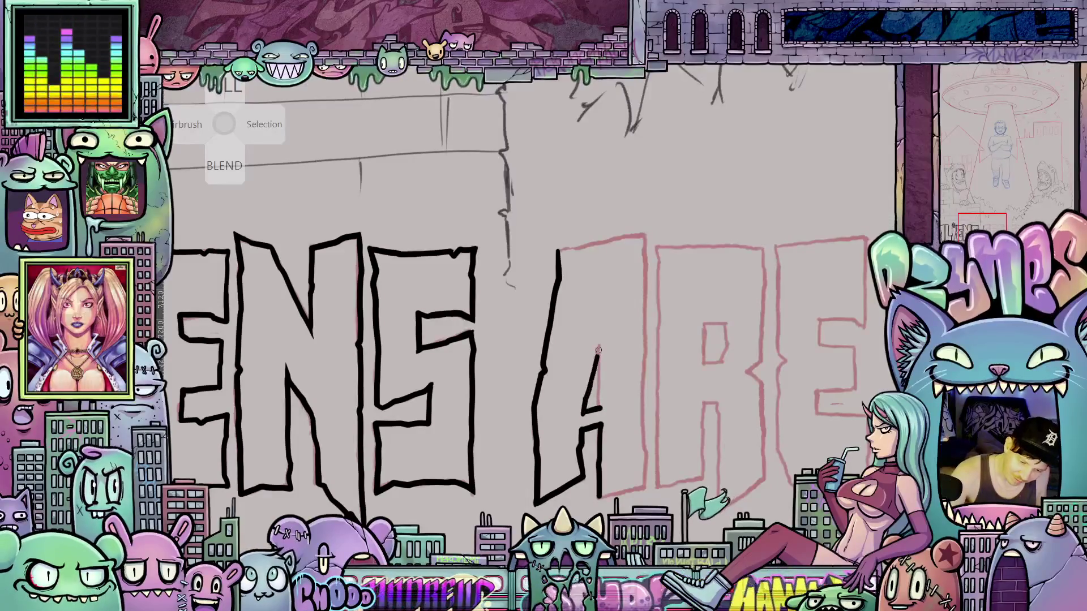
pyautogui.moveTo(599, 347); pyautogui.dragTo(599, 383)
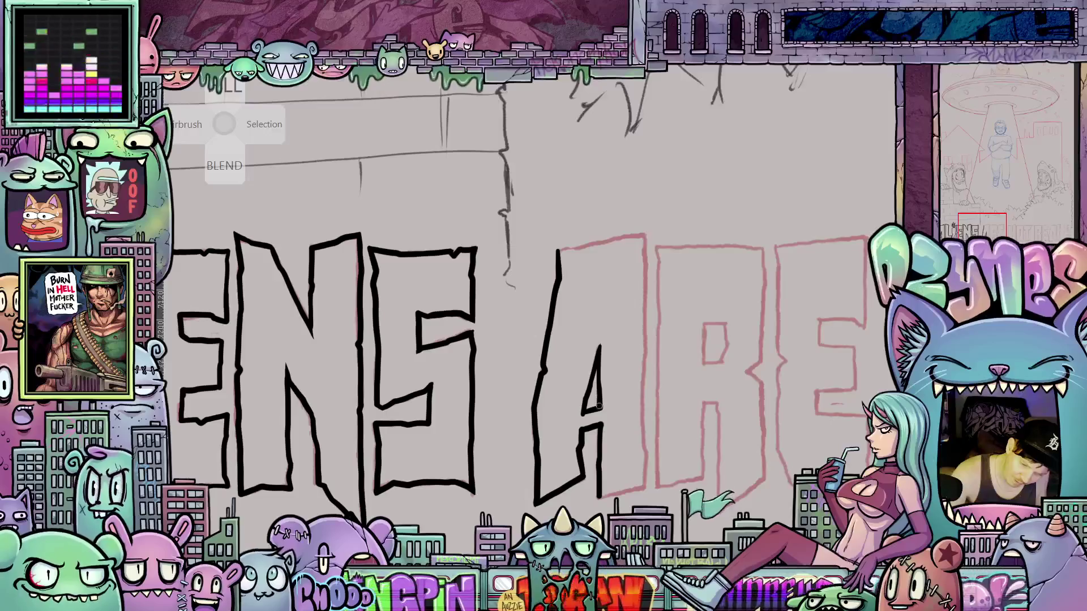
pyautogui.scroll(2, 598, 408)
pyautogui.moveTo(614, 426); pyautogui.dragTo(624, 439)
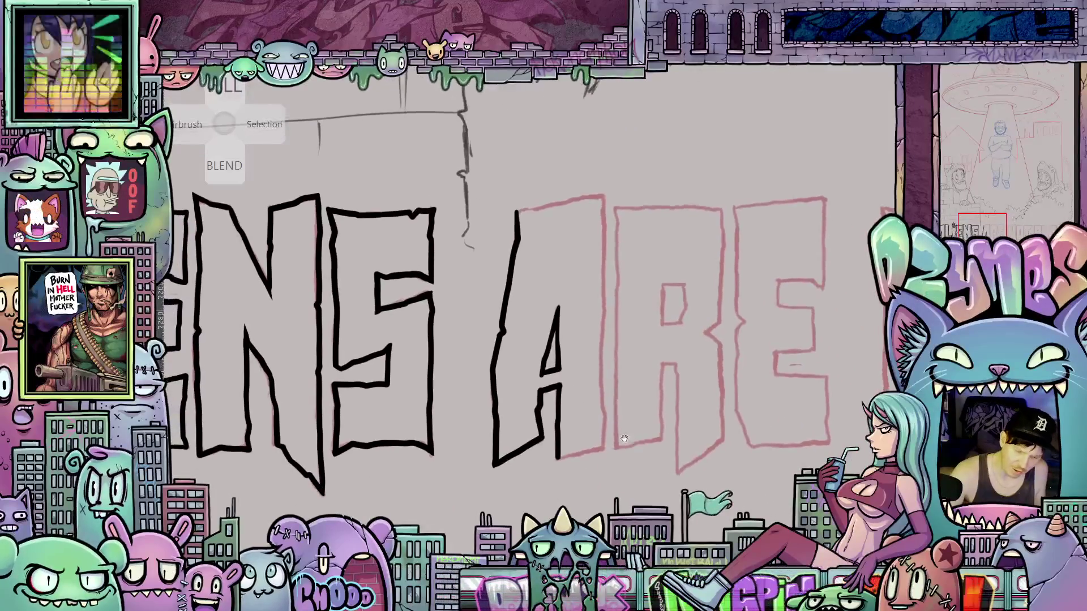
pyautogui.moveTo(556, 458)
pyautogui.mouseDown()
pyautogui.moveTo(602, 448)
pyautogui.moveTo(557, 425)
pyautogui.mouseUp()
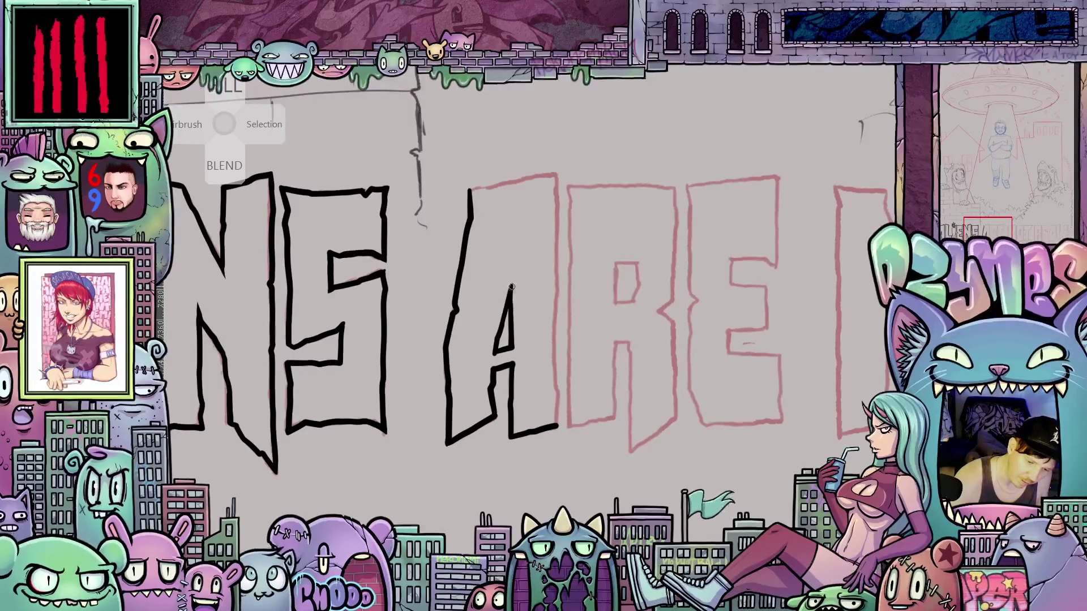
pyautogui.moveTo(516, 321)
pyautogui.mouseDown()
pyautogui.moveTo(511, 207)
pyautogui.moveTo(521, 453)
pyautogui.mouseUp()
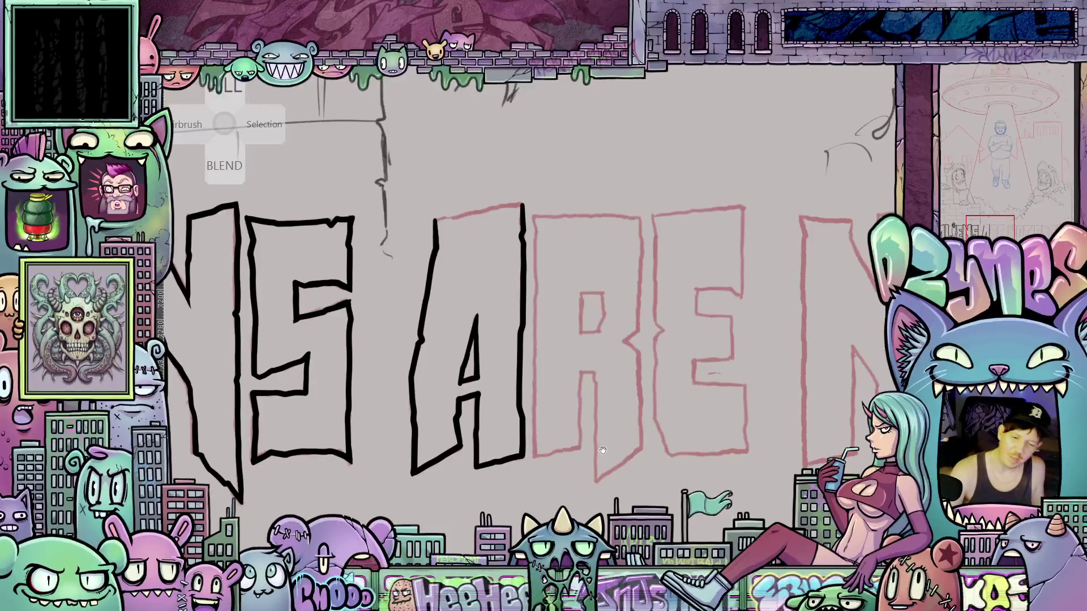
pyautogui.moveTo(607, 469)
pyautogui.mouseDown()
pyautogui.moveTo(701, 469)
pyautogui.moveTo(741, 350)
pyautogui.mouseUp()
pyautogui.moveTo(483, 372)
pyautogui.mouseDown()
pyautogui.moveTo(479, 391)
pyautogui.moveTo(500, 329)
pyautogui.mouseUp()
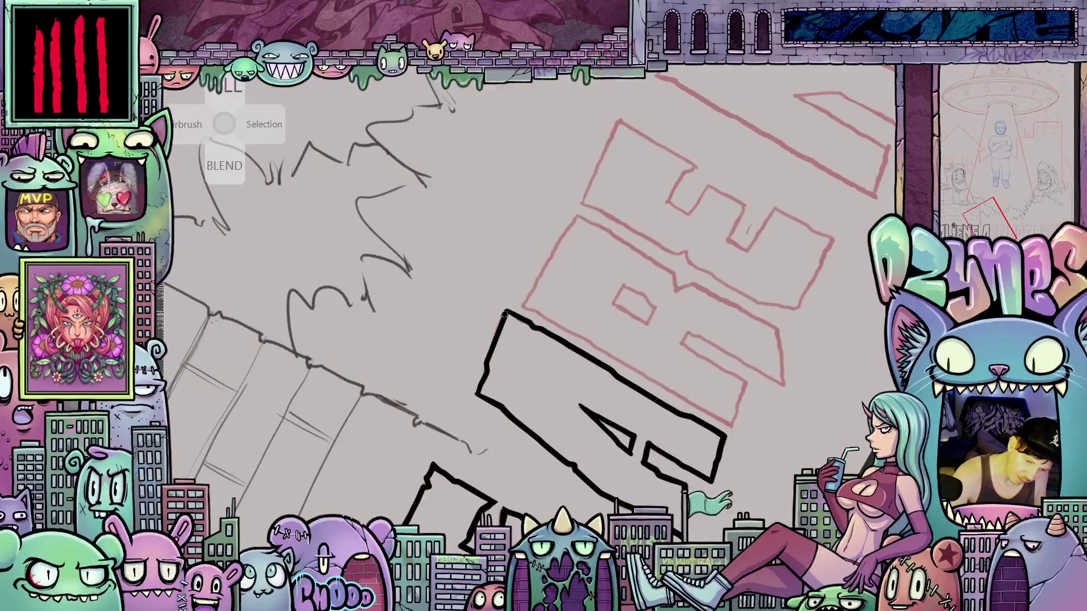
pyautogui.press('5')
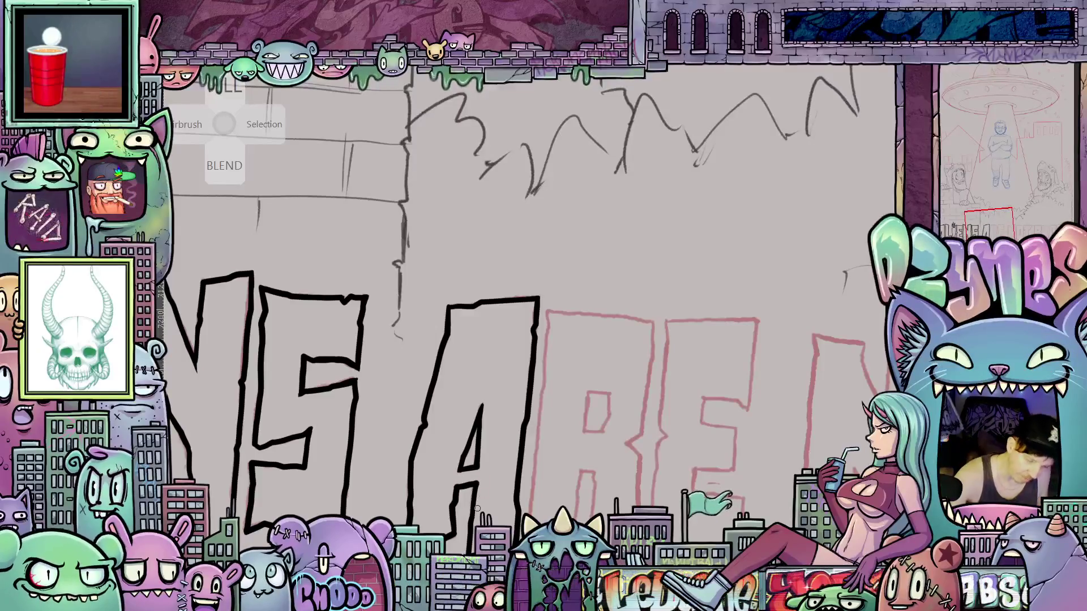
pyautogui.scroll(-1, 647, 456)
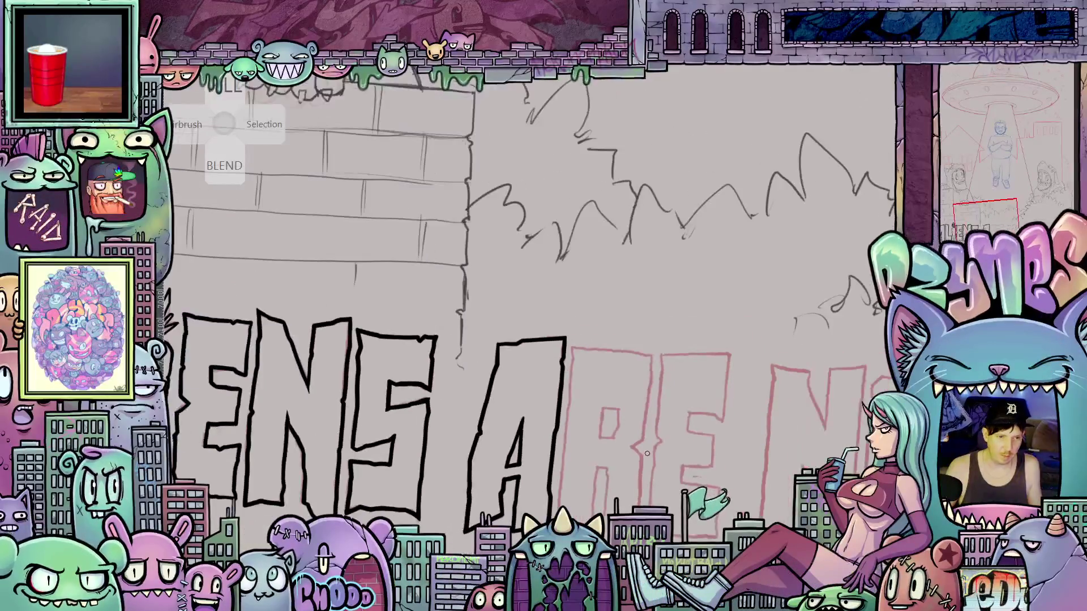
pyautogui.scroll(-1, 646, 454)
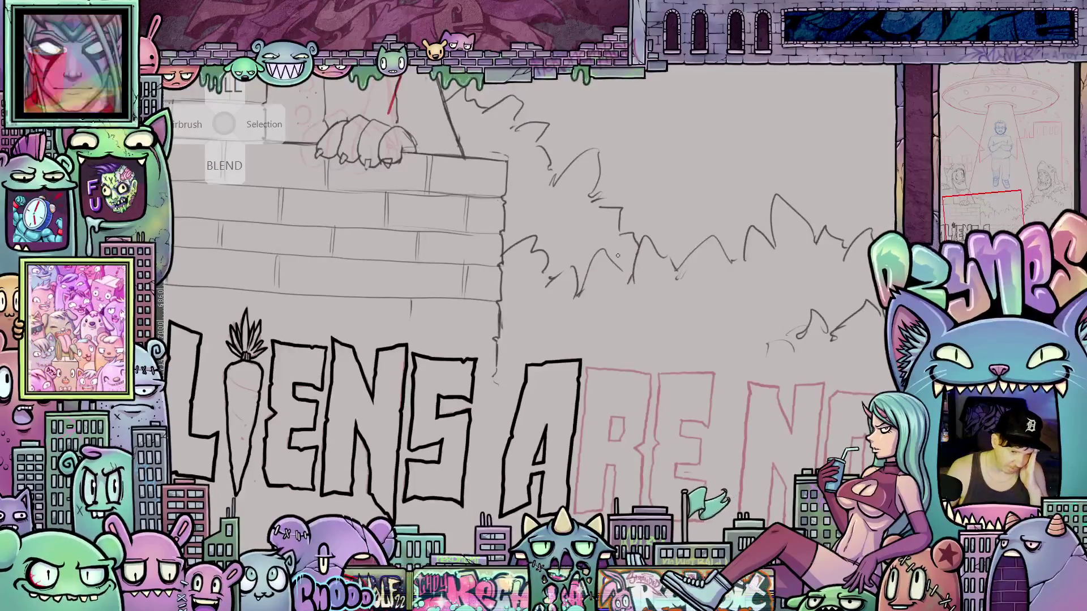
pyautogui.scroll(-3, 372, 112)
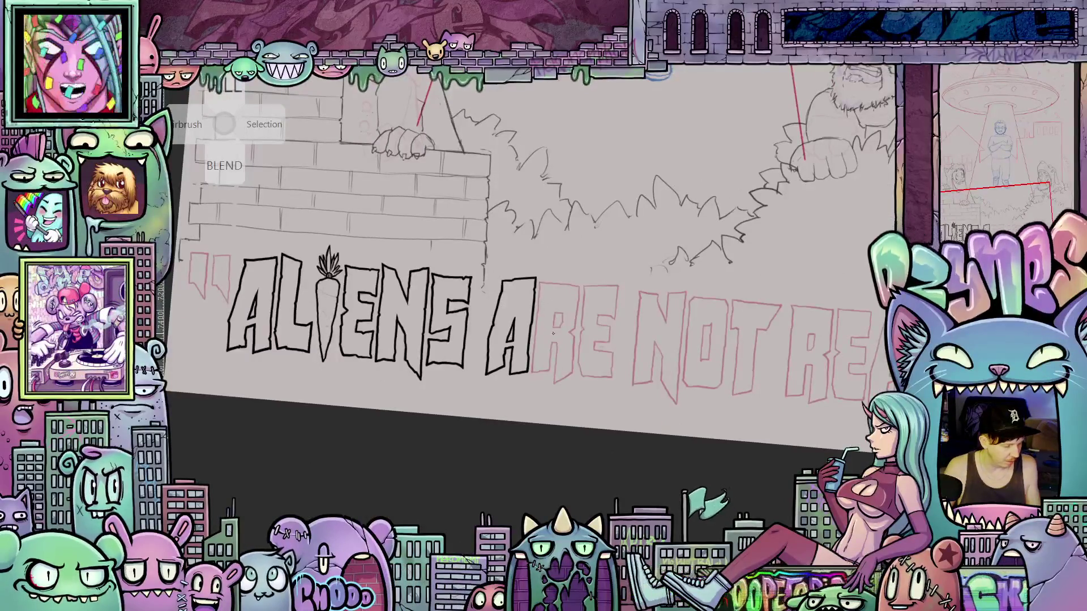
pyautogui.moveTo(568, 348)
pyautogui.mouseDown()
pyautogui.moveTo(610, 229)
pyautogui.moveTo(600, 283)
pyautogui.mouseUp()
pyautogui.scroll(5, 539, 338)
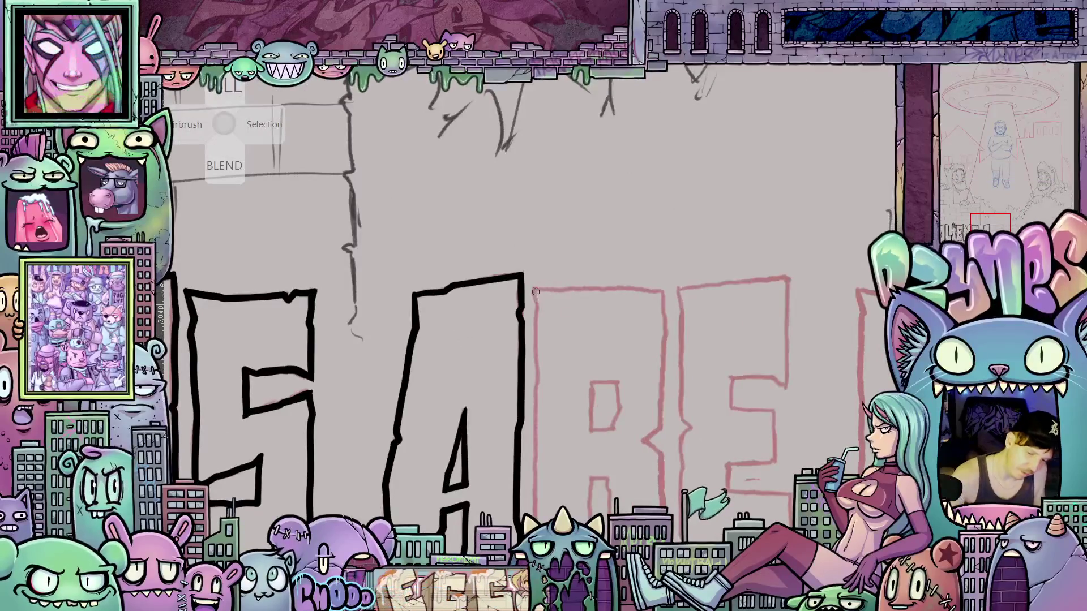
# - Ink the R's left edge, bottom edge, right side and right foot in black
pyautogui.moveTo(535, 292)
pyautogui.mouseDown()
pyautogui.moveTo(564, 211)
pyautogui.moveTo(566, 392)
pyautogui.mouseUp()
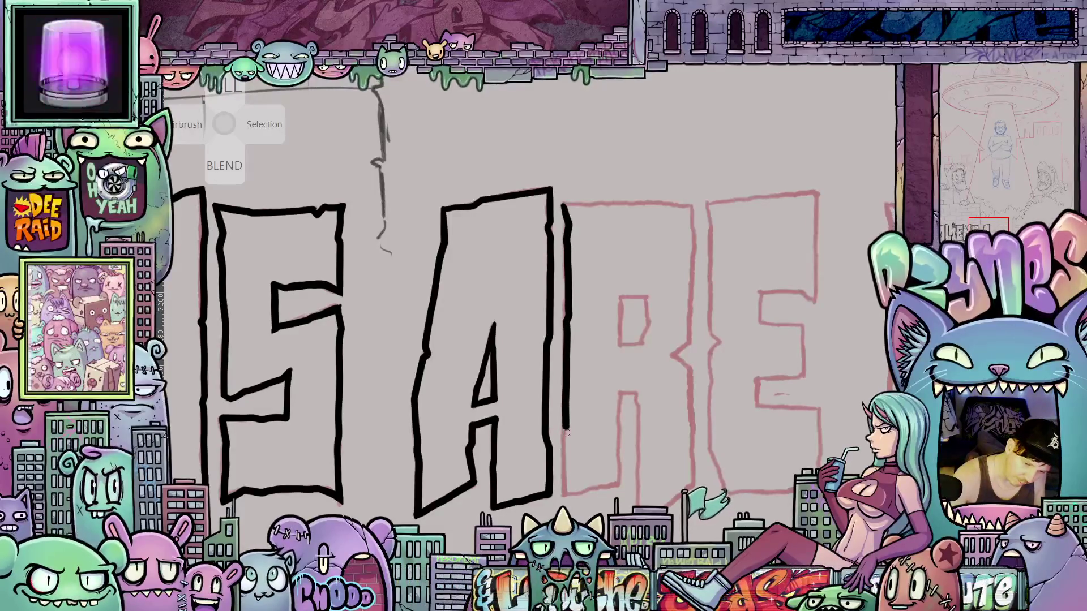
pyautogui.moveTo(565, 433); pyautogui.dragTo(566, 499)
pyautogui.moveTo(717, 485); pyautogui.dragTo(725, 441)
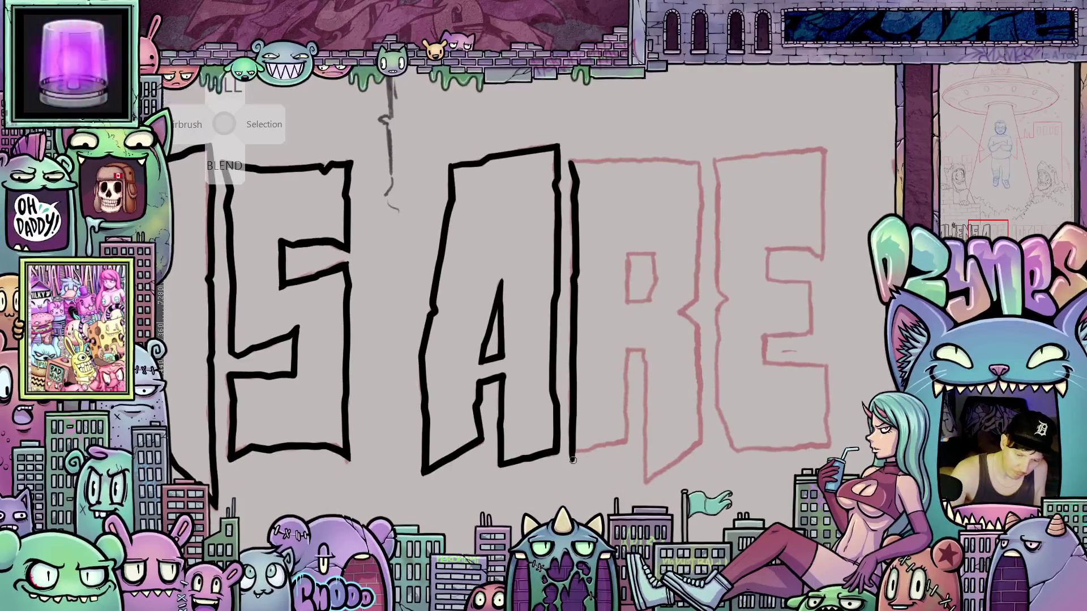
pyautogui.moveTo(573, 460); pyautogui.dragTo(599, 450)
pyautogui.moveTo(698, 463); pyautogui.dragTo(636, 463)
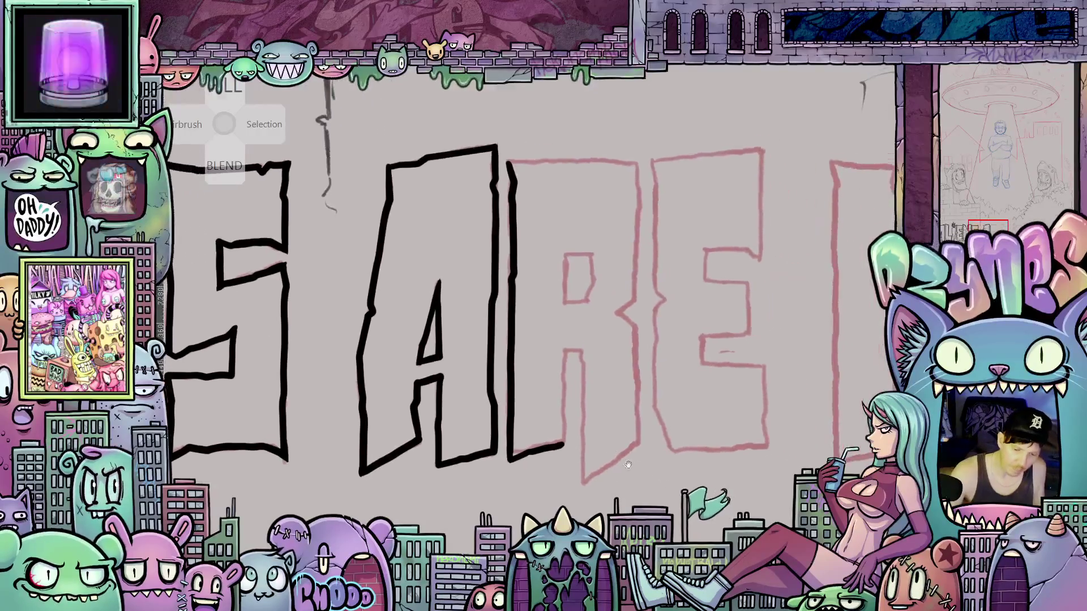
pyautogui.moveTo(564, 445); pyautogui.dragTo(563, 396)
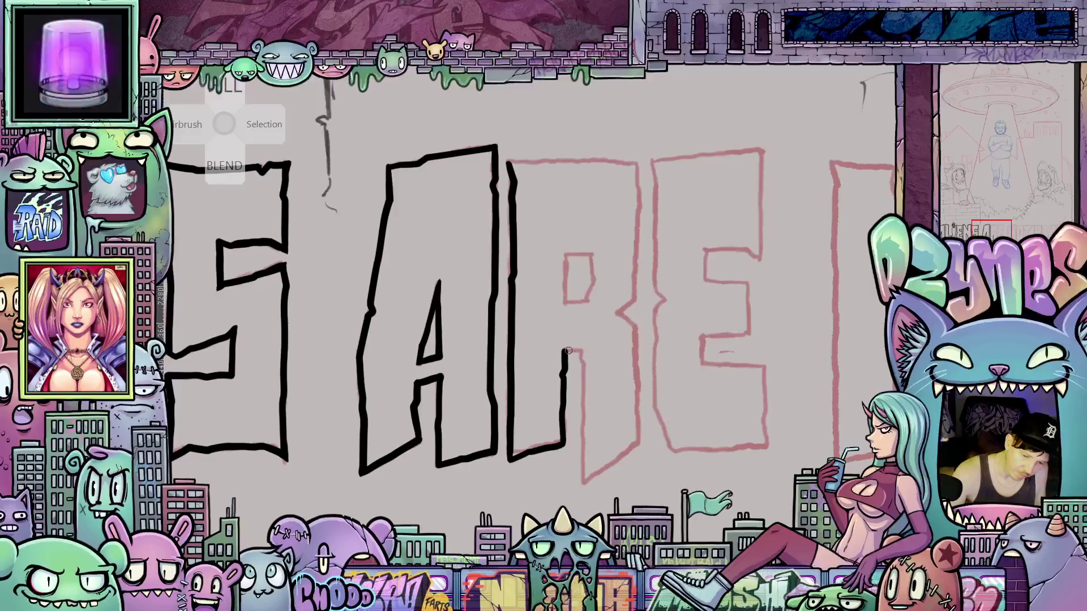
pyautogui.moveTo(585, 351); pyautogui.dragTo(585, 484)
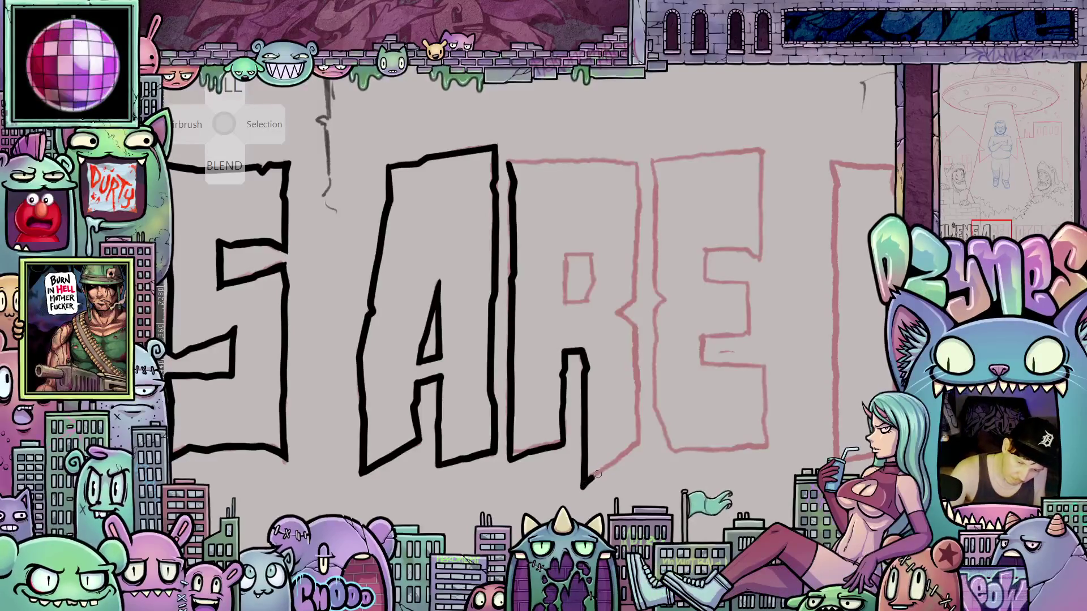
pyautogui.moveTo(618, 455); pyautogui.dragTo(640, 437)
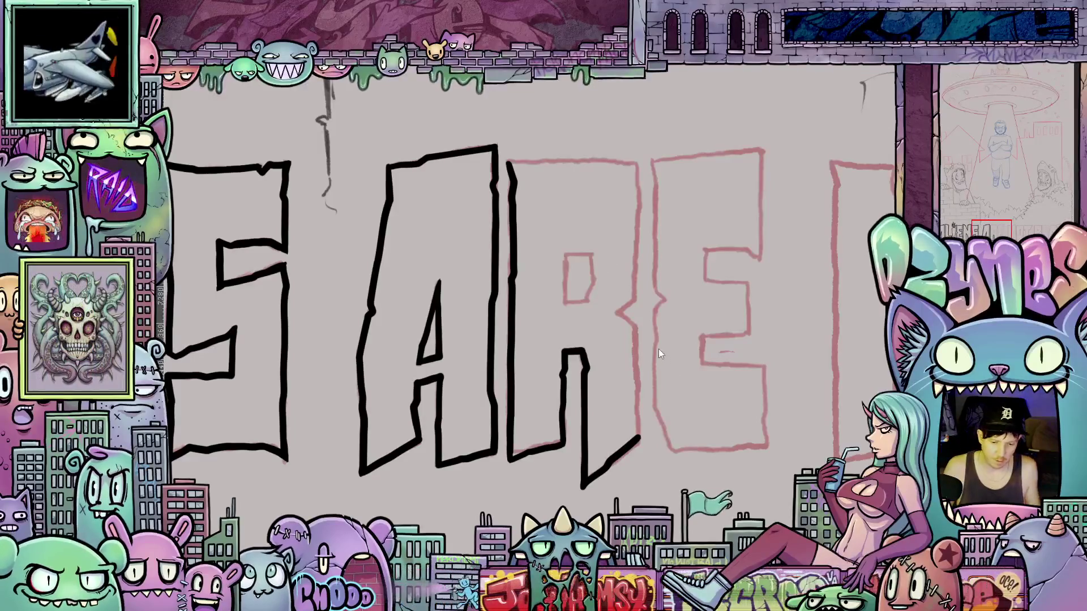
# - Ink the R's top edge, right side and diagonal leg, then begin the E's left edge
pyautogui.press('Tab')
pyautogui.scroll(2, 624, 284)
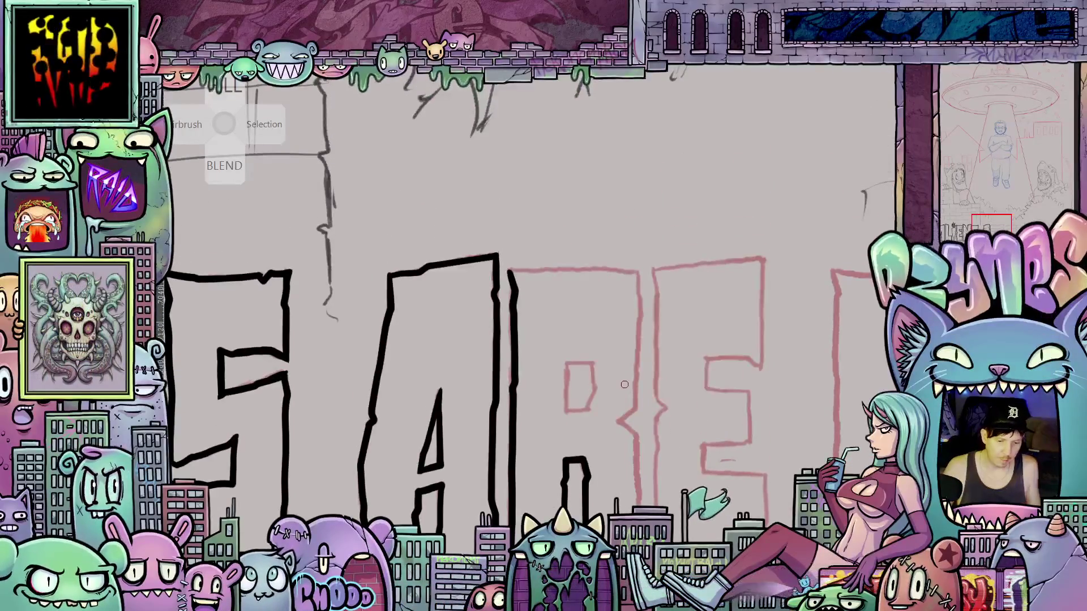
pyautogui.moveTo(509, 270); pyautogui.dragTo(644, 271)
pyautogui.moveTo(683, 349); pyautogui.dragTo(650, 295)
pyautogui.moveTo(607, 217)
pyautogui.mouseDown()
pyautogui.moveTo(601, 360)
pyautogui.moveTo(583, 369)
pyautogui.moveTo(582, 346)
pyautogui.mouseUp()
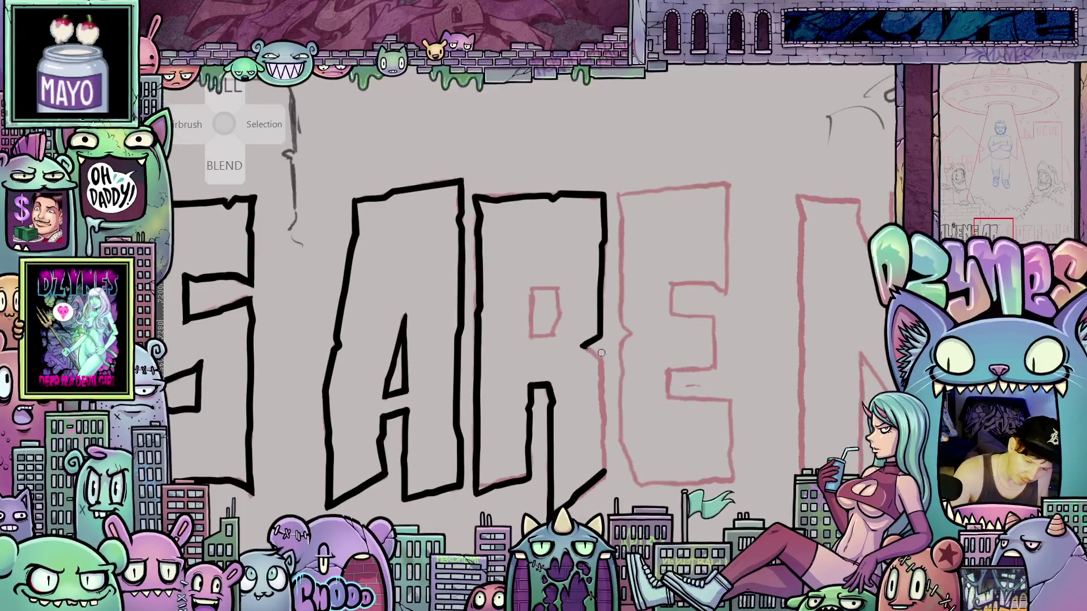
pyautogui.moveTo(582, 345)
pyautogui.mouseDown()
pyautogui.moveTo(601, 363)
pyautogui.moveTo(603, 471)
pyautogui.mouseUp()
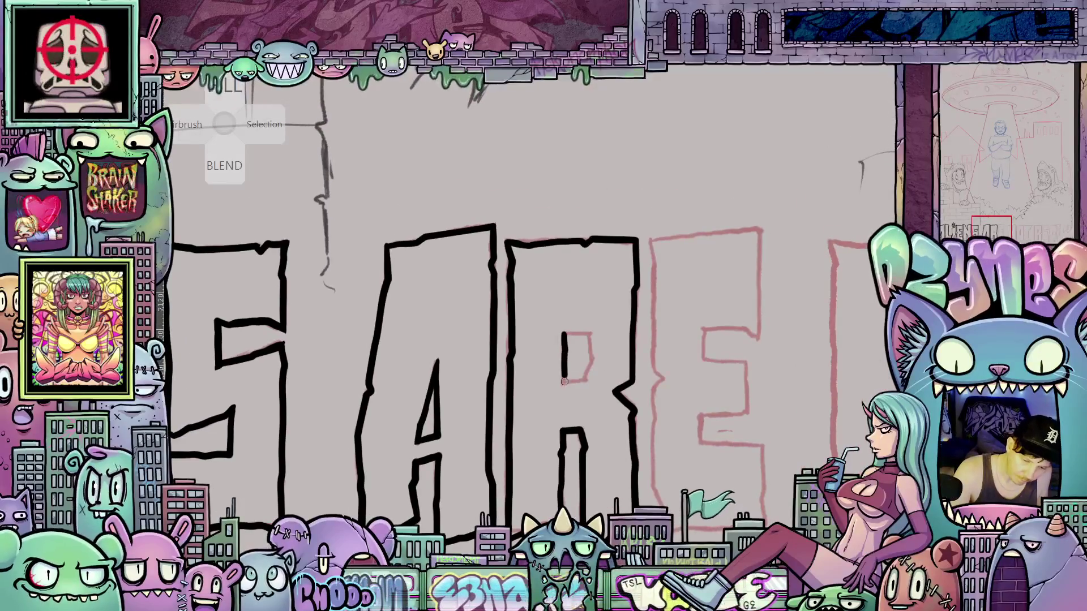
pyautogui.moveTo(563, 343)
pyautogui.mouseDown()
pyautogui.moveTo(565, 385)
pyautogui.moveTo(584, 384)
pyautogui.moveTo(588, 333)
pyautogui.moveTo(565, 334)
pyautogui.mouseUp()
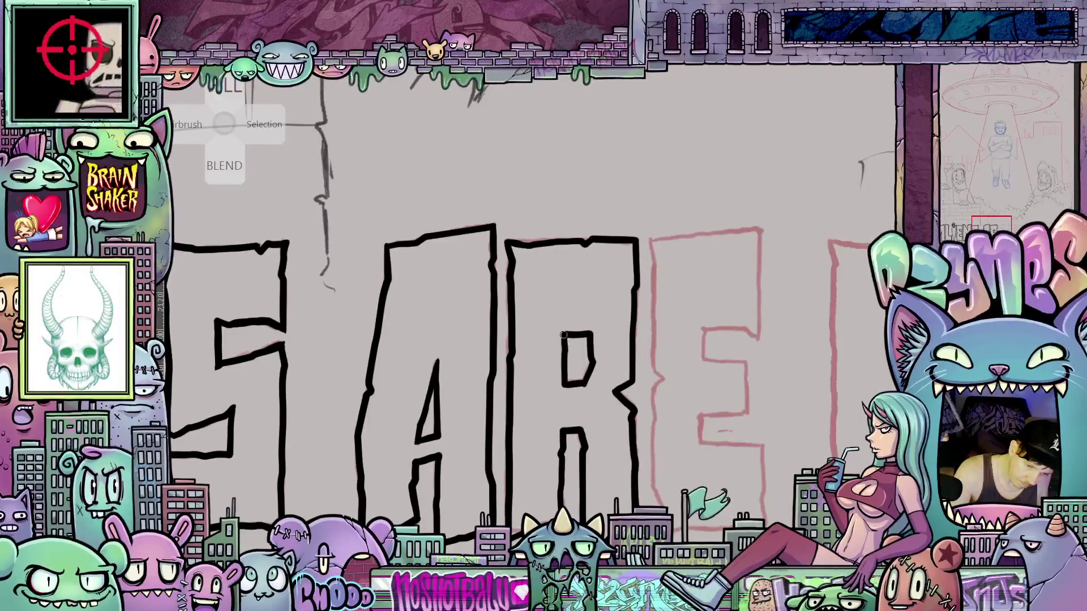
pyautogui.scroll(-10, 586, 377)
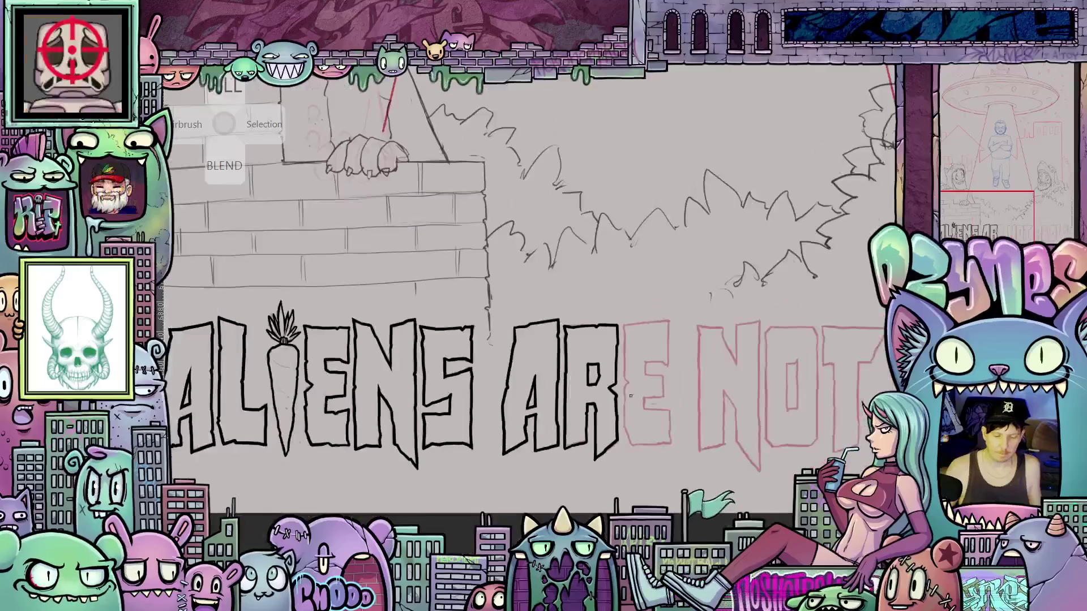
pyautogui.scroll(10, 577, 402)
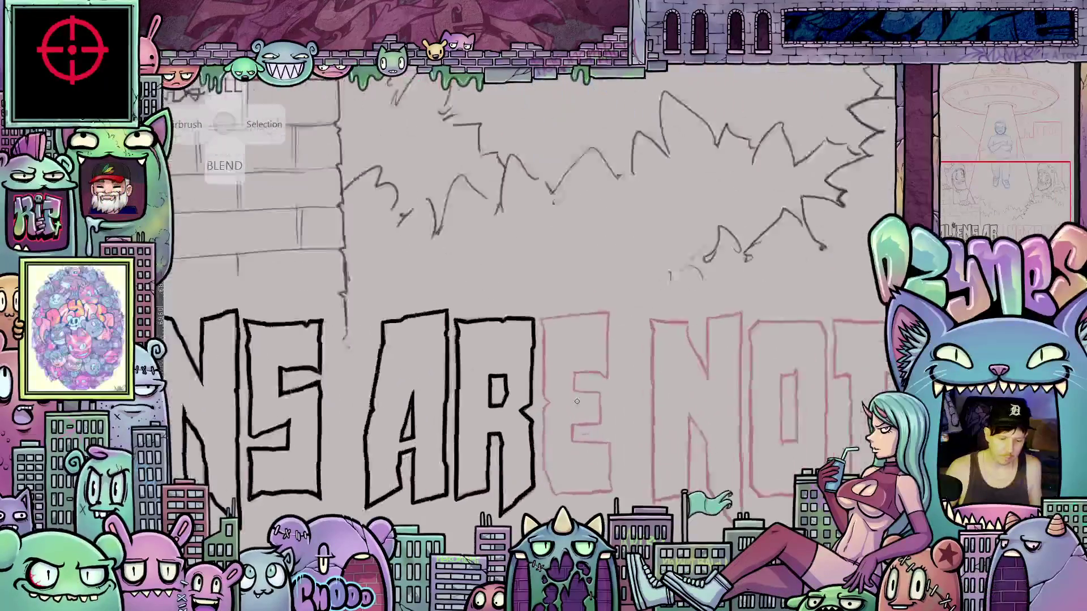
pyautogui.moveTo(524, 276)
pyautogui.mouseDown()
pyautogui.moveTo(538, 402)
pyautogui.moveTo(528, 412)
pyautogui.mouseUp()
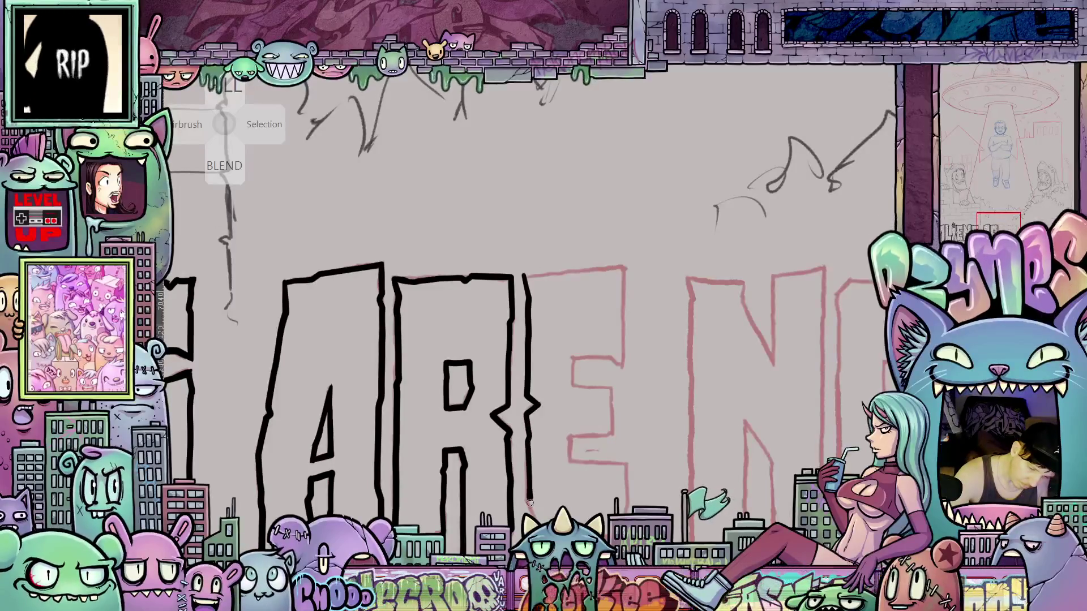
# - Continue the E's left edge upward and ink its top and middle bars
pyautogui.scroll(1, 533, 334)
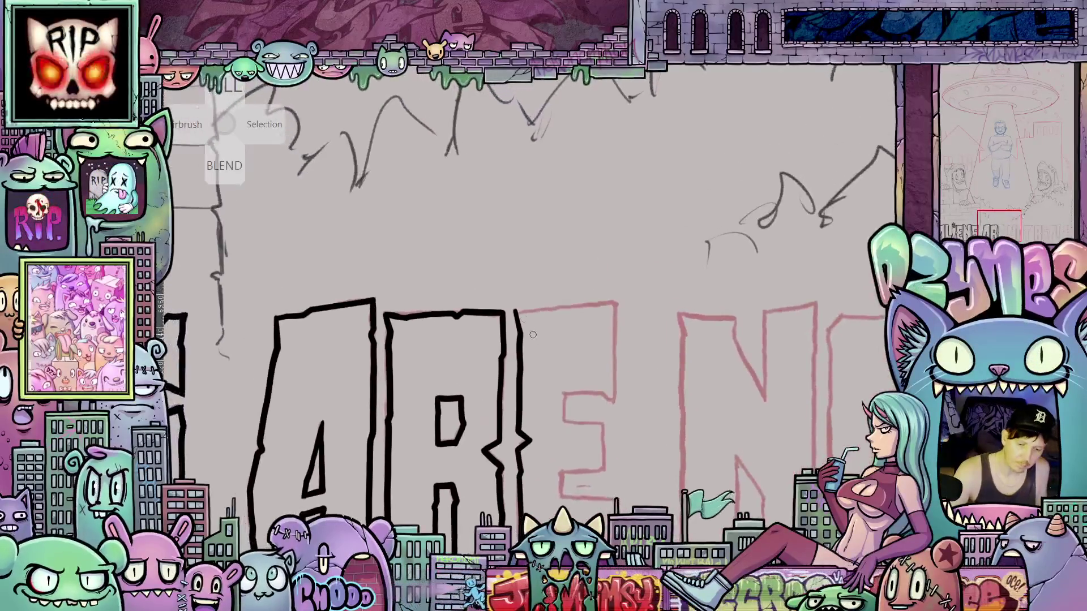
pyautogui.moveTo(519, 338); pyautogui.dragTo(517, 313)
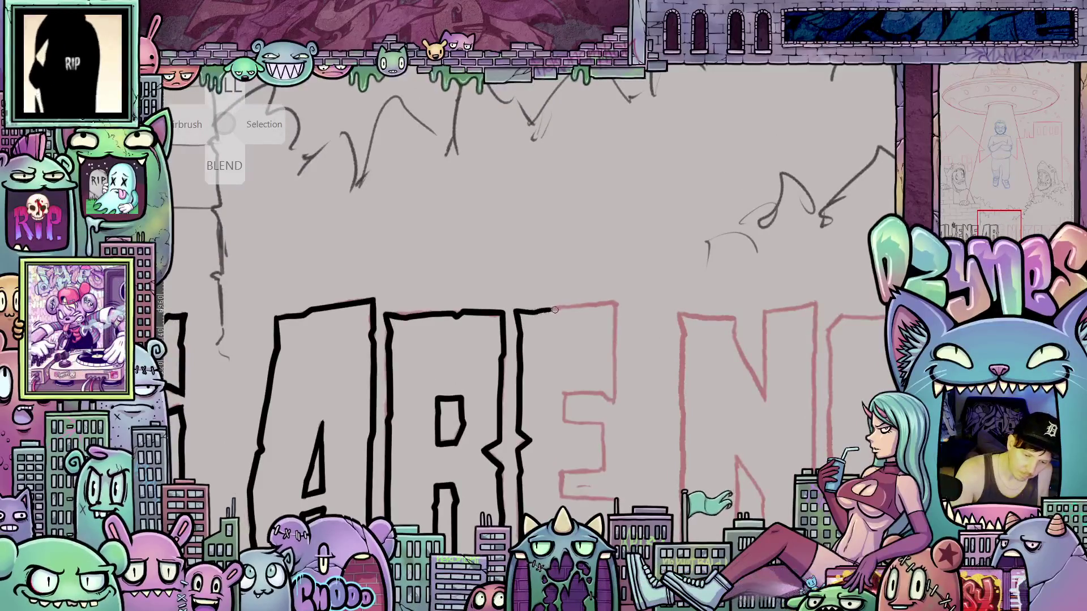
pyautogui.moveTo(585, 307)
pyautogui.mouseDown()
pyautogui.moveTo(612, 304)
pyautogui.moveTo(617, 317)
pyautogui.moveTo(614, 400)
pyautogui.mouseUp()
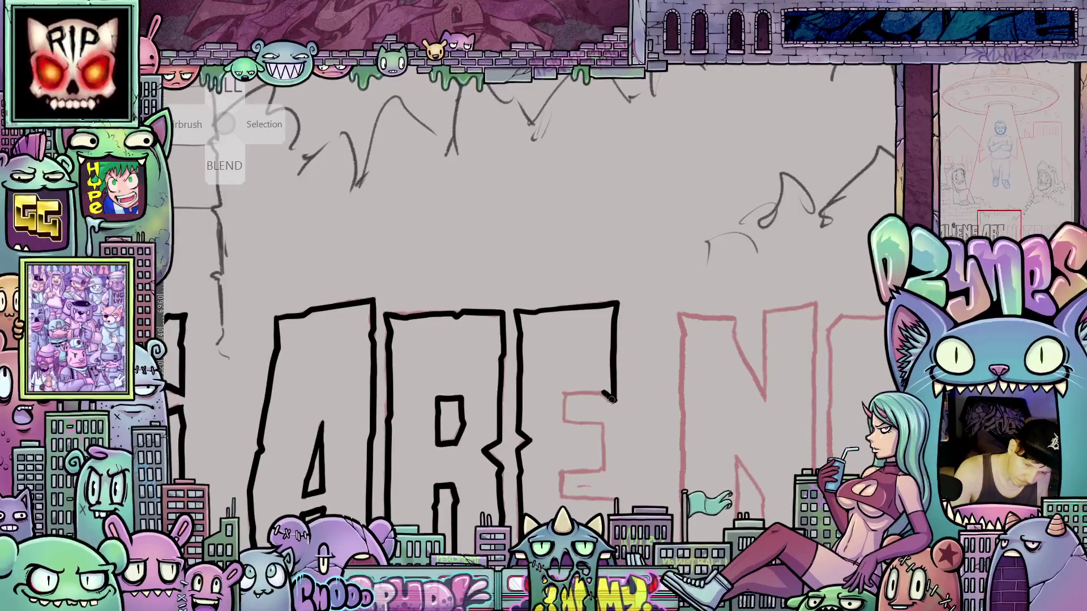
pyautogui.moveTo(590, 393)
pyautogui.mouseDown()
pyautogui.moveTo(560, 395)
pyautogui.moveTo(565, 426)
pyautogui.moveTo(533, 367)
pyautogui.moveTo(495, 336)
pyautogui.mouseUp()
# - Pan along the lettering and ink the E's lower edge and bottom bar
pyautogui.moveTo(675, 433); pyautogui.dragTo(655, 398)
pyautogui.moveTo(679, 466)
pyautogui.mouseDown()
pyautogui.moveTo(682, 484)
pyautogui.moveTo(691, 477)
pyautogui.mouseUp()
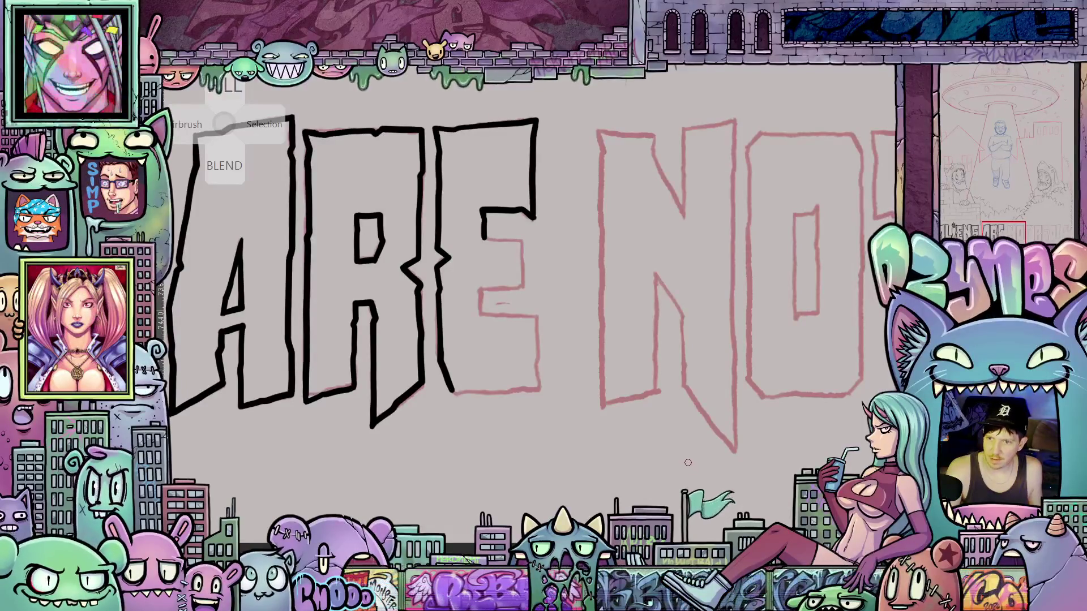
pyautogui.moveTo(612, 457)
pyautogui.mouseDown()
pyautogui.moveTo(617, 326)
pyautogui.moveTo(633, 311)
pyautogui.mouseUp()
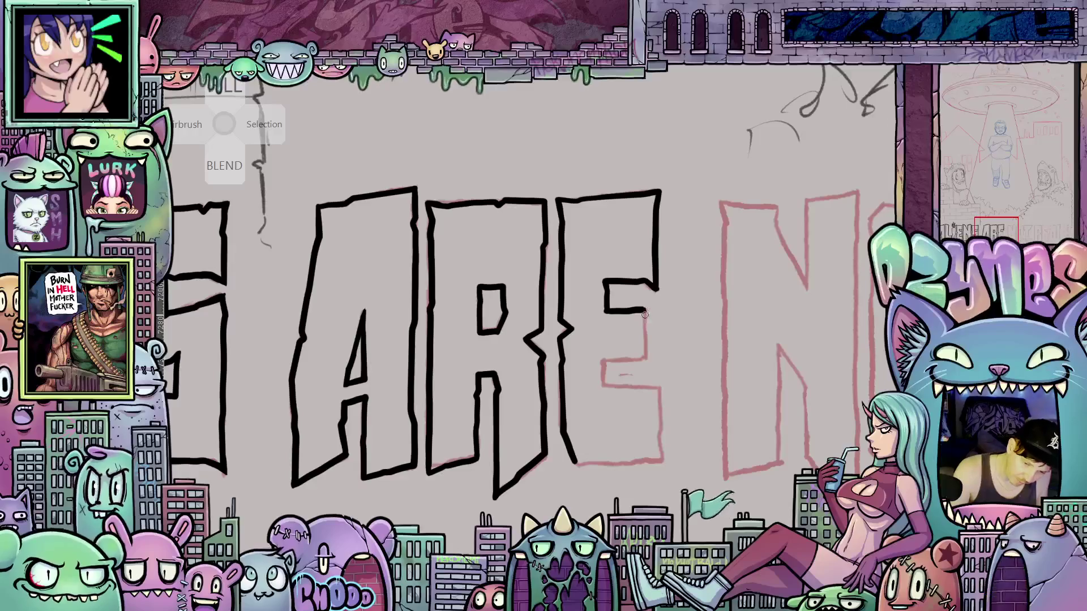
pyautogui.moveTo(645, 347)
pyautogui.mouseDown()
pyautogui.moveTo(639, 361)
pyautogui.moveTo(601, 360)
pyautogui.mouseUp()
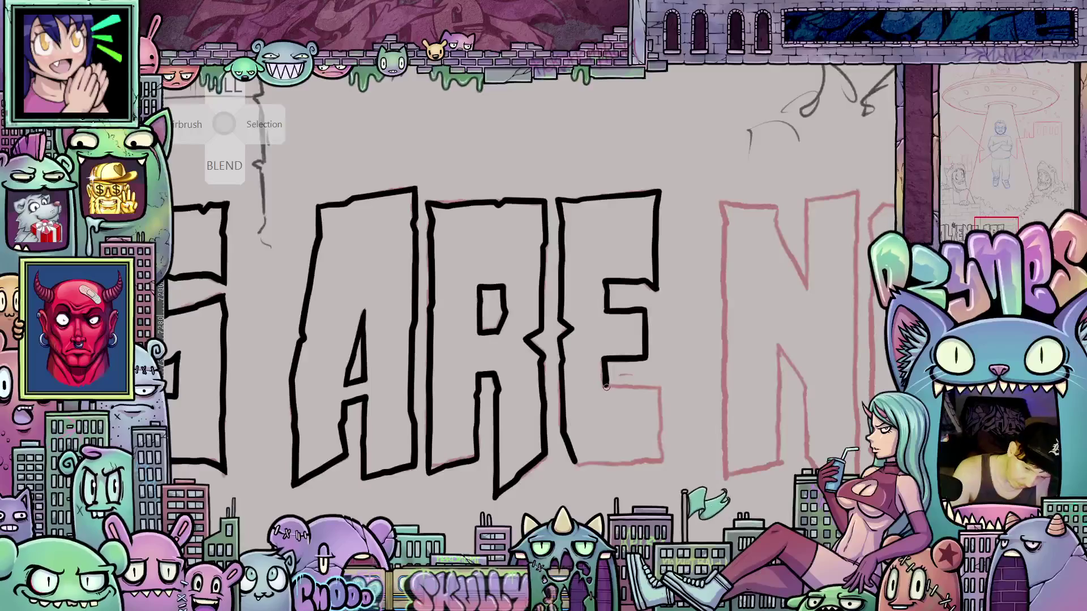
pyautogui.moveTo(607, 386)
pyautogui.mouseDown()
pyautogui.moveTo(665, 388)
pyautogui.moveTo(660, 428)
pyautogui.mouseUp()
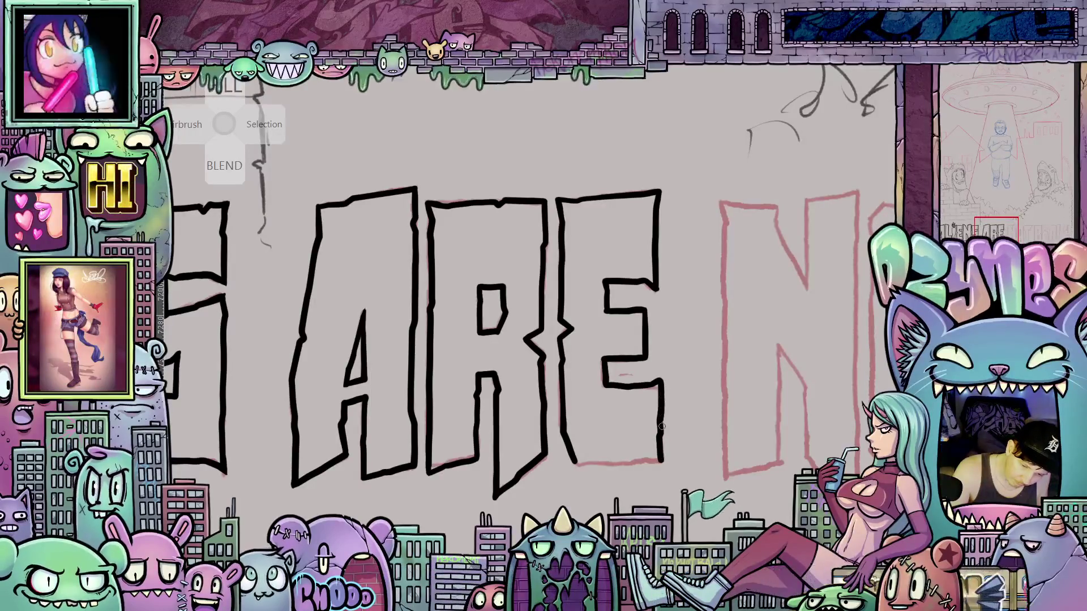
pyautogui.moveTo(579, 464)
pyautogui.mouseDown()
pyautogui.moveTo(591, 445)
pyautogui.moveTo(612, 440)
pyautogui.mouseUp()
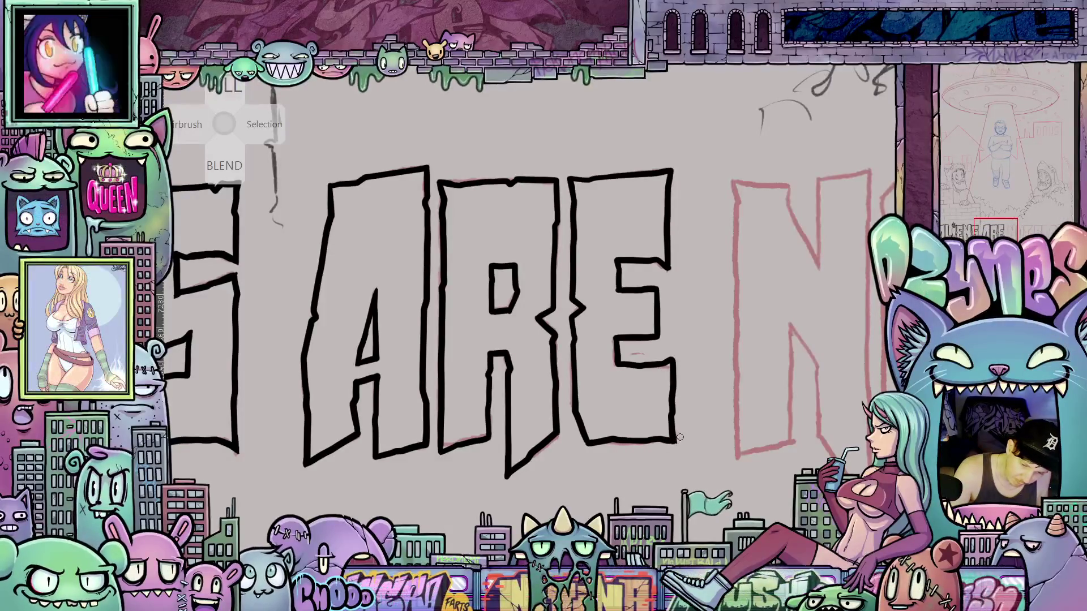
pyautogui.moveTo(734, 454)
pyautogui.mouseDown()
pyautogui.moveTo(637, 481)
pyautogui.moveTo(664, 505)
pyautogui.mouseUp()
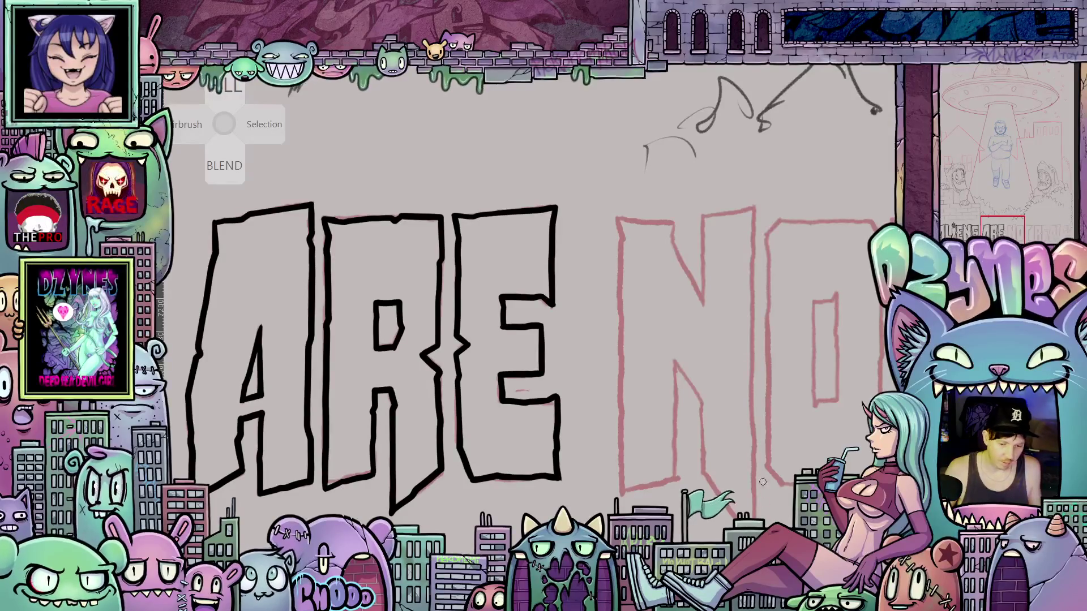
pyautogui.scroll(-5, 694, 436)
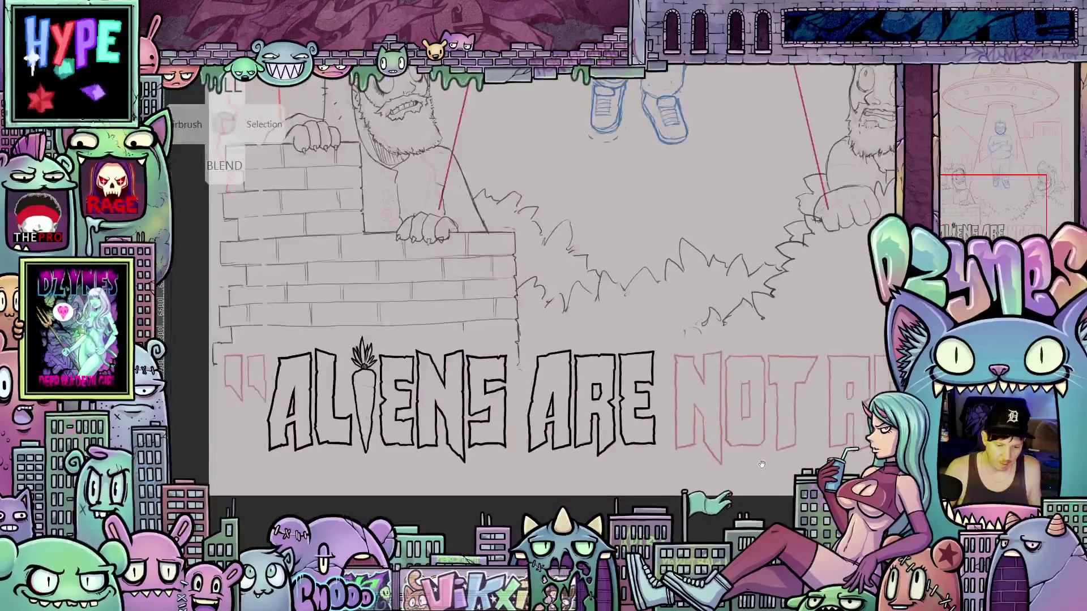
# - With the canvas tilted, hatch three thin shading lines along the carrot body, then level it
pyautogui.moveTo(696, 460)
pyautogui.mouseDown()
pyautogui.moveTo(679, 475)
pyautogui.moveTo(619, 441)
pyautogui.mouseUp()
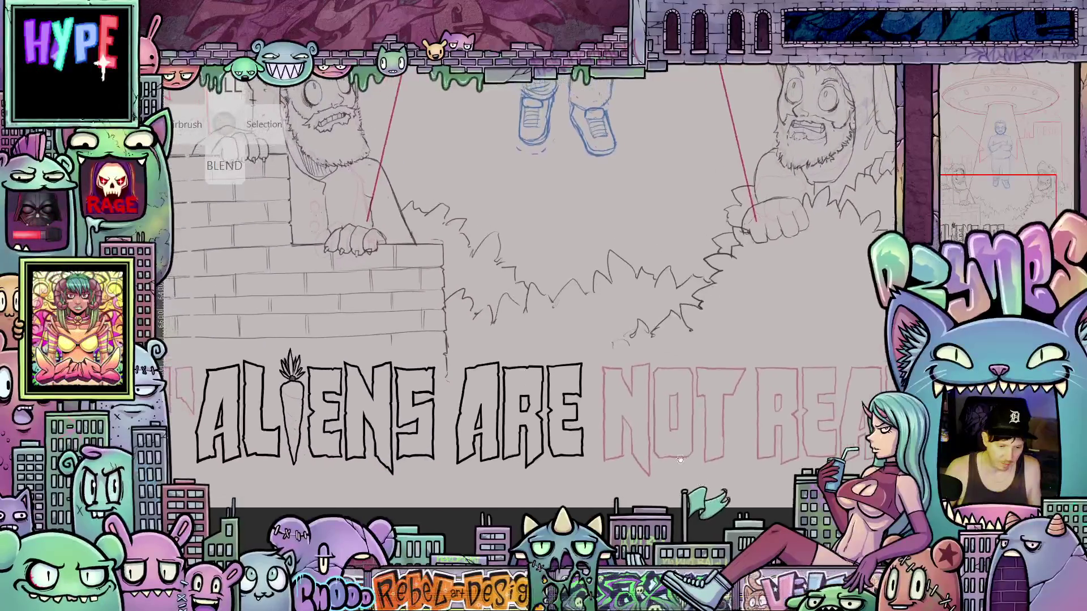
pyautogui.scroll(5, 619, 440)
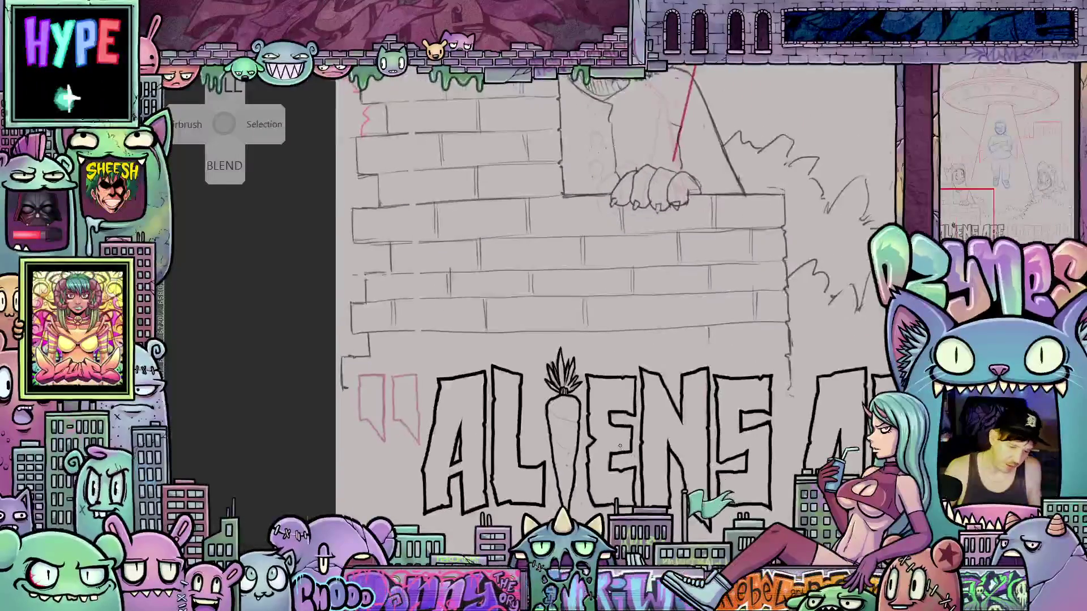
pyautogui.moveTo(619, 445)
pyautogui.mouseDown()
pyautogui.moveTo(572, 476)
pyautogui.moveTo(509, 487)
pyautogui.mouseUp()
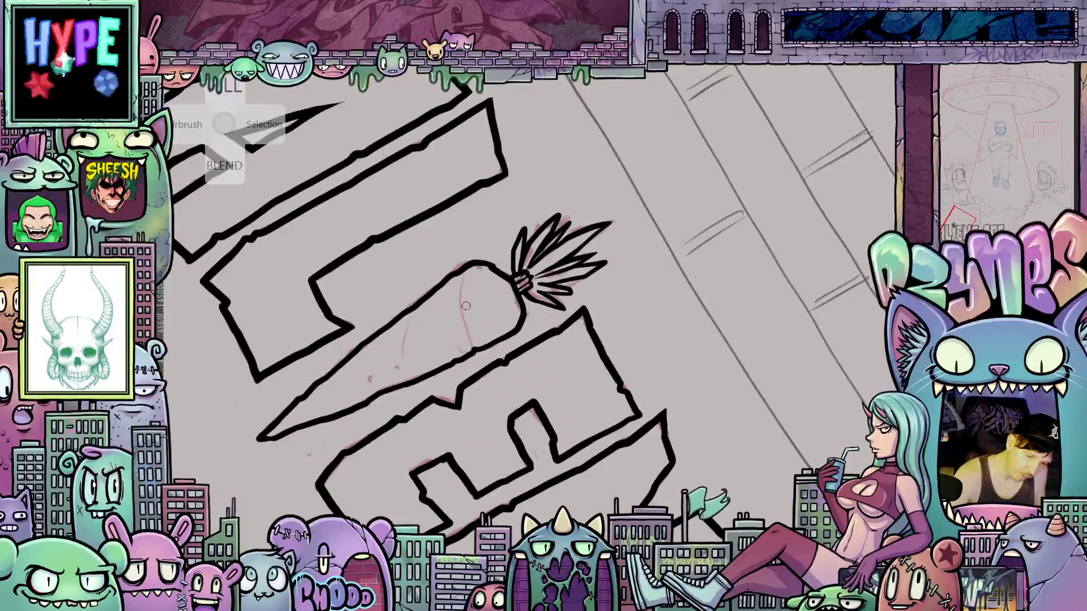
pyautogui.moveTo(460, 274); pyautogui.dragTo(476, 348)
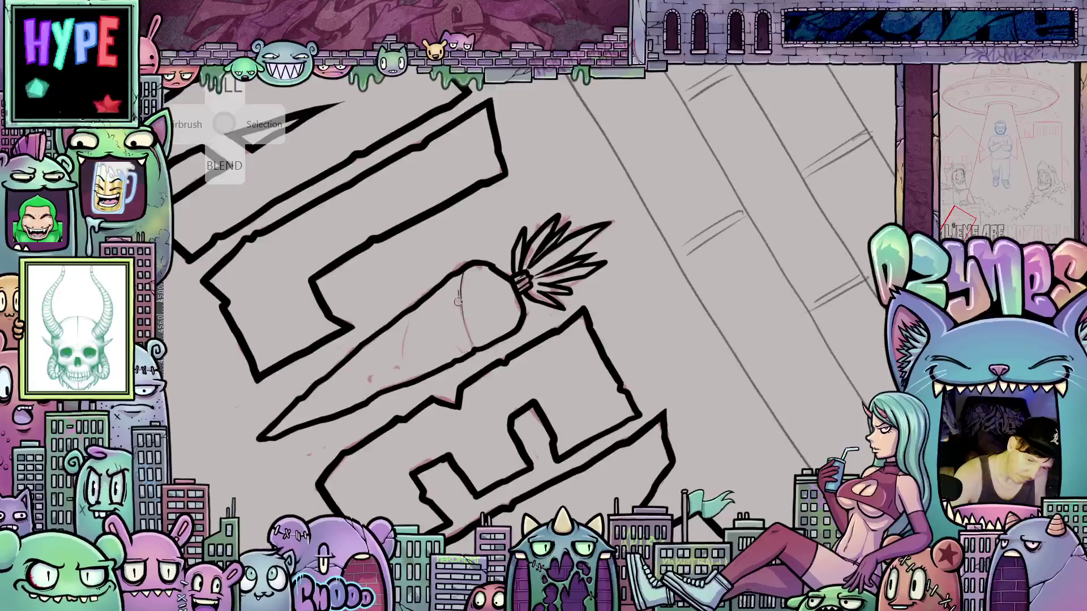
pyautogui.moveTo(425, 311)
pyautogui.mouseDown()
pyautogui.moveTo(444, 351)
pyautogui.moveTo(406, 379)
pyautogui.mouseUp()
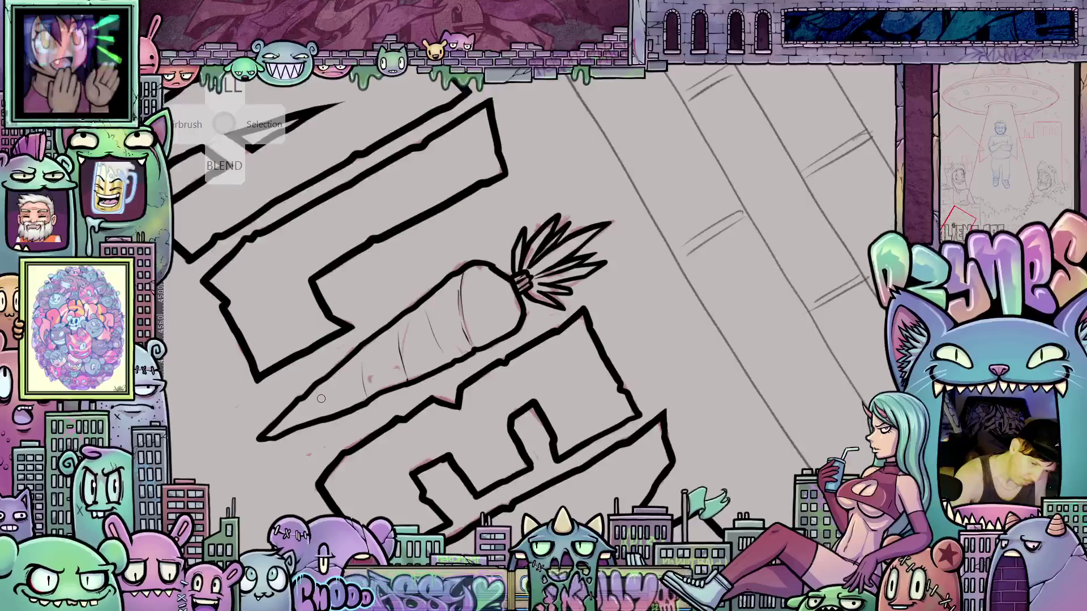
pyautogui.moveTo(321, 396)
pyautogui.mouseDown()
pyautogui.moveTo(328, 415)
pyautogui.moveTo(279, 435)
pyautogui.mouseUp()
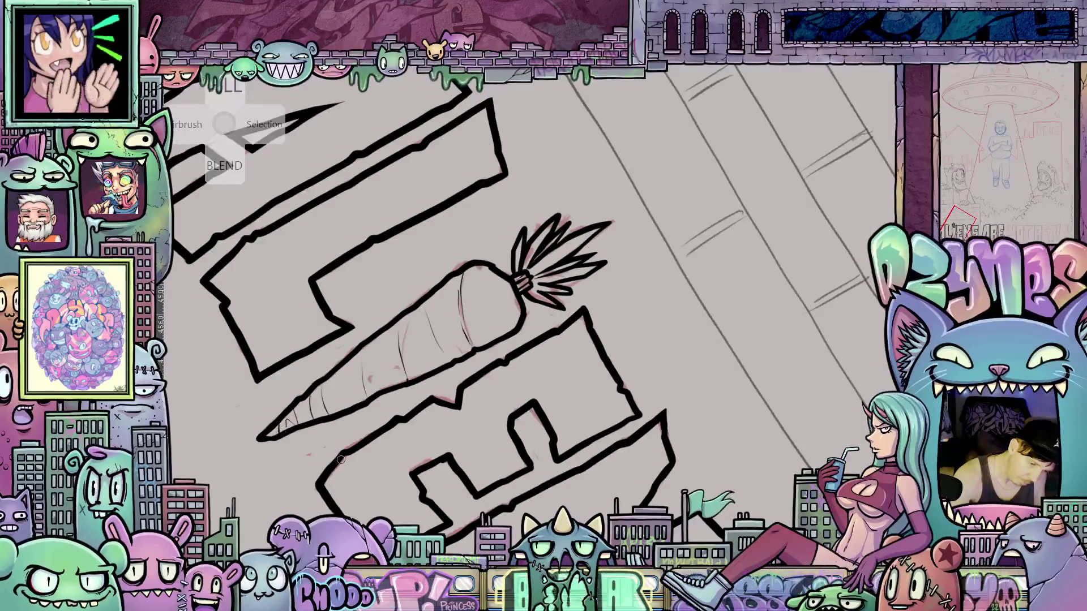
pyautogui.moveTo(533, 457)
pyautogui.mouseDown()
pyautogui.moveTo(553, 440)
pyautogui.moveTo(520, 458)
pyautogui.moveTo(849, 458)
pyautogui.mouseUp()
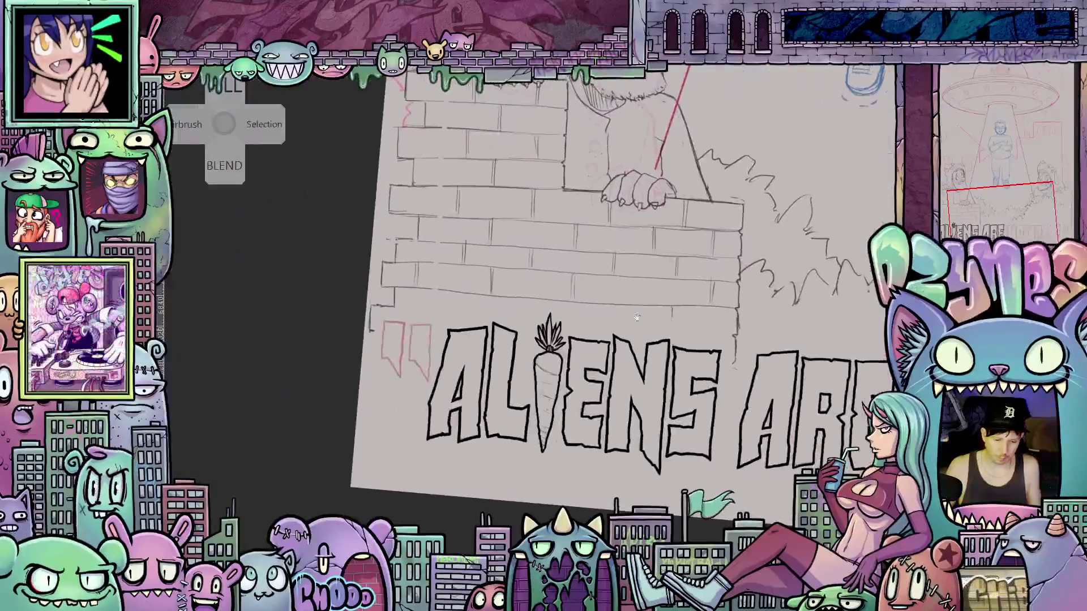
pyautogui.scroll(5, 508, 356)
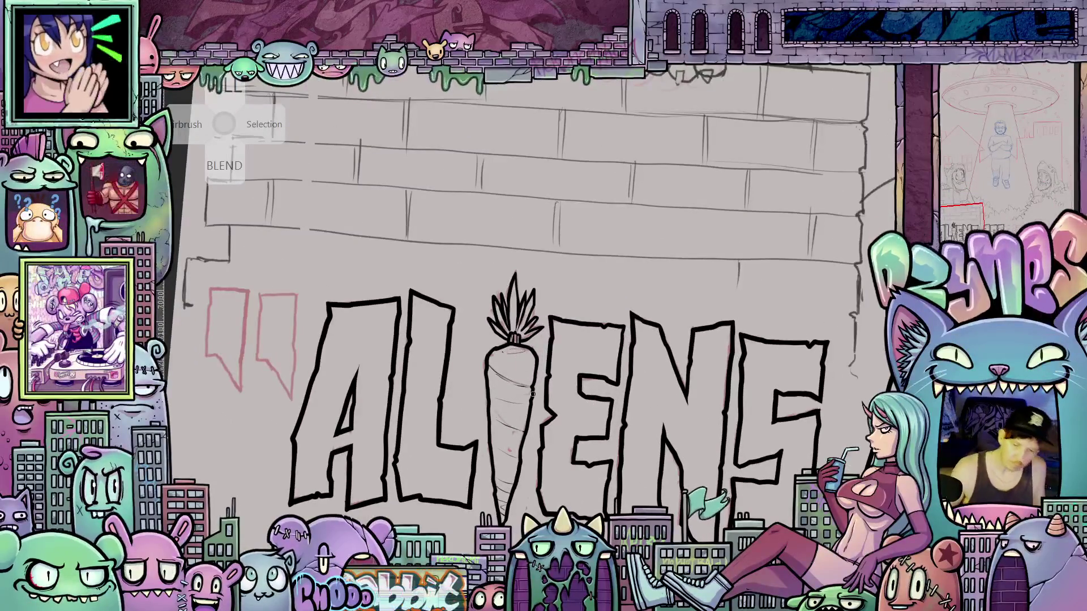
pyautogui.scroll(-3, 599, 437)
pyautogui.scroll(3, 599, 436)
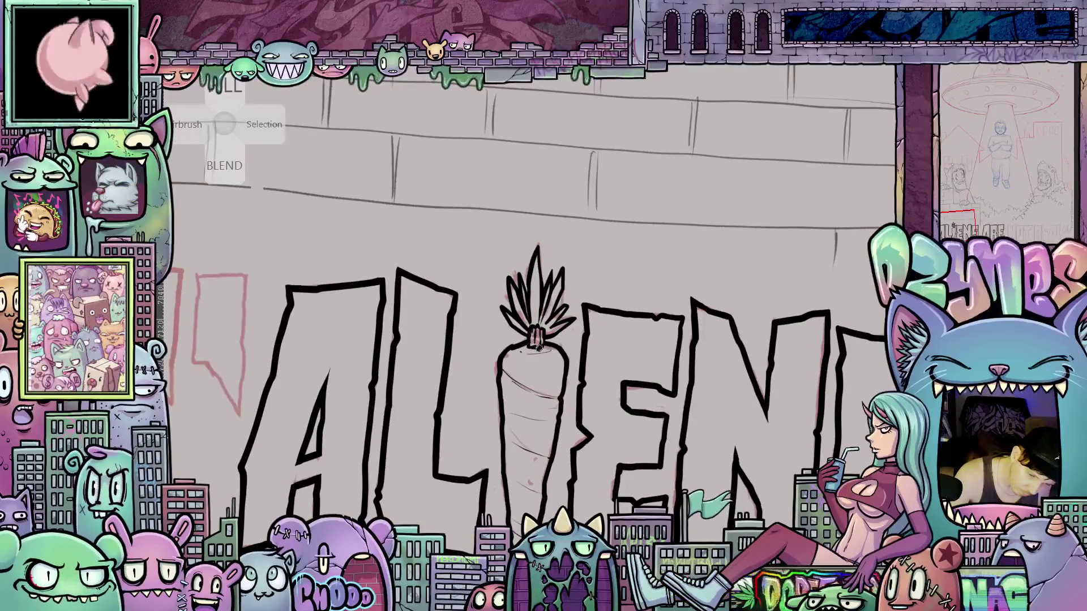
pyautogui.scroll(-5, 728, 487)
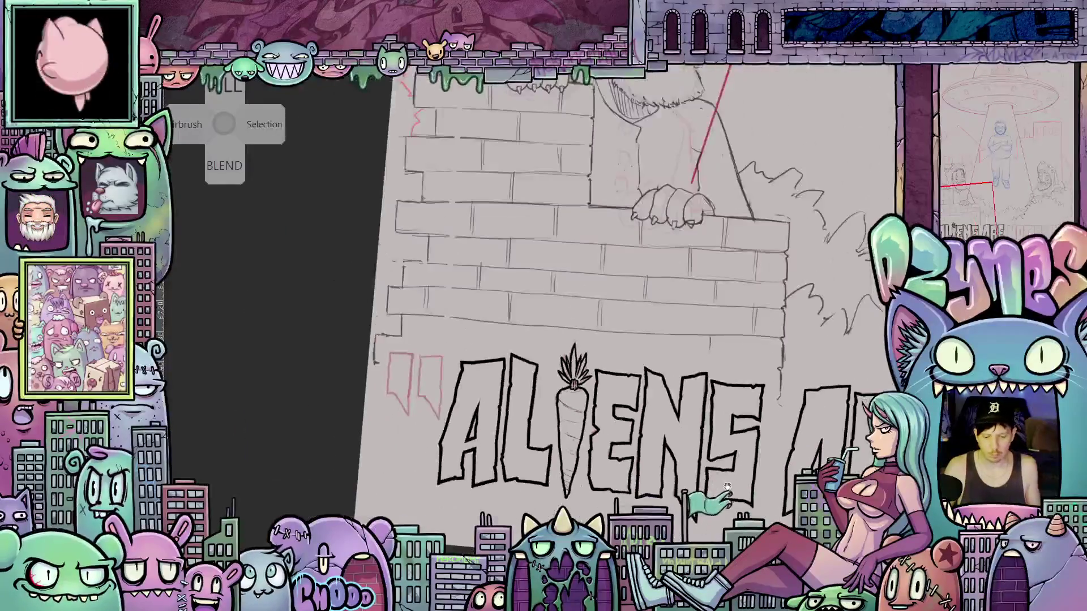
pyautogui.moveTo(727, 486)
pyautogui.mouseDown()
pyautogui.moveTo(514, 457)
pyautogui.moveTo(746, 467)
pyautogui.moveTo(687, 478)
pyautogui.mouseUp()
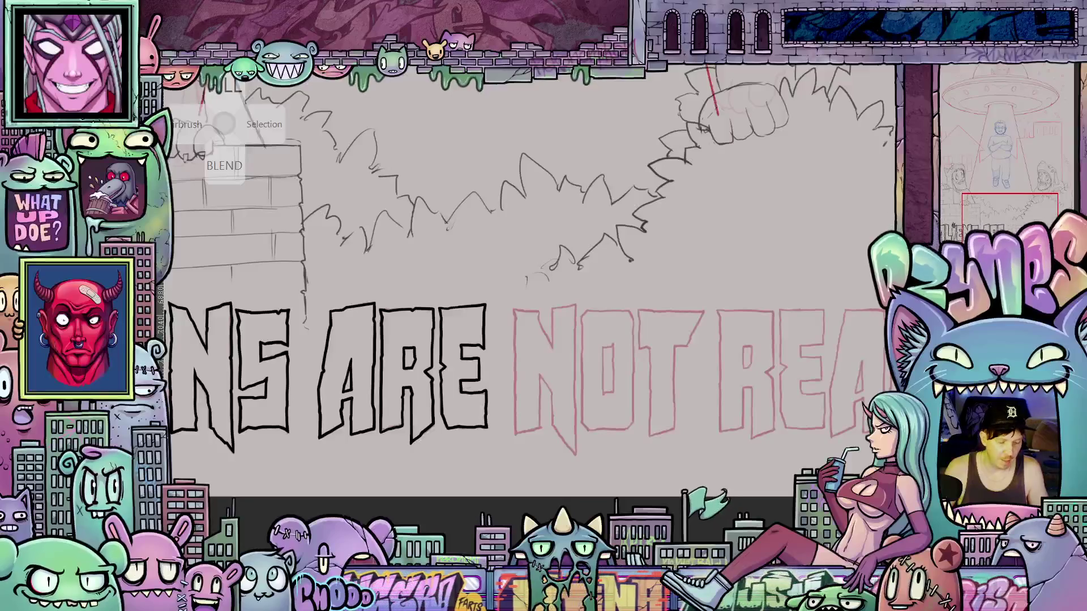
pyautogui.scroll(5, 502, 448)
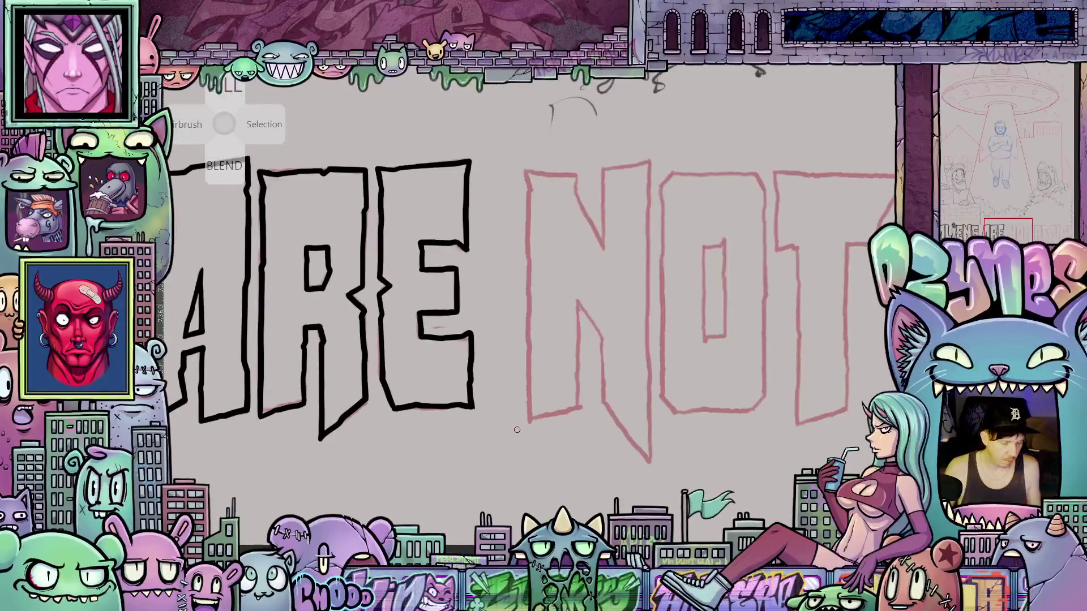
# - Ink the black outline of the N's left stem over the red sketch
pyautogui.moveTo(517, 429); pyautogui.dragTo(581, 477)
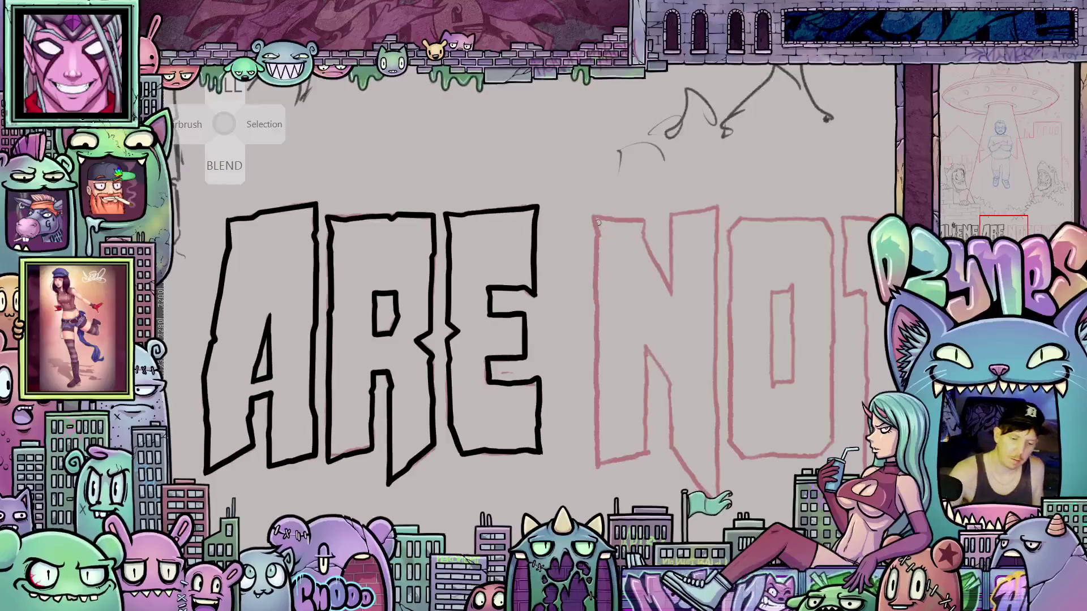
pyautogui.moveTo(591, 216); pyautogui.dragTo(598, 467)
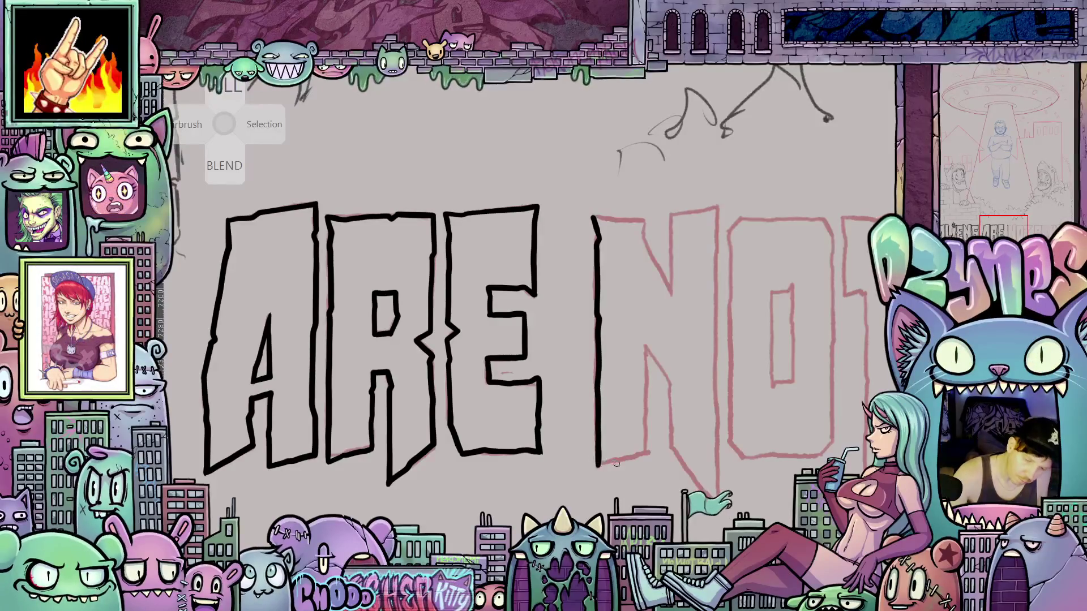
pyautogui.moveTo(707, 466); pyautogui.dragTo(671, 465)
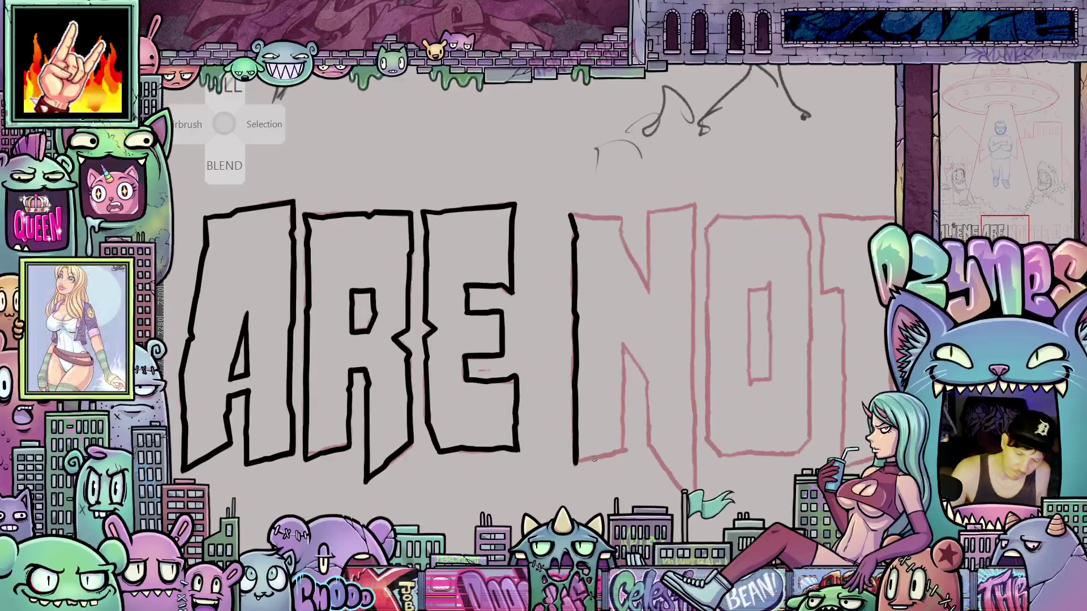
pyautogui.moveTo(576, 464); pyautogui.dragTo(616, 451)
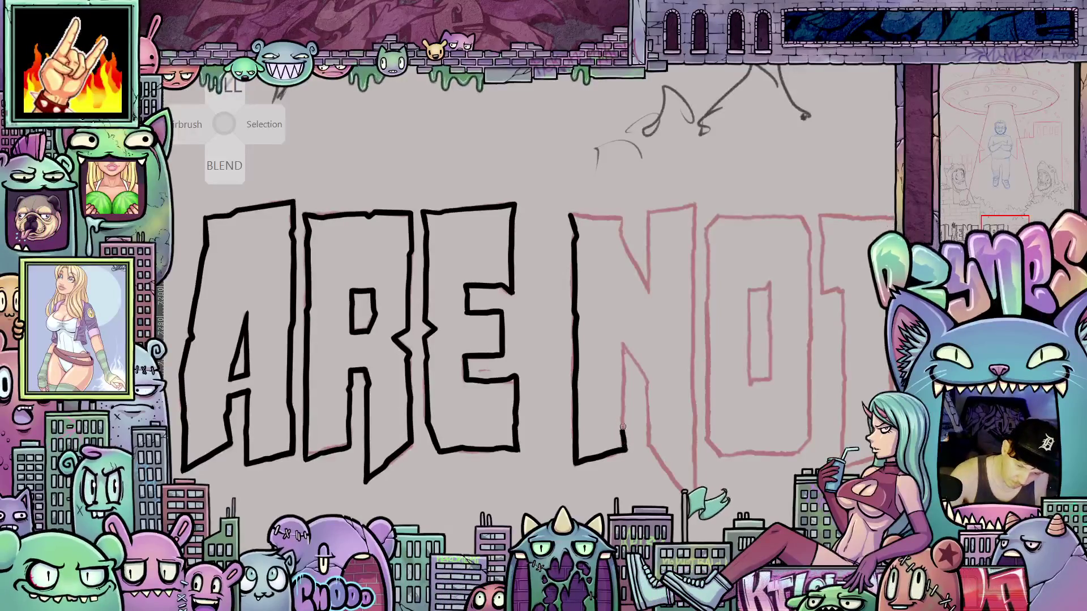
pyautogui.moveTo(621, 391); pyautogui.dragTo(624, 344)
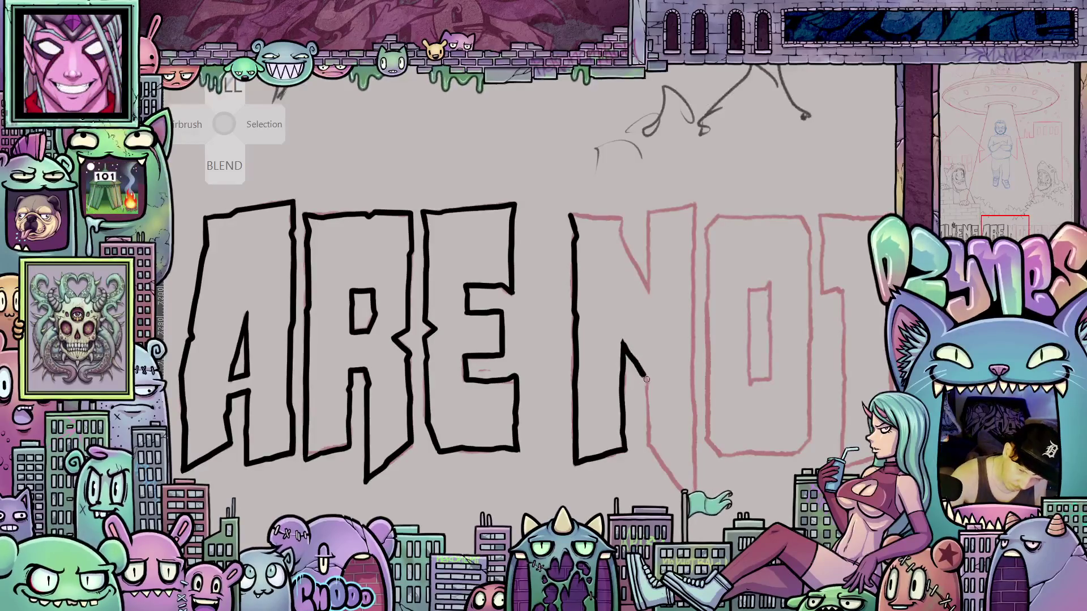
# - Ink the N's second stem and top edge, completing the letter in black
pyautogui.moveTo(648, 381)
pyautogui.mouseDown()
pyautogui.moveTo(632, 335)
pyautogui.moveTo(610, 356)
pyautogui.moveTo(610, 391)
pyautogui.mouseUp()
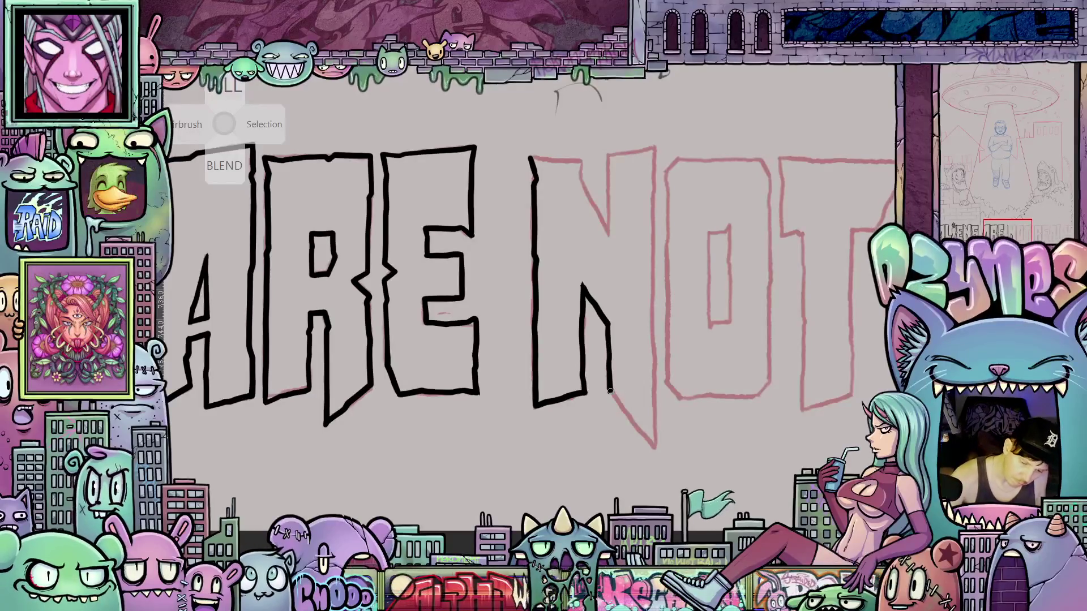
pyautogui.moveTo(671, 258)
pyautogui.mouseDown()
pyautogui.moveTo(553, 264)
pyautogui.moveTo(590, 269)
pyautogui.mouseUp()
pyautogui.moveTo(574, 156); pyautogui.dragTo(573, 195)
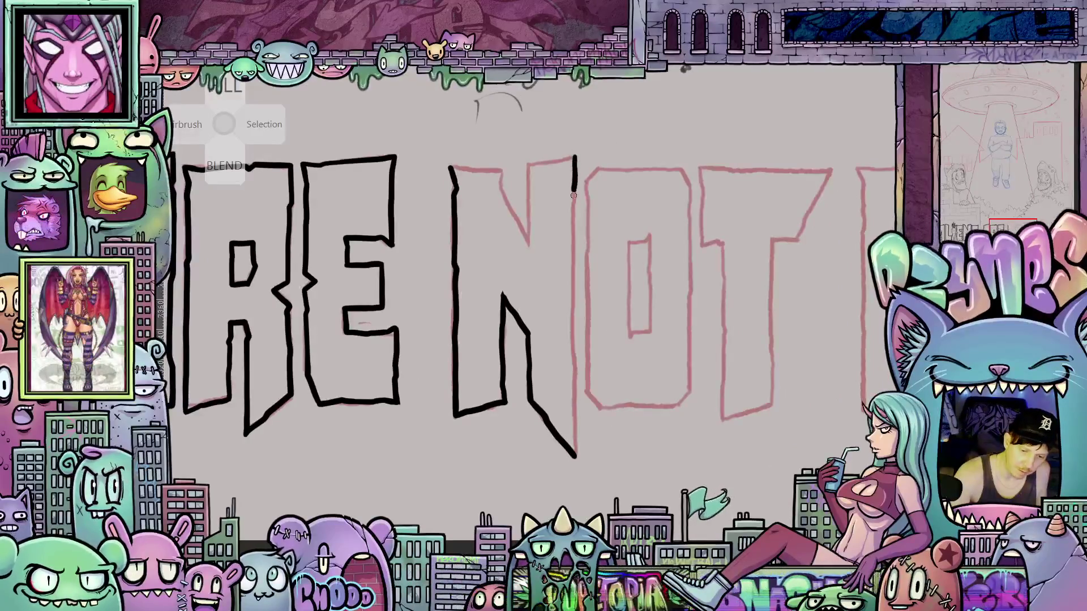
pyautogui.moveTo(574, 233); pyautogui.dragTo(572, 313)
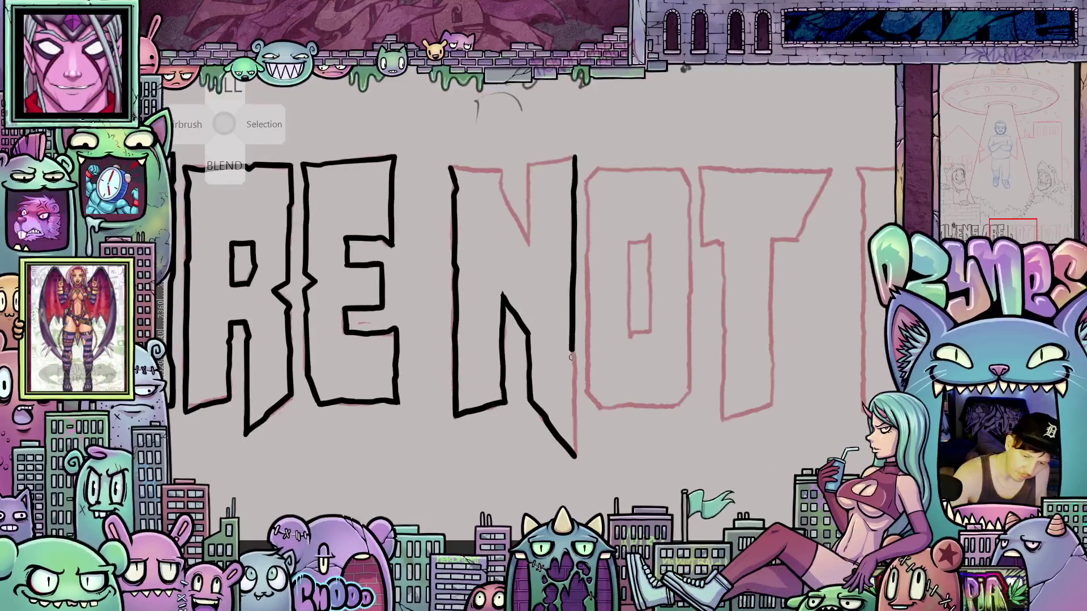
pyautogui.moveTo(571, 357); pyautogui.dragTo(576, 465)
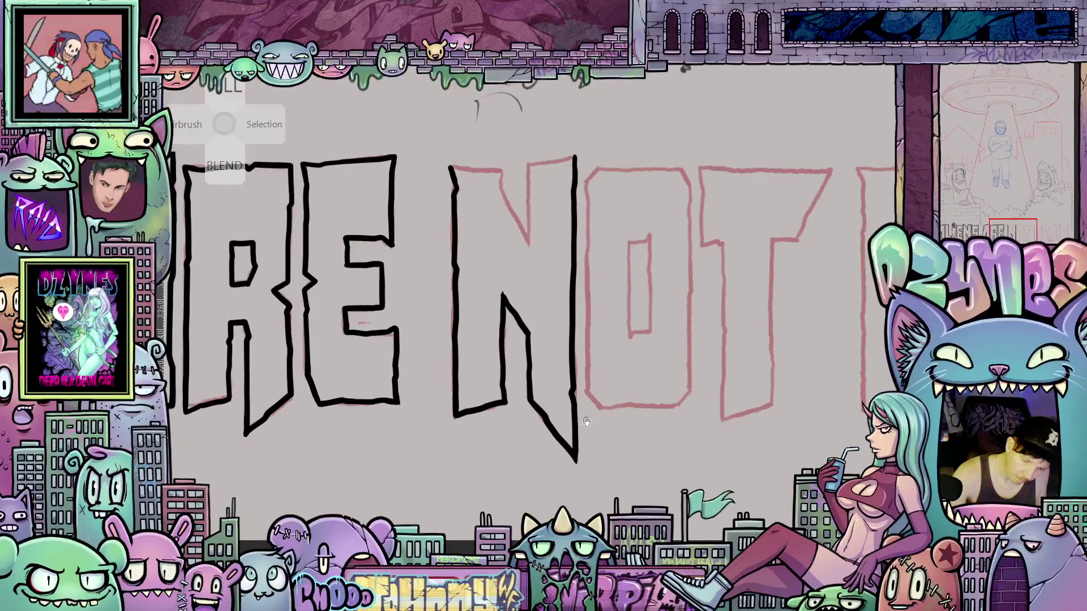
pyautogui.scroll(2, 575, 445)
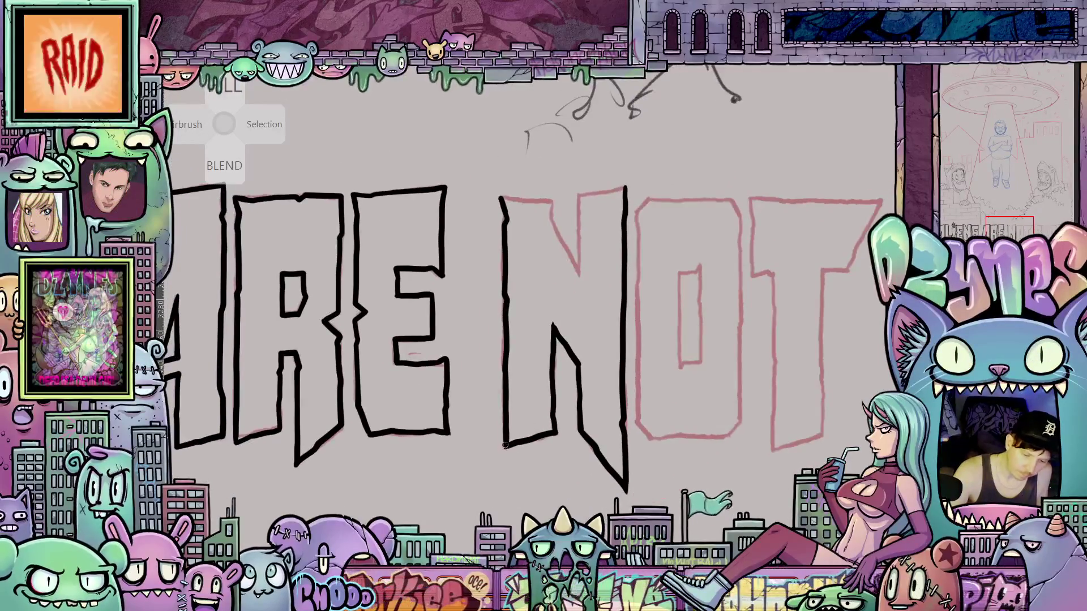
pyautogui.moveTo(614, 417); pyautogui.dragTo(646, 570)
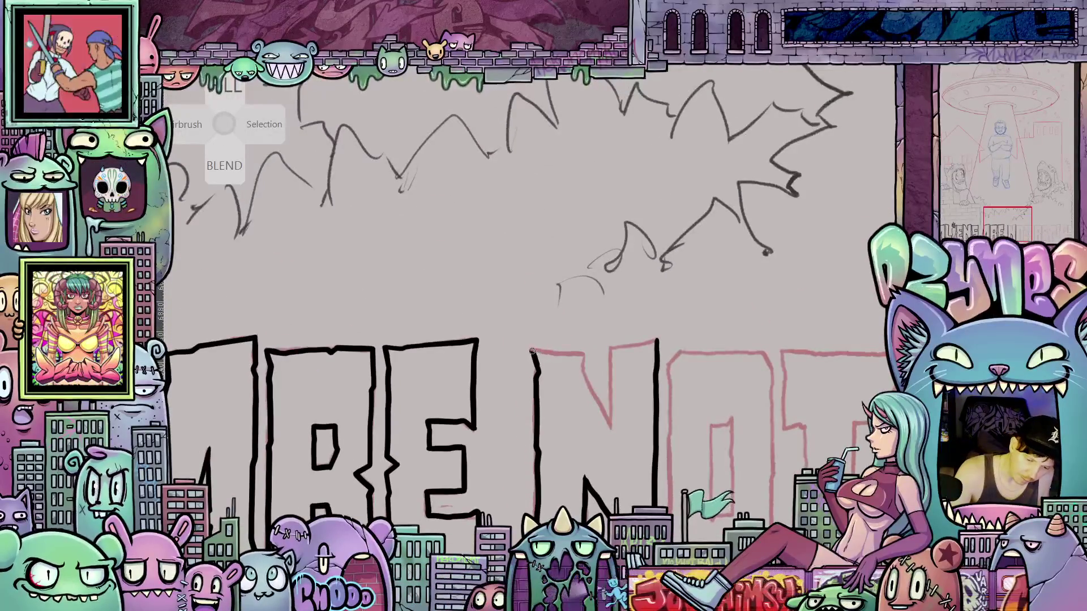
pyautogui.moveTo(532, 351)
pyautogui.mouseDown()
pyautogui.moveTo(581, 353)
pyautogui.moveTo(585, 374)
pyautogui.mouseUp()
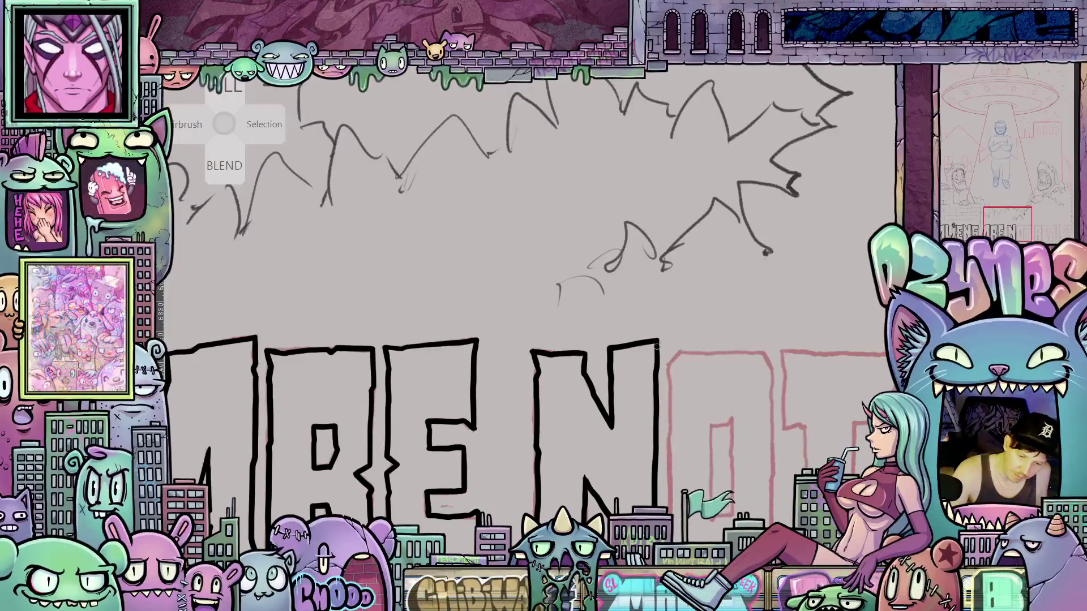
pyautogui.moveTo(724, 510)
pyautogui.mouseDown()
pyautogui.moveTo(713, 363)
pyautogui.moveTo(704, 368)
pyautogui.mouseUp()
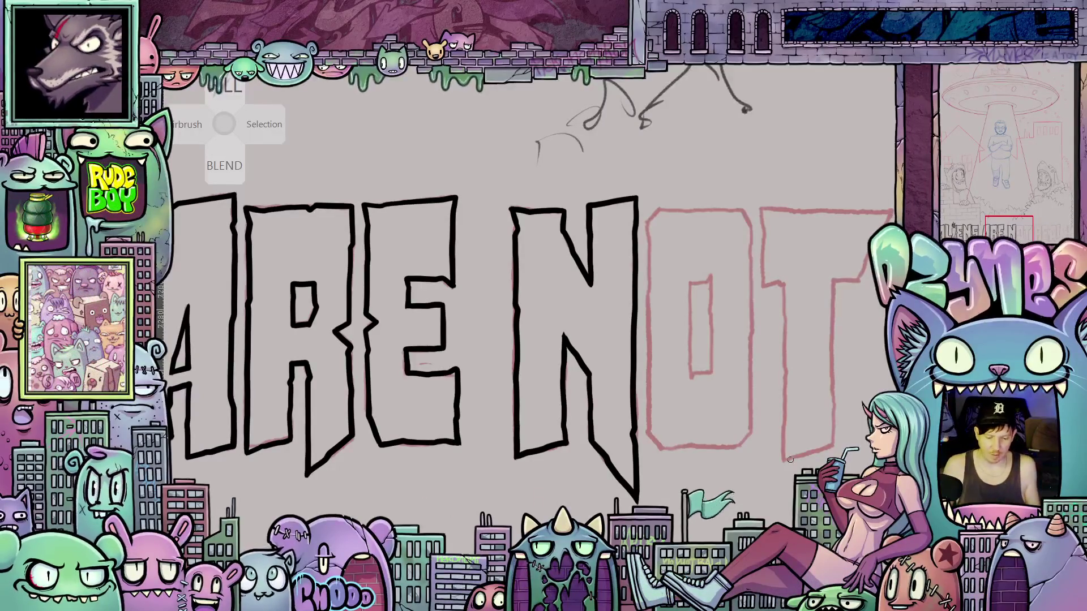
# - Ink the outer outline of the O in NOT: left edge, right edge, bottom curve and top
pyautogui.scroll(-5, 790, 459)
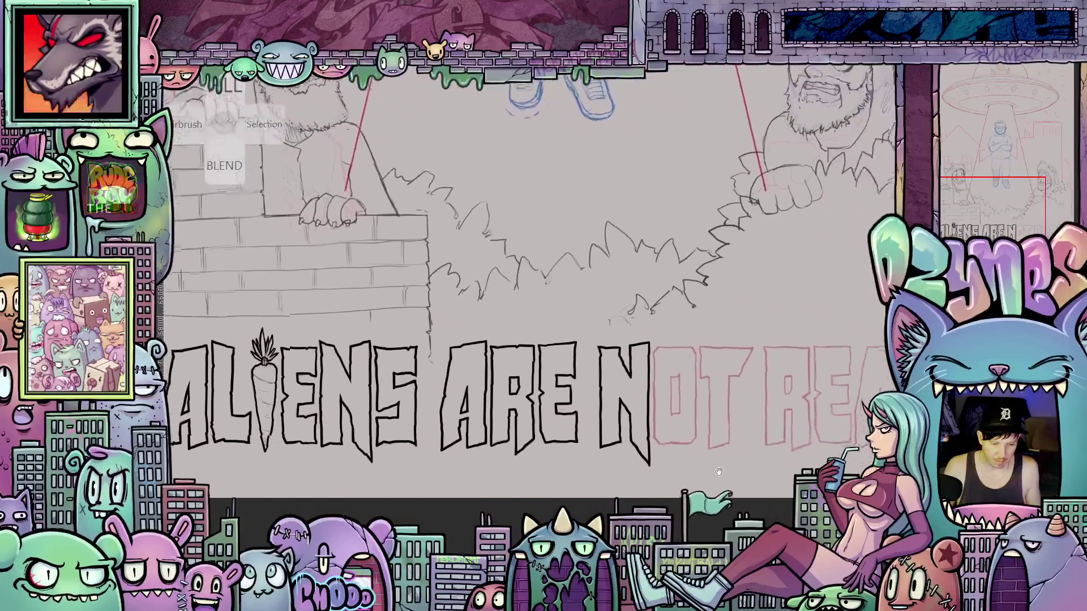
pyautogui.scroll(-3, 719, 471)
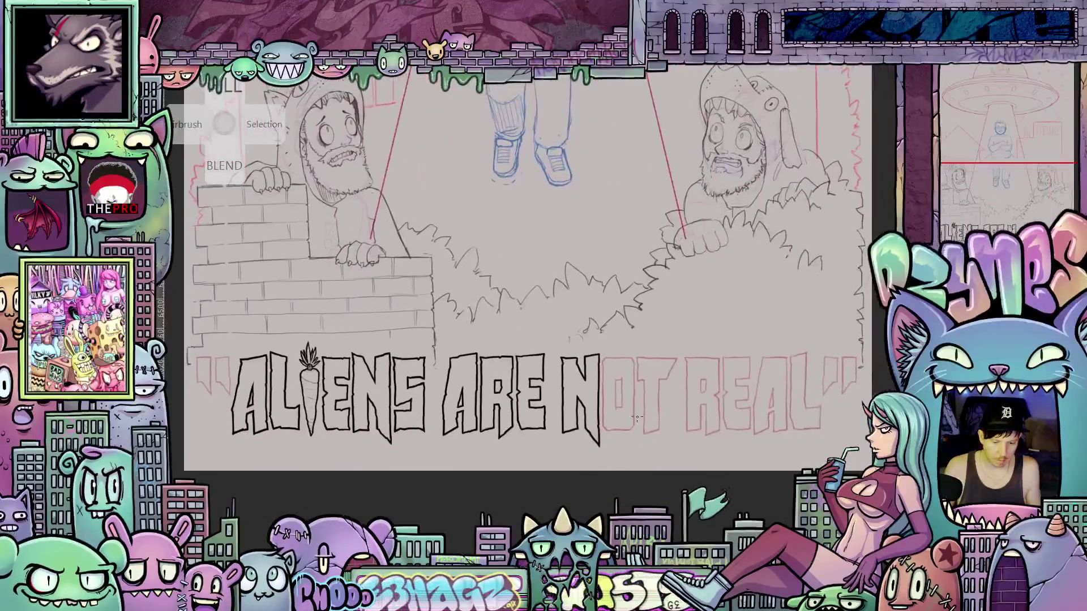
pyautogui.scroll(5, 636, 418)
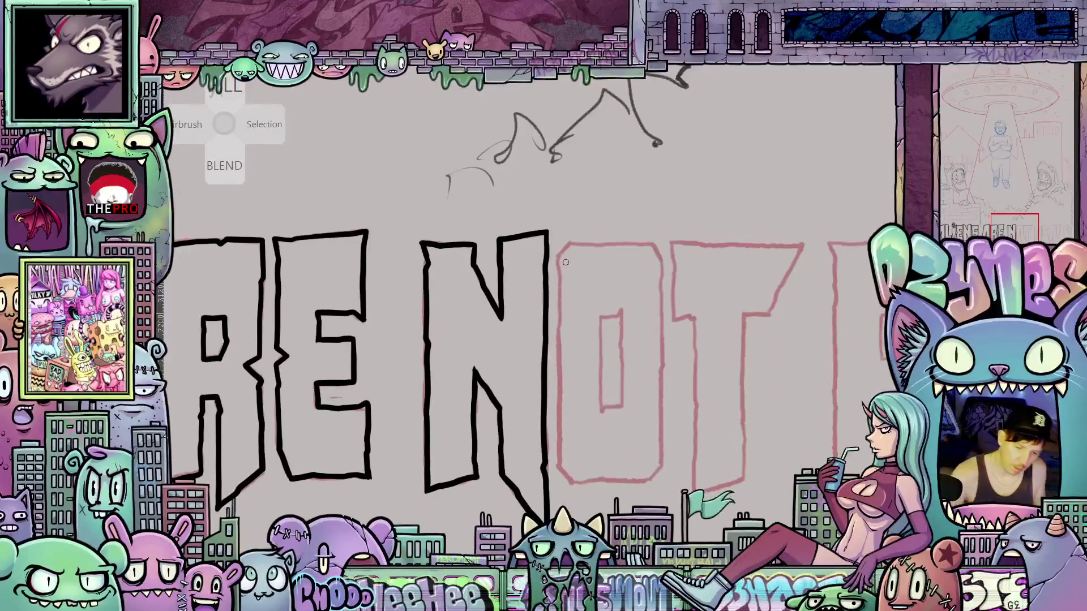
pyautogui.moveTo(559, 259); pyautogui.dragTo(560, 410)
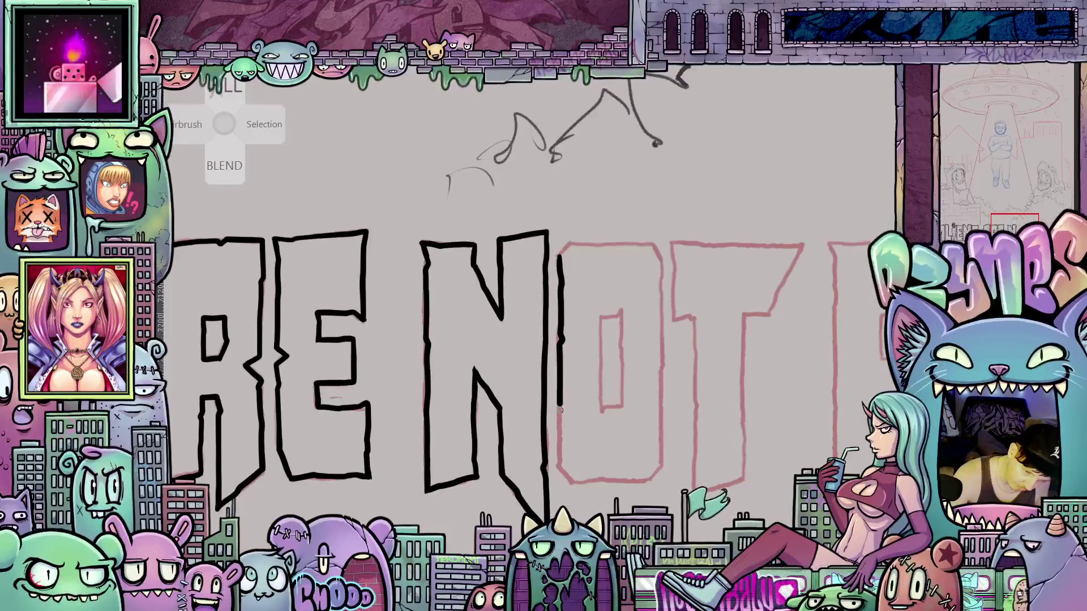
pyautogui.moveTo(570, 460)
pyautogui.mouseDown()
pyautogui.moveTo(519, 457)
pyautogui.moveTo(507, 479)
pyautogui.mouseUp()
pyautogui.moveTo(591, 267); pyautogui.dragTo(597, 425)
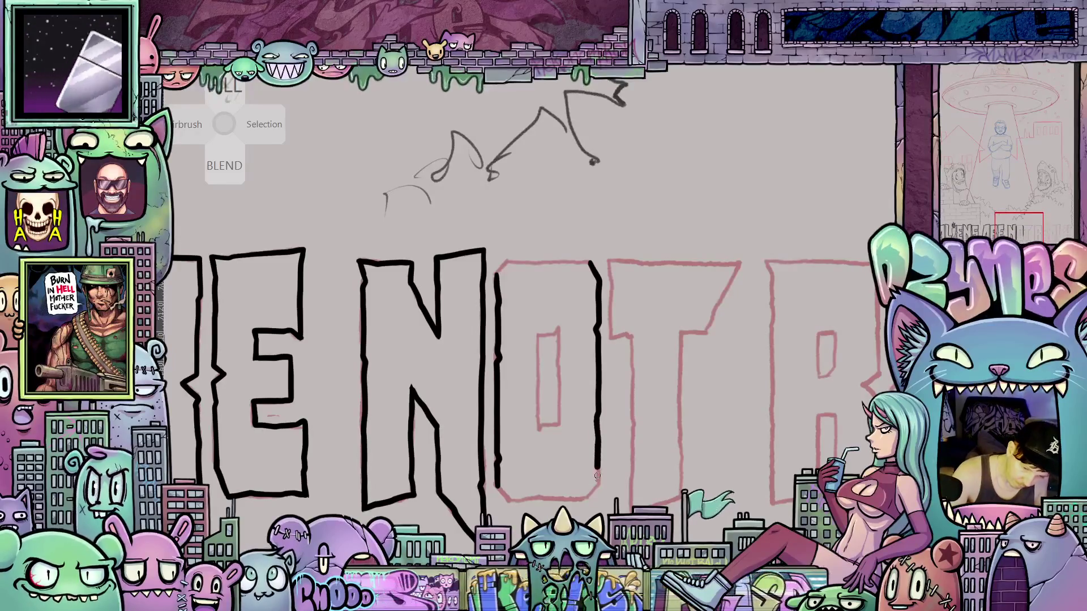
pyautogui.moveTo(593, 490)
pyautogui.mouseDown()
pyautogui.moveTo(584, 500)
pyautogui.moveTo(676, 423)
pyautogui.mouseUp()
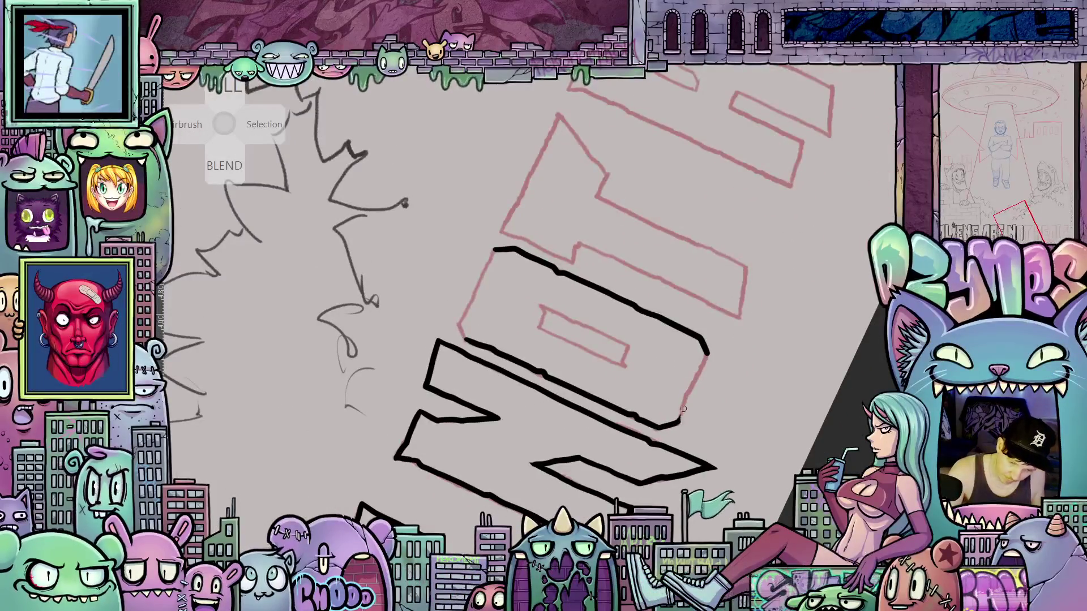
pyautogui.moveTo(683, 408); pyautogui.dragTo(700, 368)
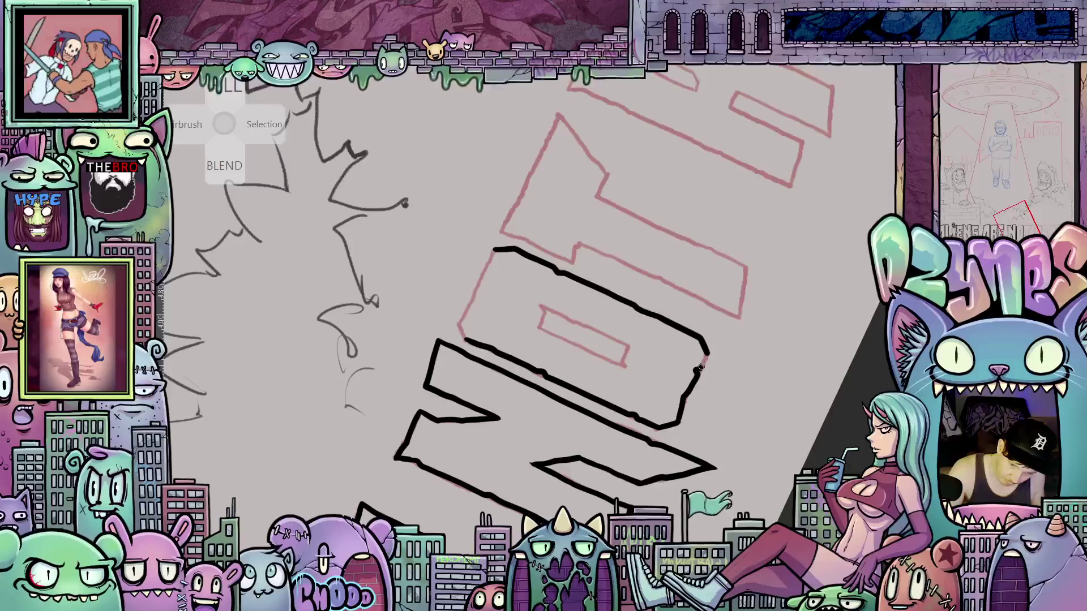
pyautogui.moveTo(791, 322); pyautogui.dragTo(594, 479)
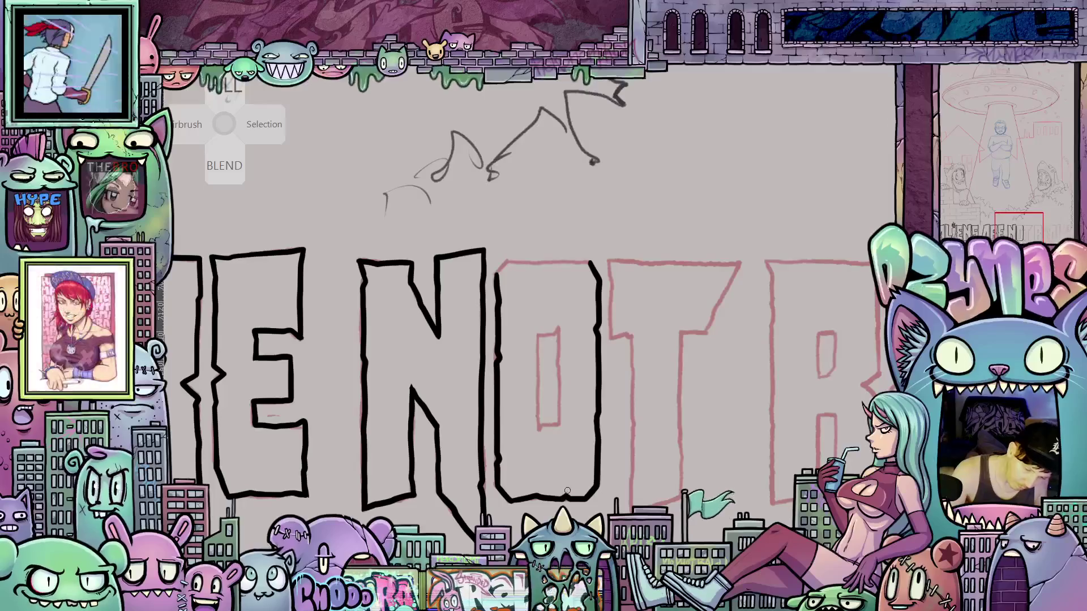
pyautogui.moveTo(598, 465); pyautogui.dragTo(585, 373)
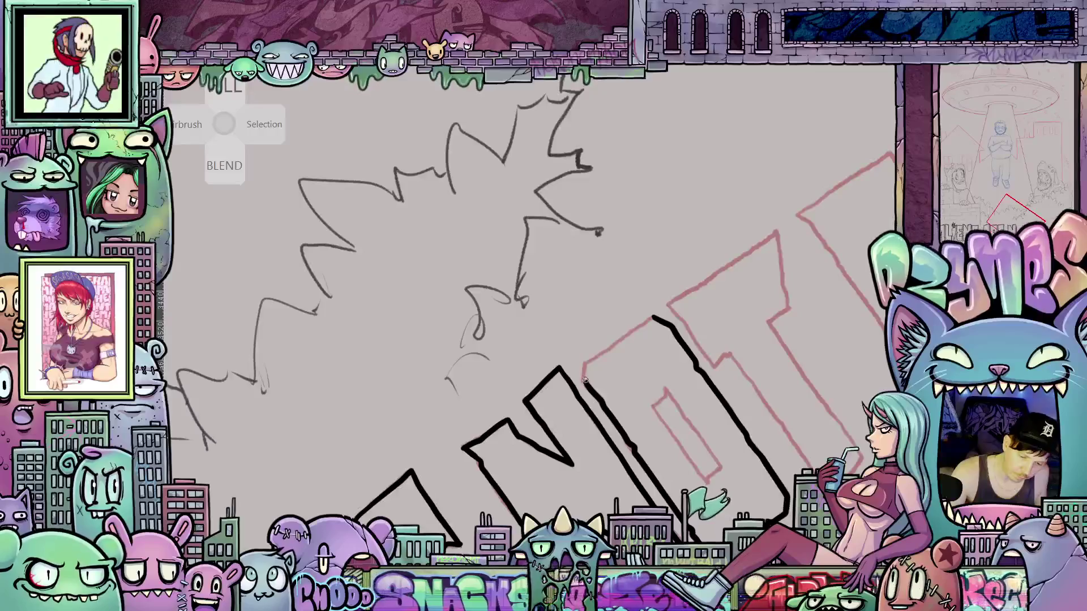
pyautogui.moveTo(586, 365)
pyautogui.mouseDown()
pyautogui.moveTo(623, 336)
pyautogui.moveTo(696, 318)
pyautogui.moveTo(816, 313)
pyautogui.mouseUp()
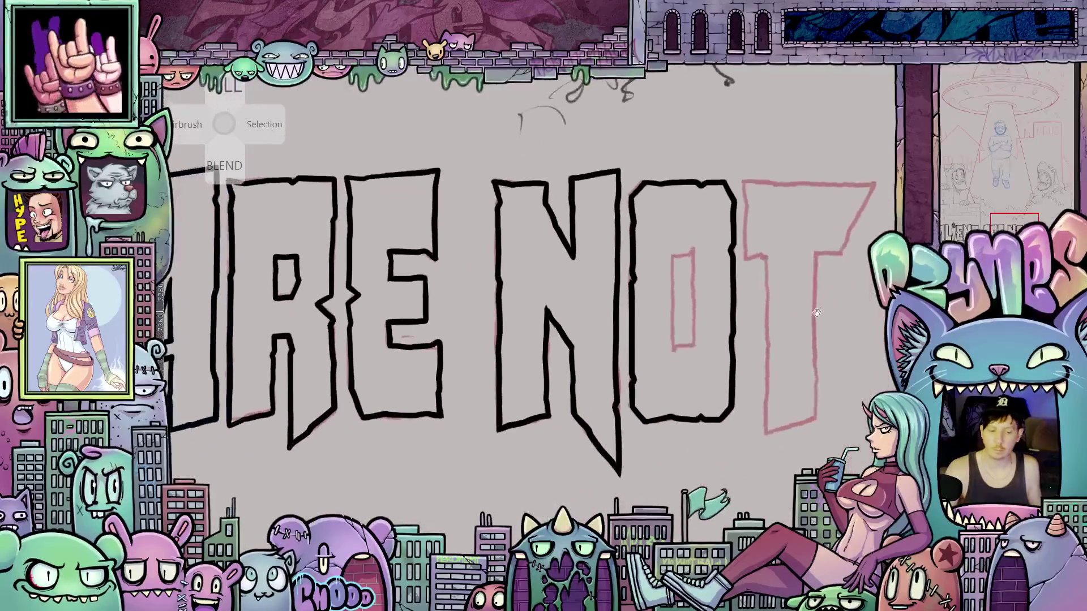
# - Zoom in and ink the O's inner counter, closing its top and bottom
pyautogui.scroll(-2, 707, 353)
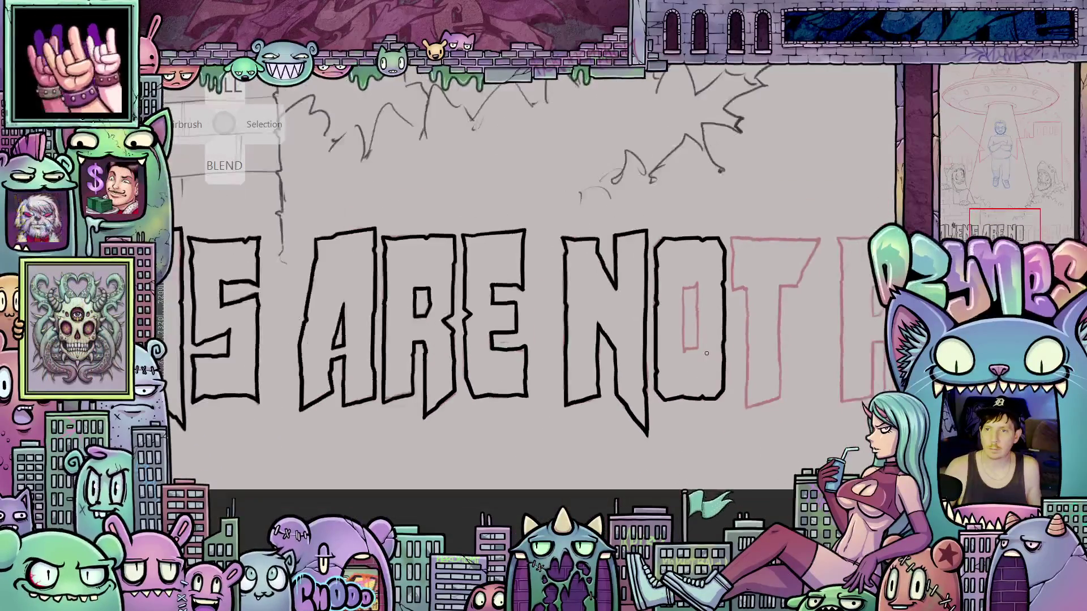
pyautogui.scroll(-1, 708, 346)
pyautogui.scroll(-2, 713, 341)
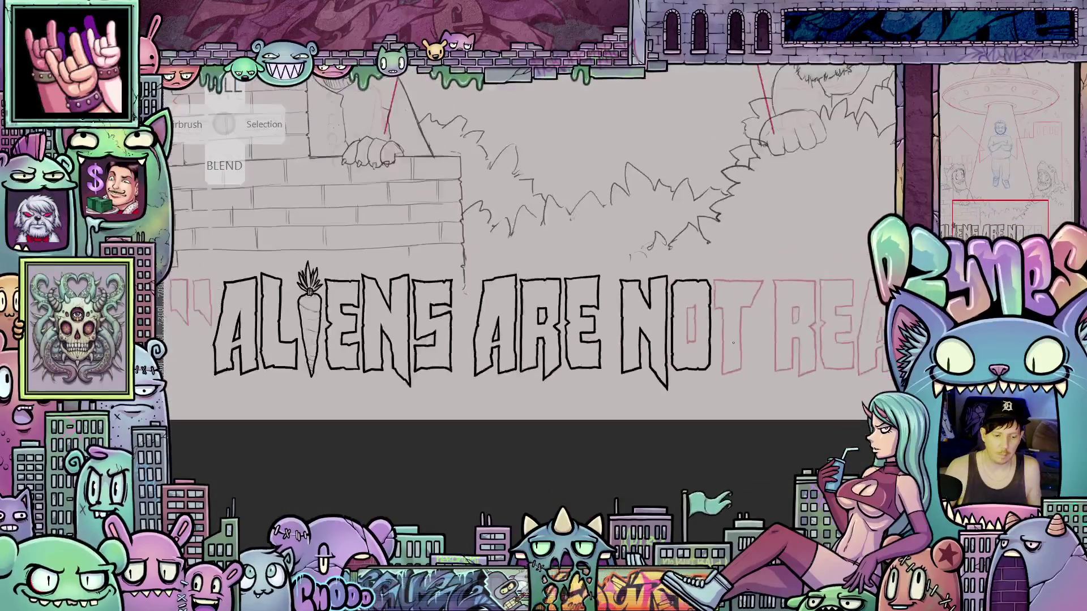
pyautogui.scroll(3, 721, 339)
pyautogui.scroll(3, 729, 338)
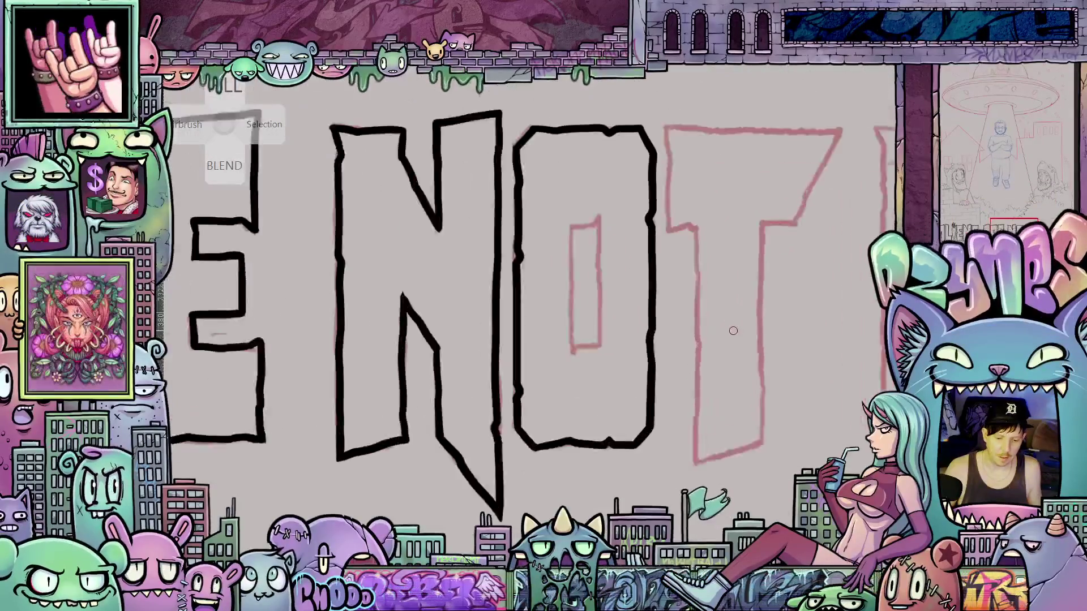
pyautogui.moveTo(549, 213); pyautogui.dragTo(551, 313)
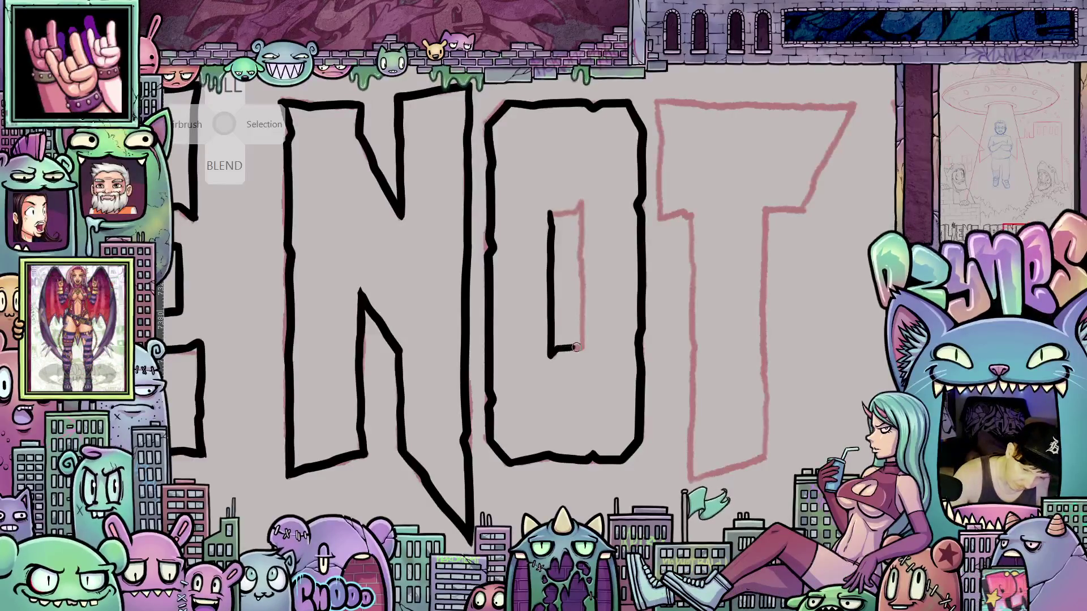
pyautogui.moveTo(575, 346); pyautogui.dragTo(581, 257)
pyautogui.moveTo(581, 205); pyautogui.dragTo(574, 208)
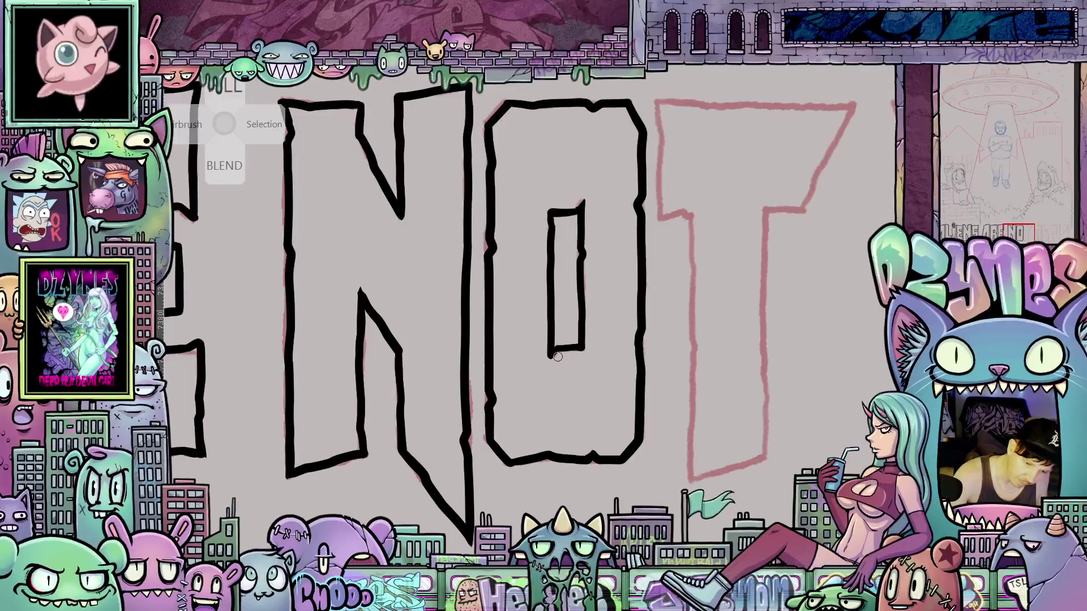
pyautogui.moveTo(552, 356); pyautogui.dragTo(585, 355)
pyautogui.scroll(-5, 587, 376)
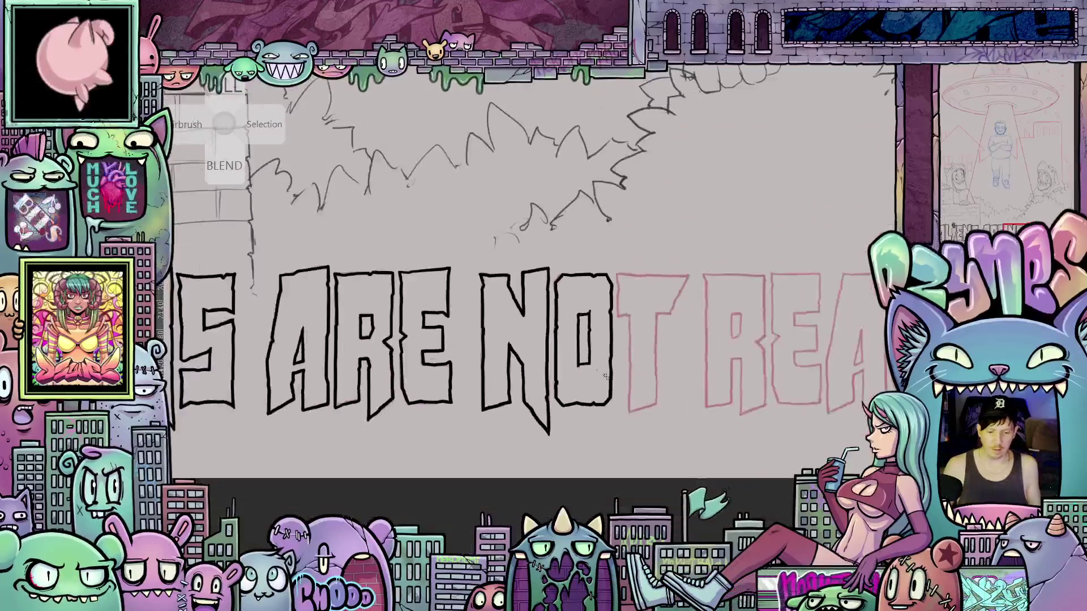
# - Ink the left and right edges of the T's stem in black
pyautogui.moveTo(543, 414)
pyautogui.mouseDown()
pyautogui.moveTo(695, 391)
pyautogui.moveTo(526, 391)
pyautogui.mouseUp()
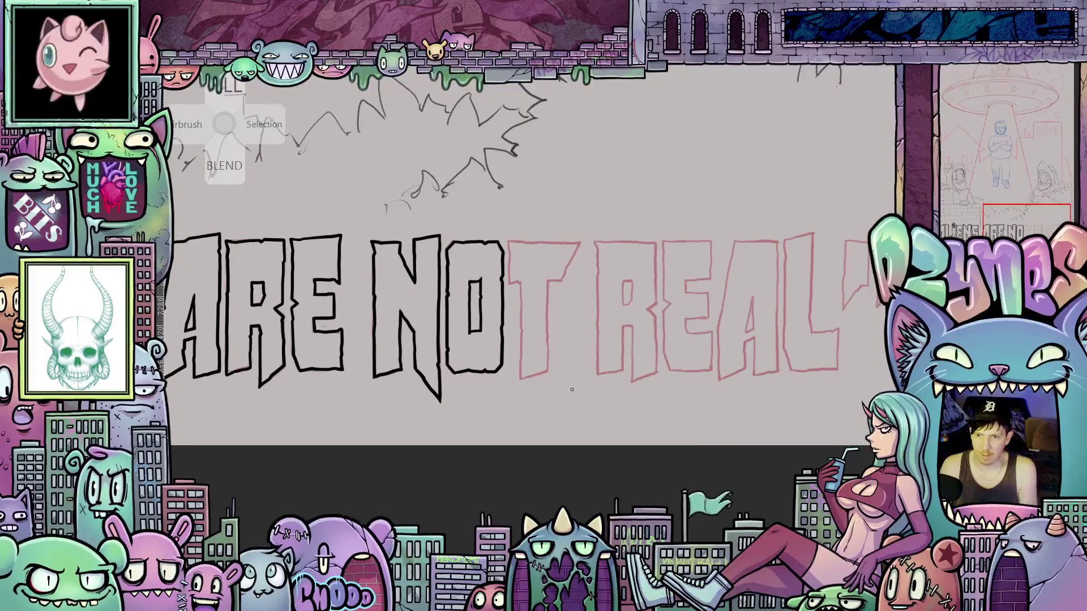
pyautogui.scroll(-4, 567, 386)
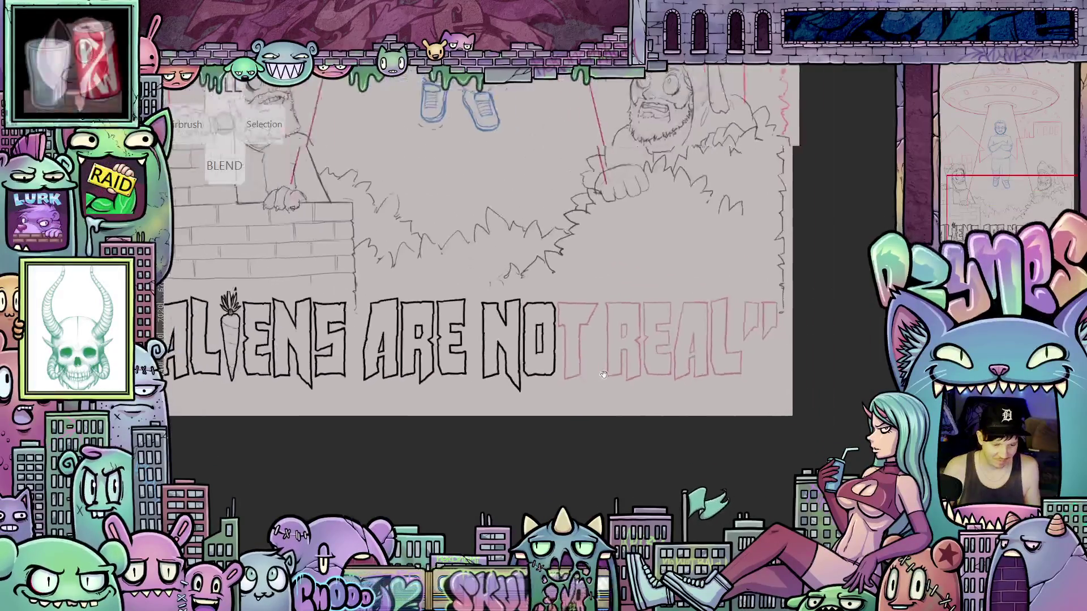
pyautogui.moveTo(593, 393)
pyautogui.mouseDown()
pyautogui.moveTo(655, 372)
pyautogui.moveTo(624, 387)
pyautogui.moveTo(633, 370)
pyautogui.mouseUp()
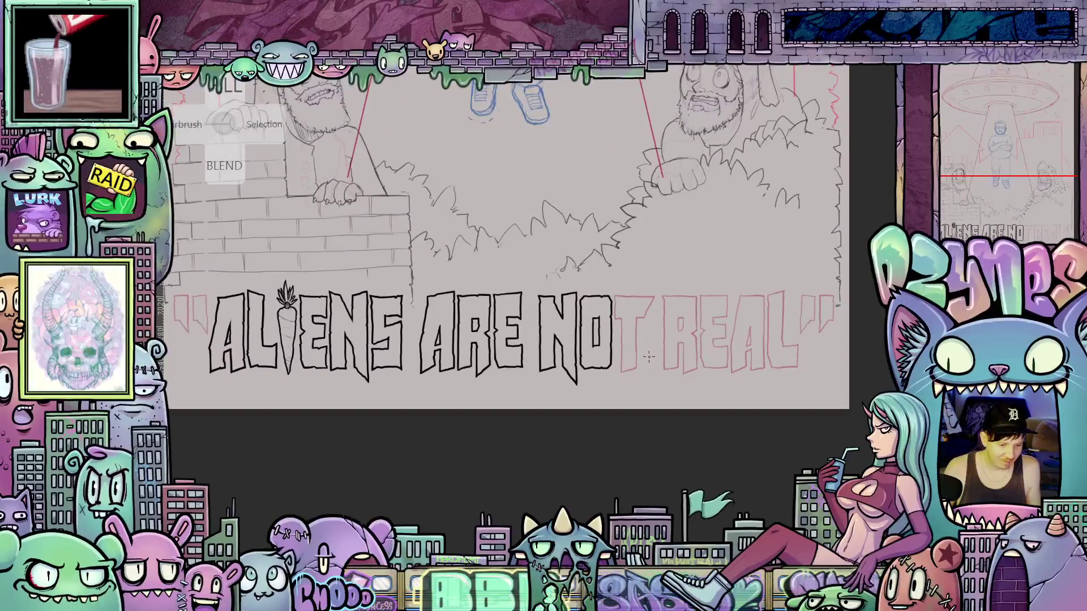
pyautogui.scroll(5, 628, 352)
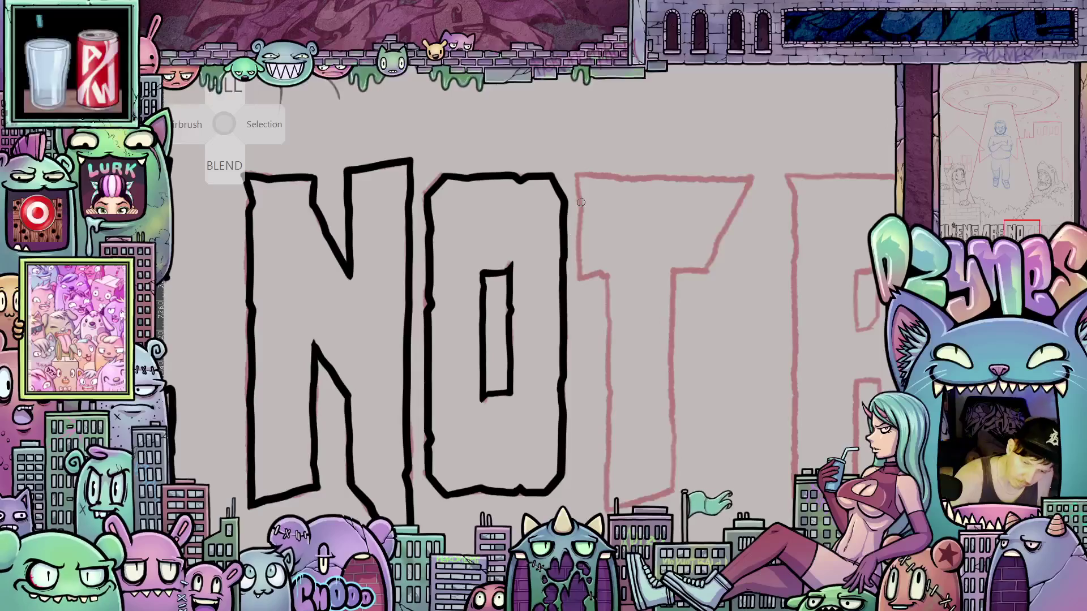
pyautogui.moveTo(579, 174)
pyautogui.mouseDown()
pyautogui.moveTo(581, 275)
pyautogui.moveTo(610, 278)
pyautogui.moveTo(610, 515)
pyautogui.moveTo(641, 500)
pyautogui.mouseUp()
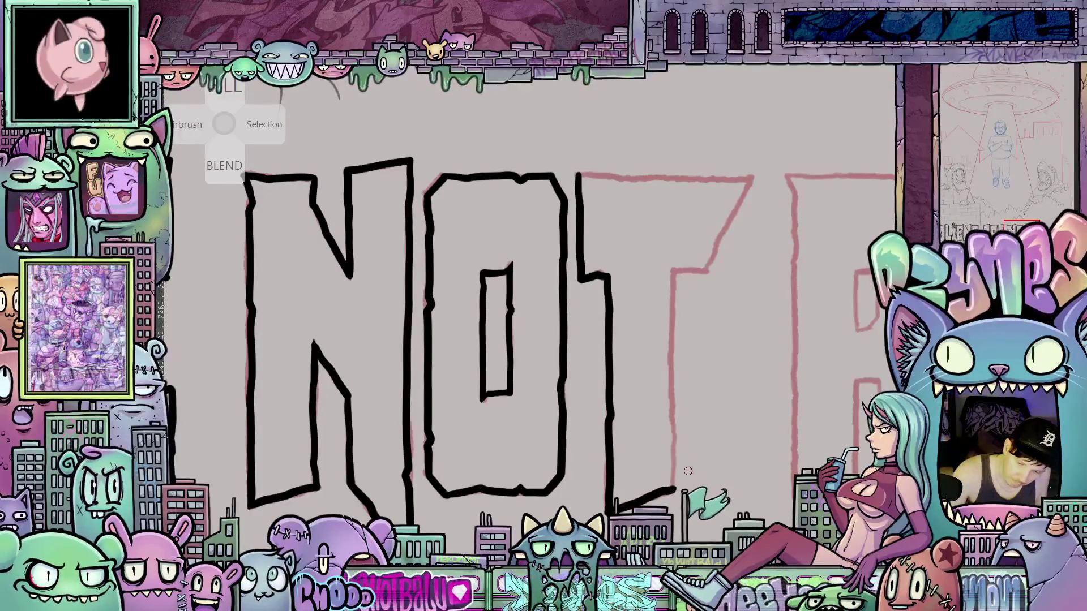
pyautogui.moveTo(658, 493); pyautogui.dragTo(674, 490)
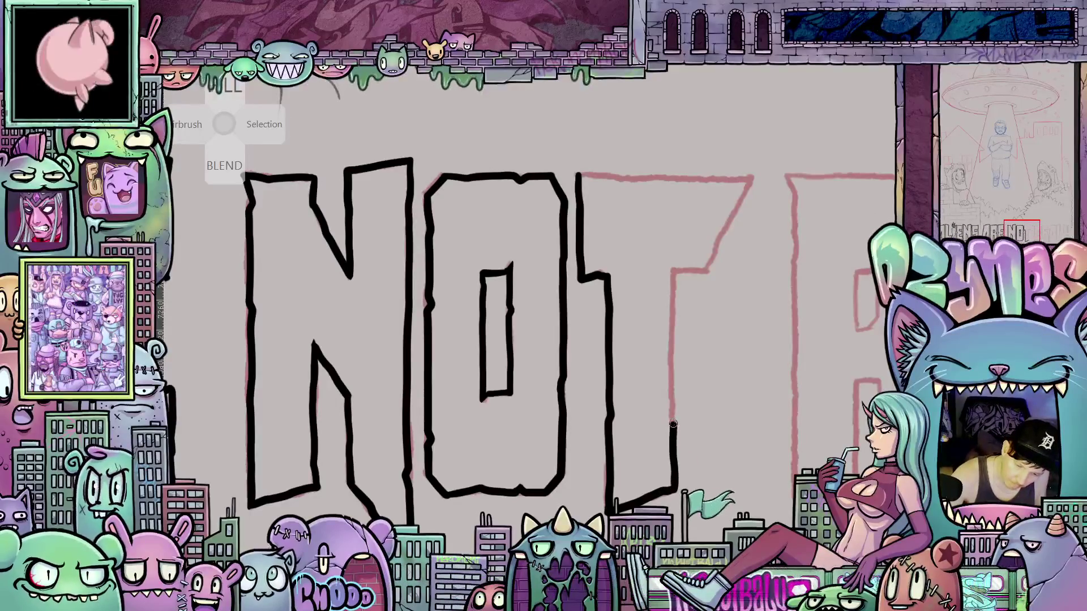
pyautogui.moveTo(671, 403); pyautogui.dragTo(673, 296)
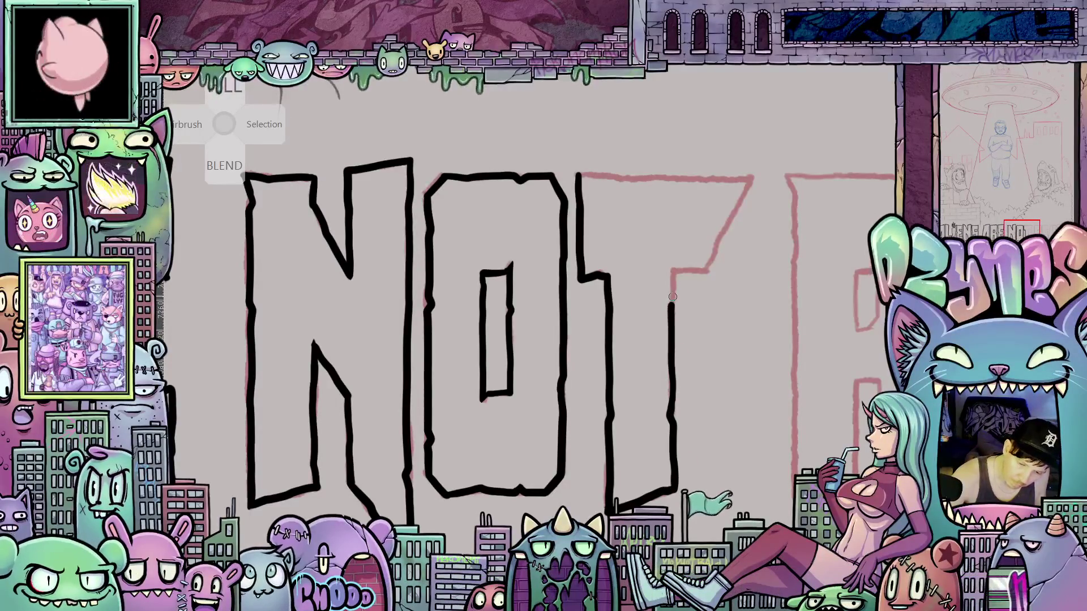
# - Ink the T's crossbar with a tilted view, then begin the R's left edge
pyautogui.scroll(3, 672, 271)
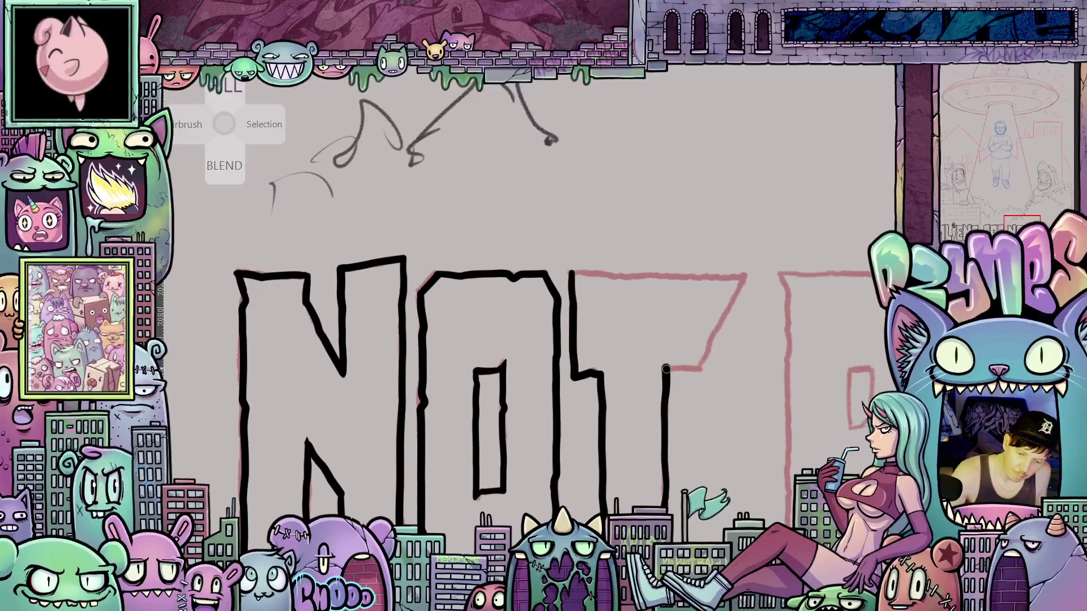
pyautogui.moveTo(701, 369); pyautogui.dragTo(746, 275)
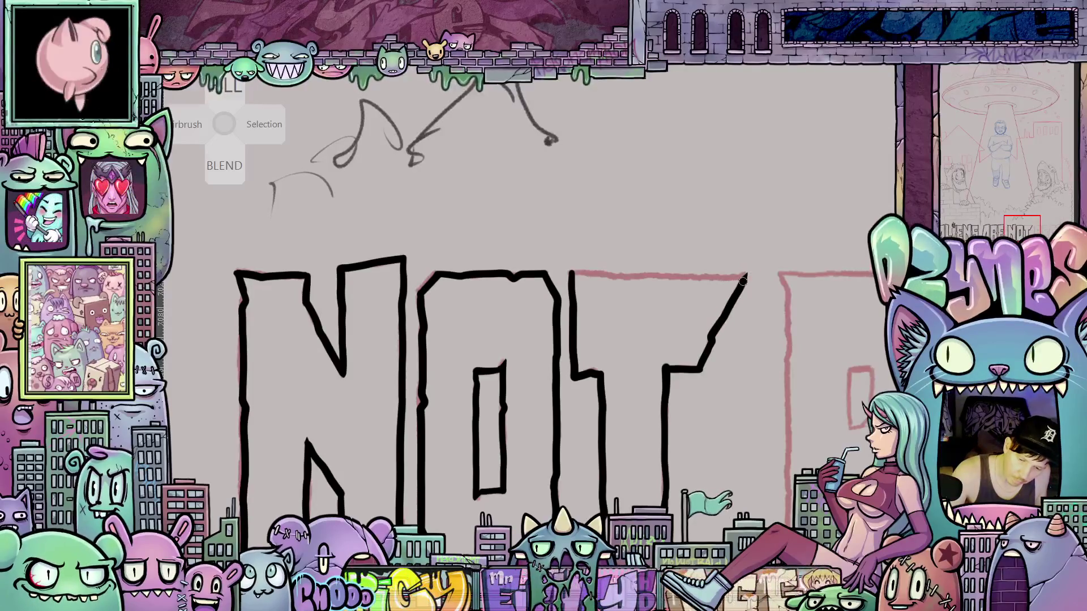
pyautogui.moveTo(736, 397)
pyautogui.mouseDown()
pyautogui.moveTo(566, 335)
pyautogui.moveTo(623, 218)
pyautogui.mouseUp()
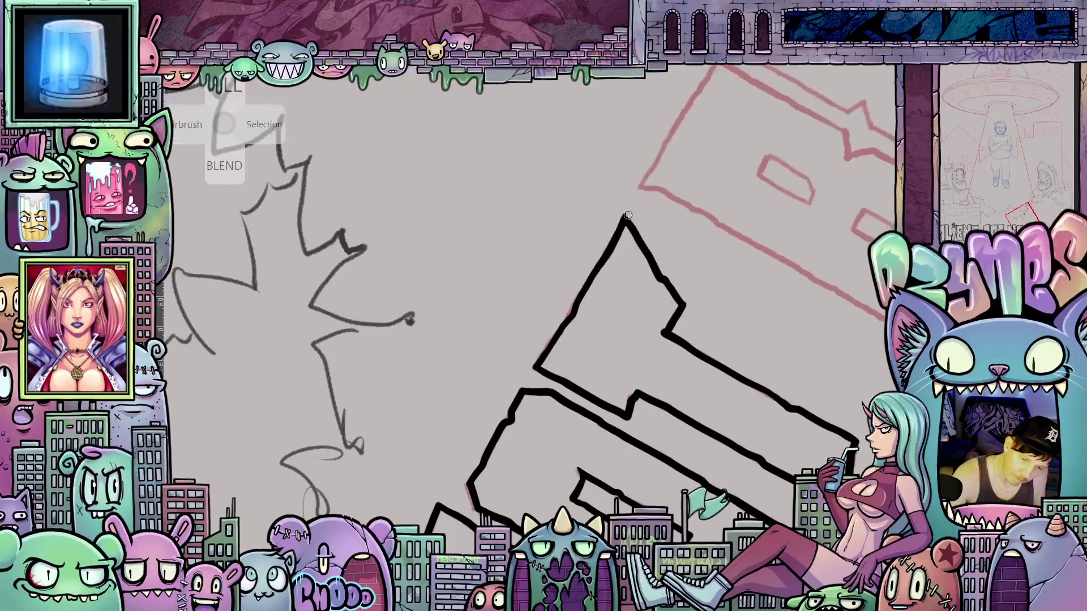
pyautogui.moveTo(729, 255); pyautogui.dragTo(612, 374)
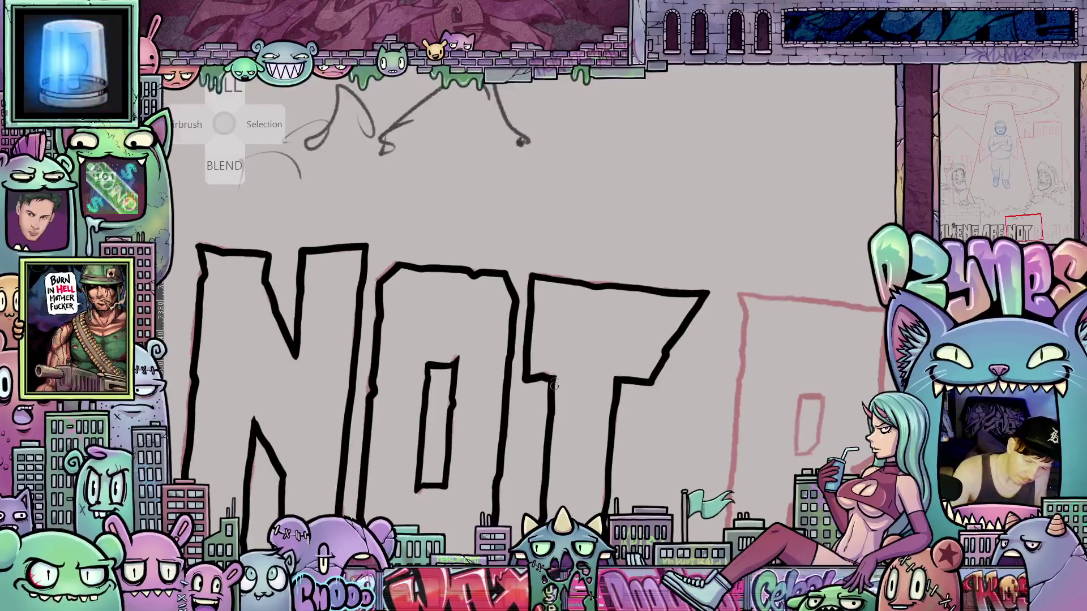
pyautogui.moveTo(736, 443)
pyautogui.mouseDown()
pyautogui.moveTo(741, 406)
pyautogui.moveTo(663, 377)
pyautogui.mouseUp()
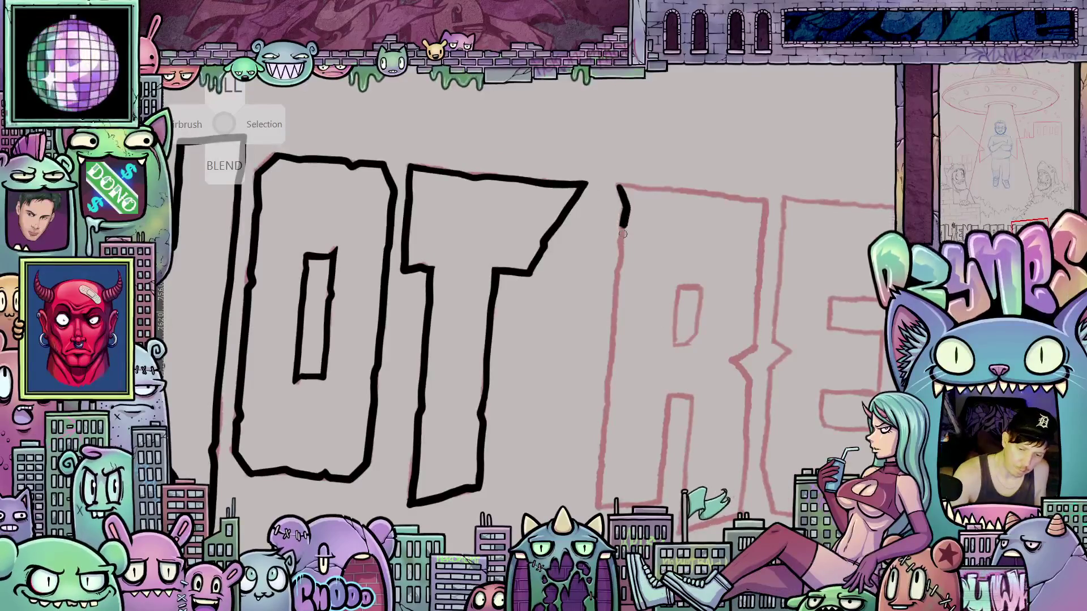
pyautogui.moveTo(620, 276); pyautogui.dragTo(605, 404)
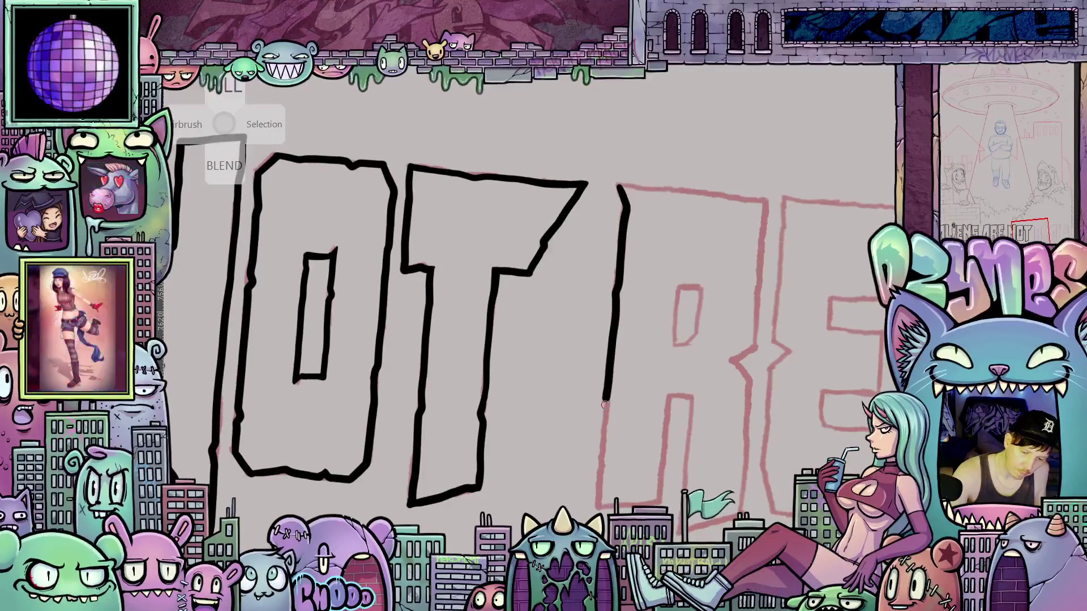
# - Trace the R's outer contour in black: right side, leg and top, rotating the view
pyautogui.moveTo(598, 501)
pyautogui.mouseDown()
pyautogui.moveTo(572, 439)
pyautogui.moveTo(634, 433)
pyautogui.mouseUp()
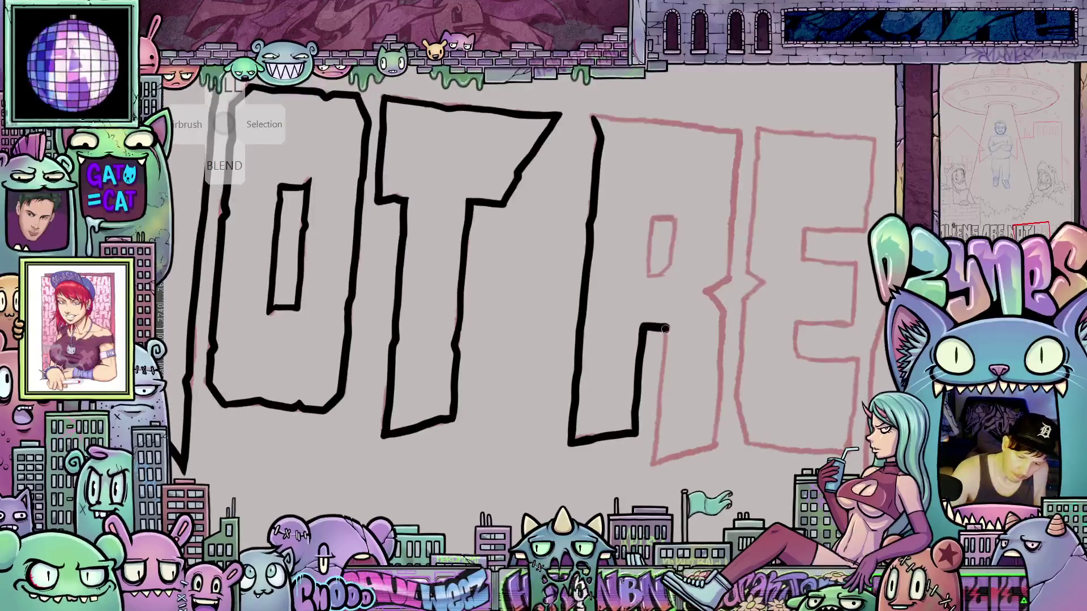
pyautogui.moveTo(707, 390); pyautogui.dragTo(672, 355)
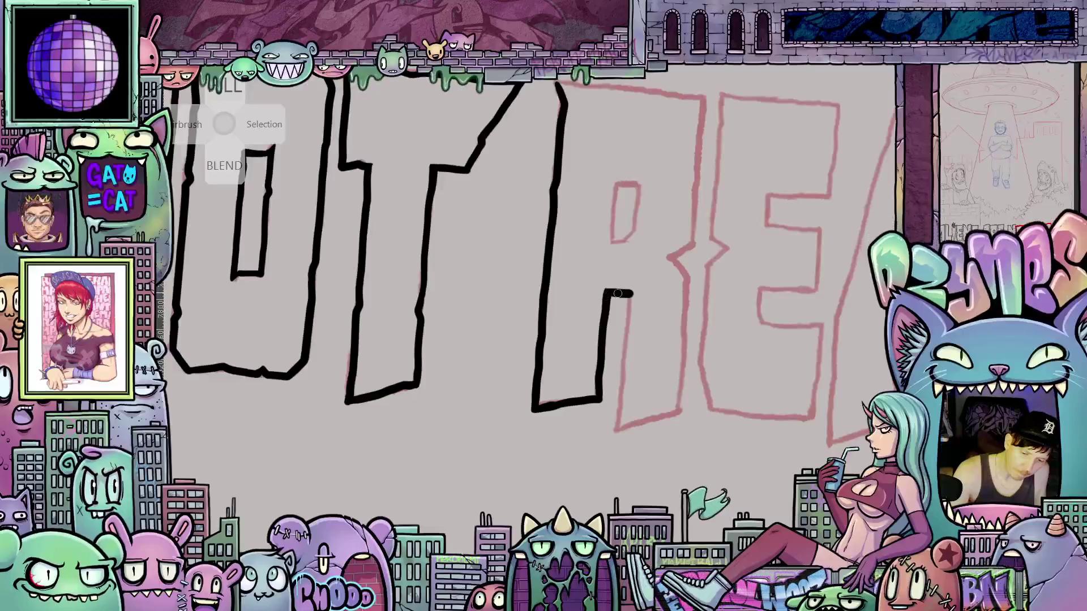
pyautogui.moveTo(628, 291); pyautogui.dragTo(629, 298)
pyautogui.moveTo(628, 335); pyautogui.dragTo(623, 387)
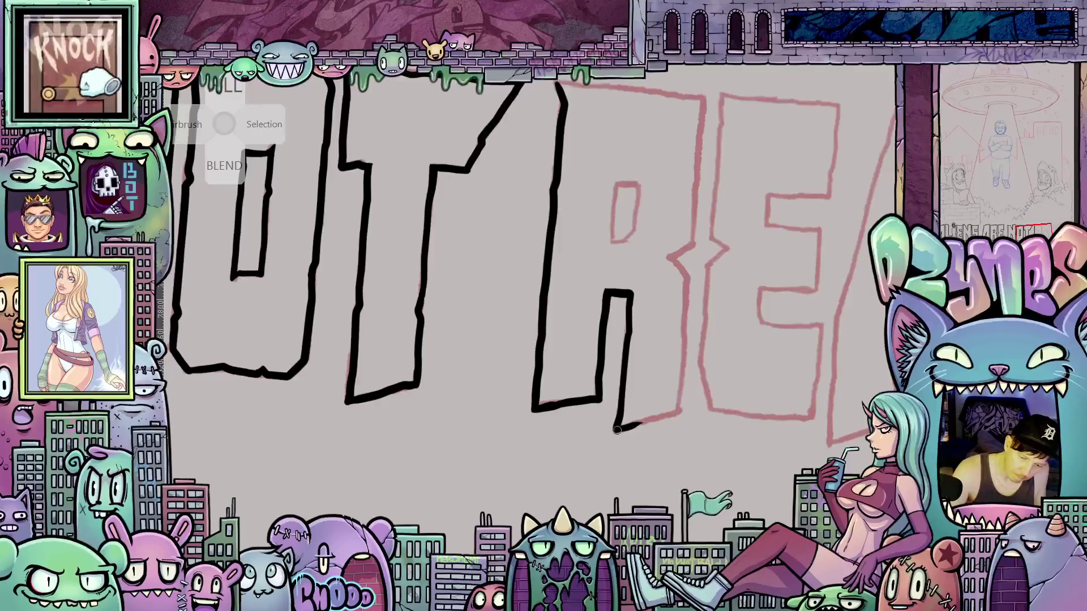
pyautogui.moveTo(676, 410); pyautogui.dragTo(571, 435)
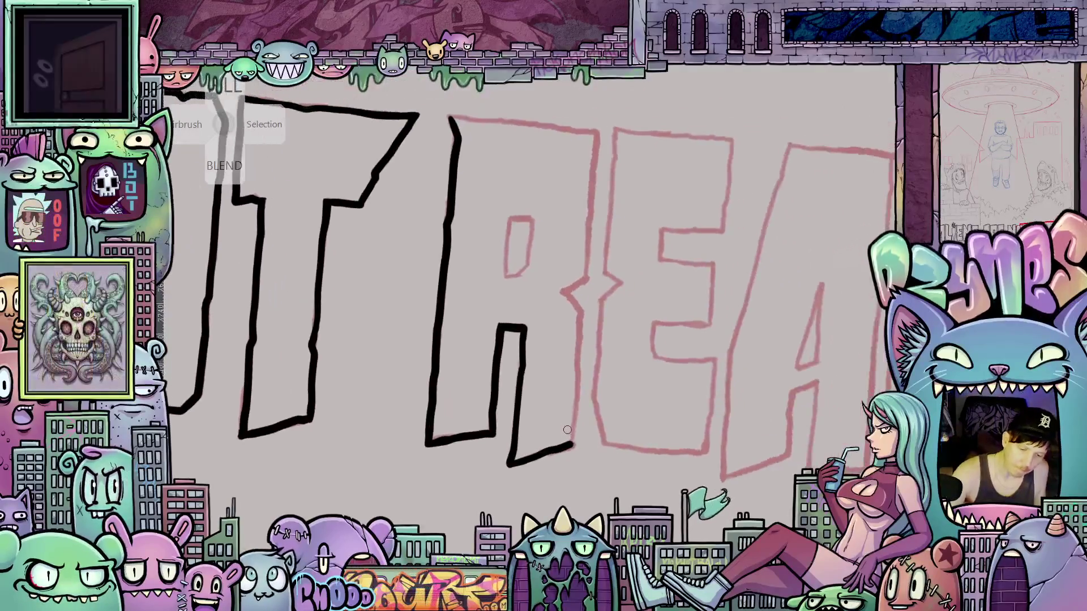
pyautogui.moveTo(577, 378)
pyautogui.mouseDown()
pyautogui.moveTo(579, 333)
pyautogui.moveTo(642, 387)
pyautogui.mouseUp()
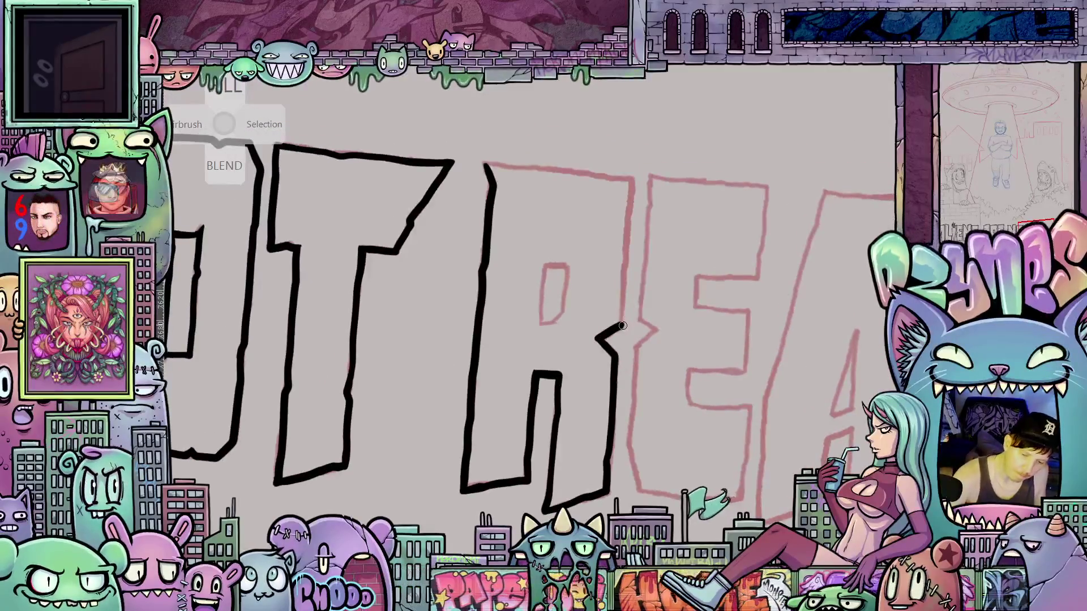
pyautogui.moveTo(617, 330); pyautogui.dragTo(622, 295)
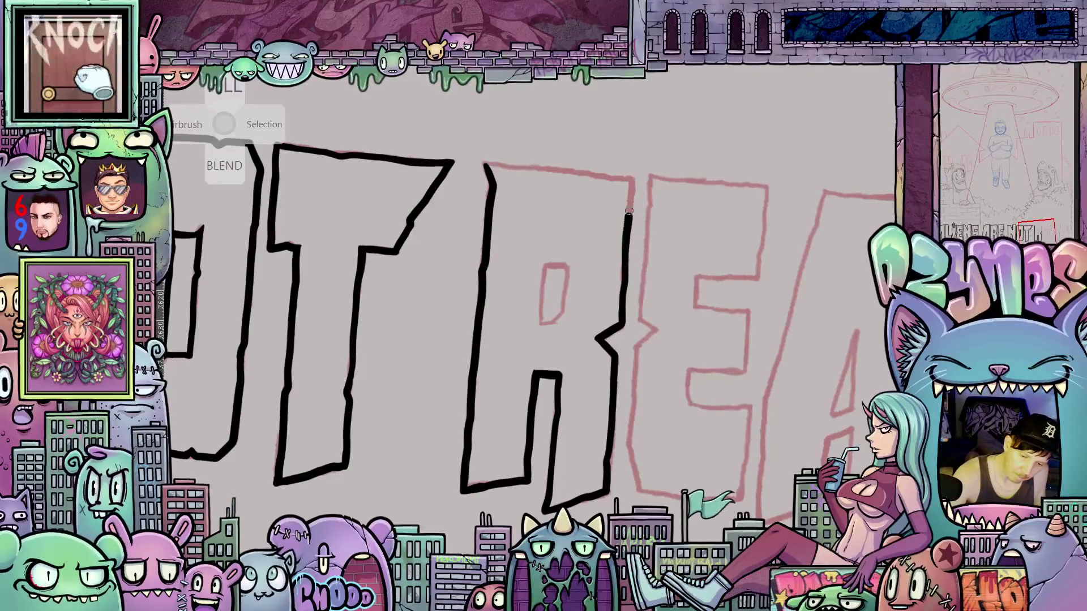
pyautogui.moveTo(700, 369)
pyautogui.mouseDown()
pyautogui.moveTo(553, 221)
pyautogui.moveTo(534, 305)
pyautogui.mouseUp()
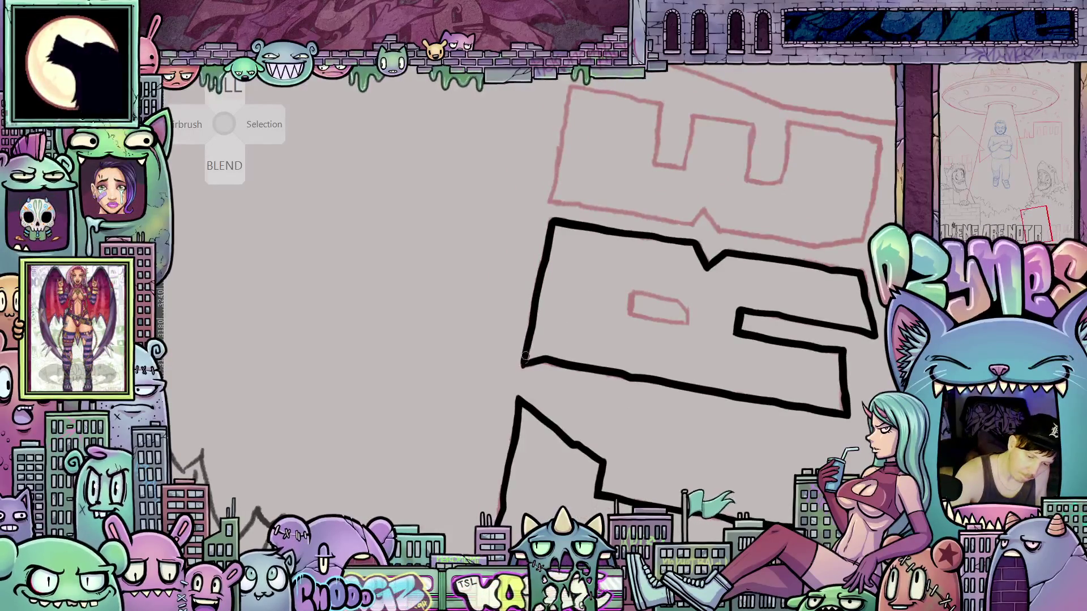
pyautogui.moveTo(525, 356); pyautogui.dragTo(524, 360)
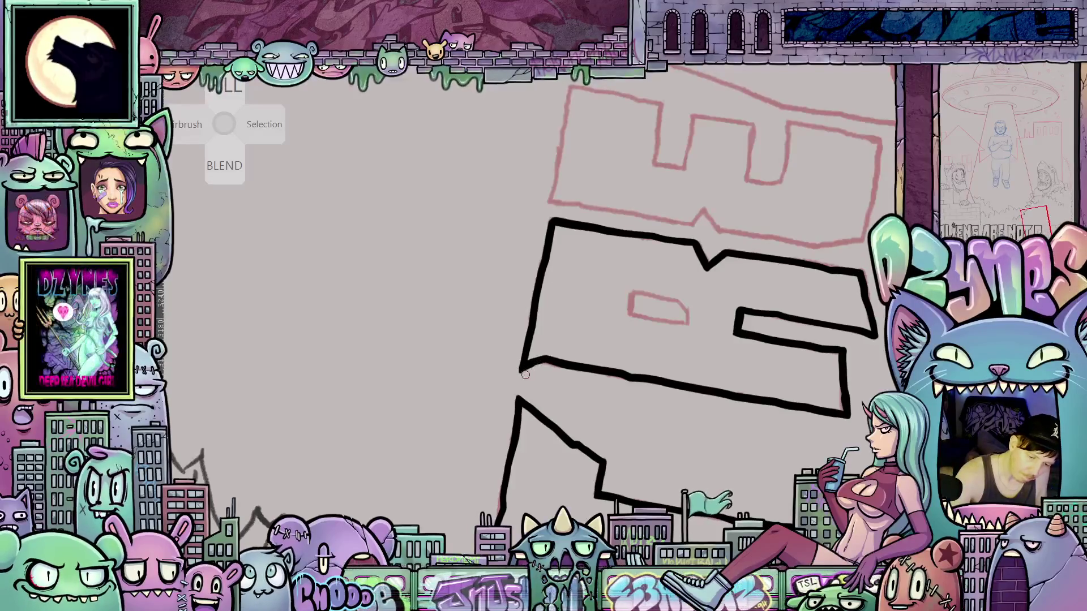
pyautogui.moveTo(533, 371); pyautogui.dragTo(630, 488)
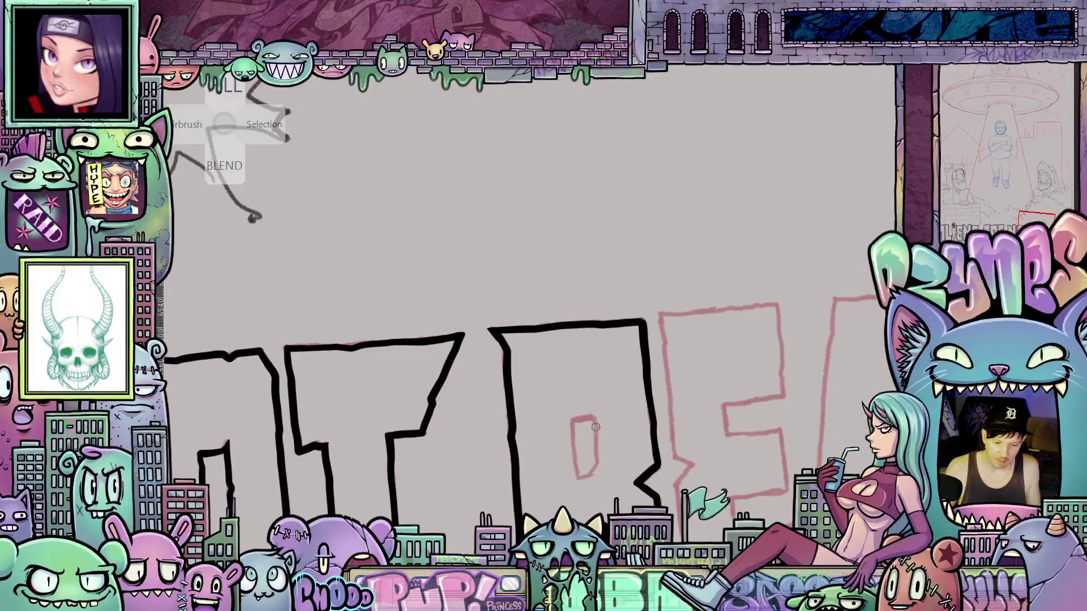
# - Fit the view with Ctrl+0, zoom in, and ink the R's inner counter and diagonal
pyautogui.scroll(-6, 596, 427)
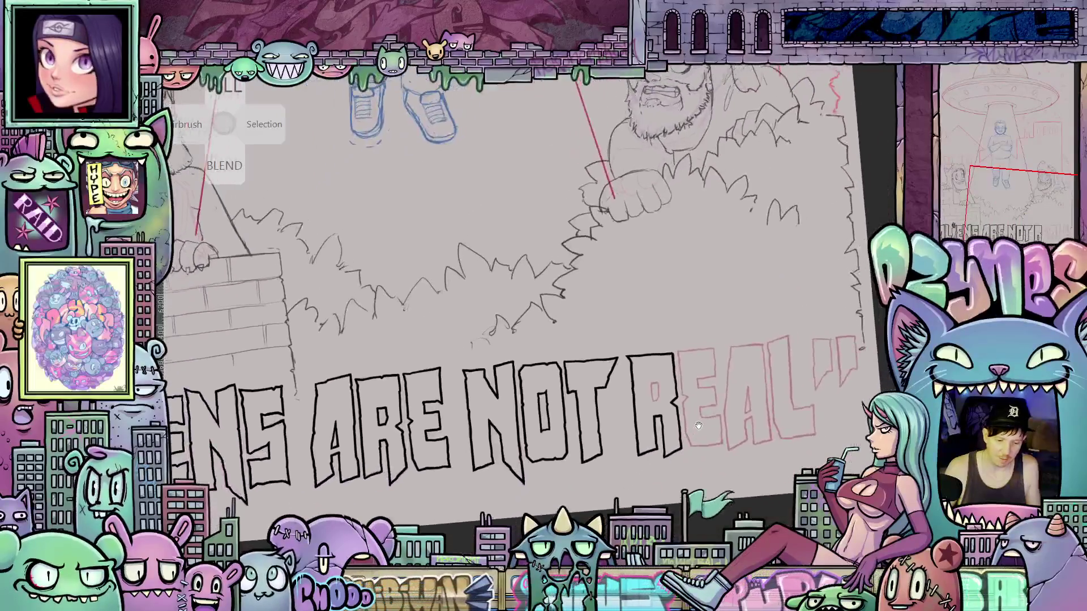
pyautogui.hotkey('ctrl', '0')
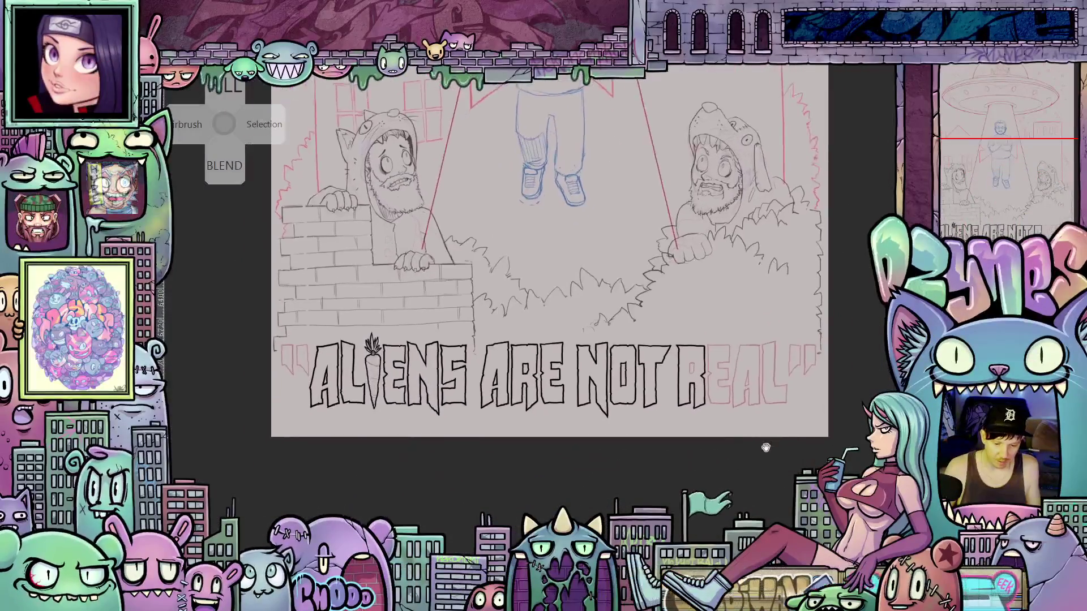
pyautogui.moveTo(765, 447); pyautogui.dragTo(662, 487)
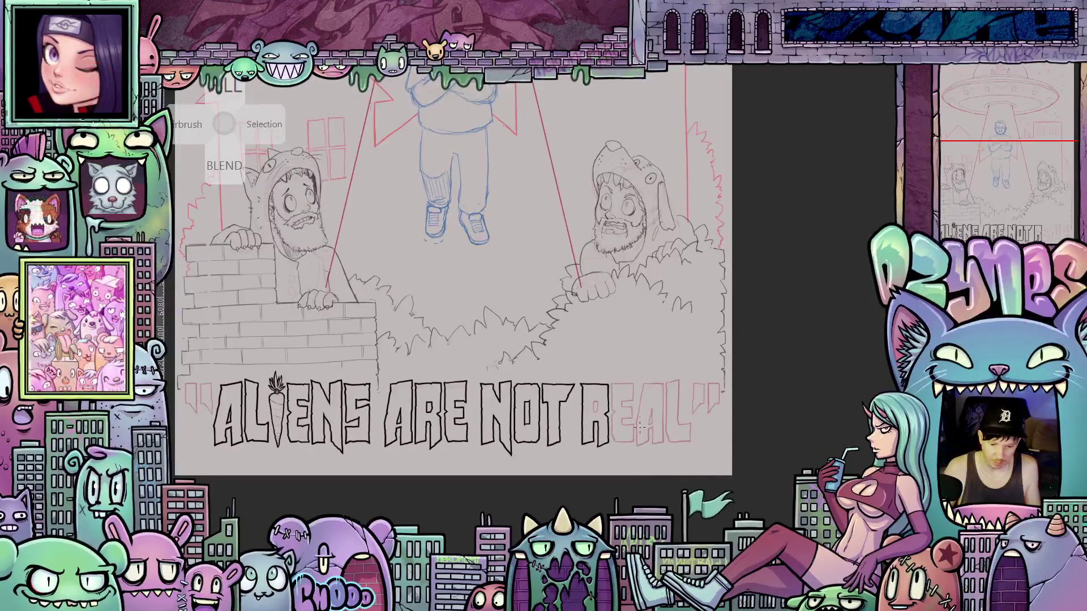
pyautogui.scroll(5, 615, 424)
pyautogui.scroll(7, 572, 419)
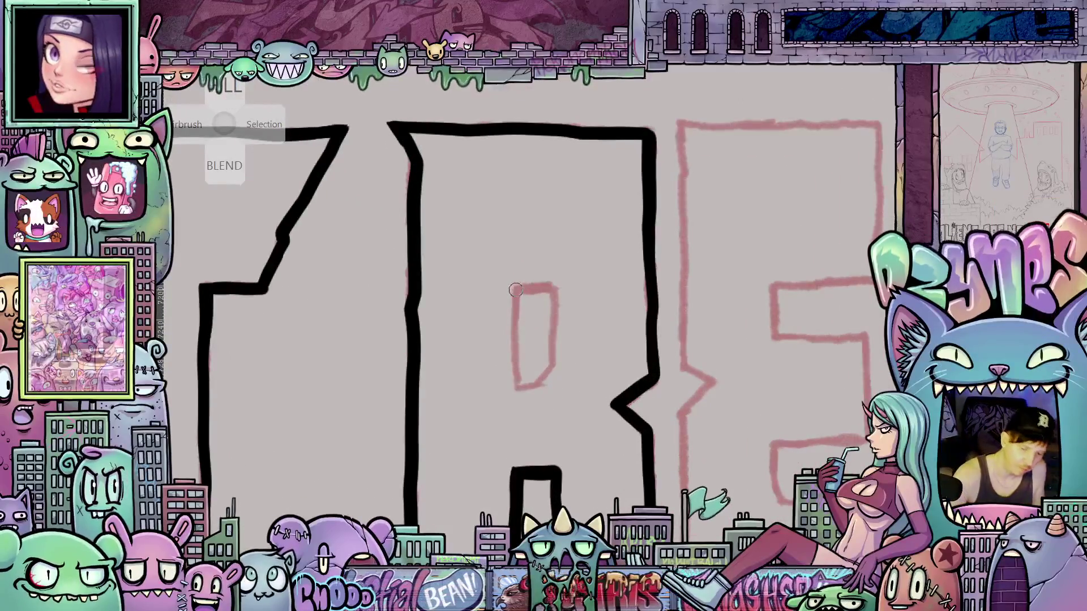
pyautogui.moveTo(516, 289)
pyautogui.mouseDown()
pyautogui.moveTo(523, 387)
pyautogui.moveTo(552, 369)
pyautogui.moveTo(553, 283)
pyautogui.moveTo(537, 289)
pyautogui.mouseUp()
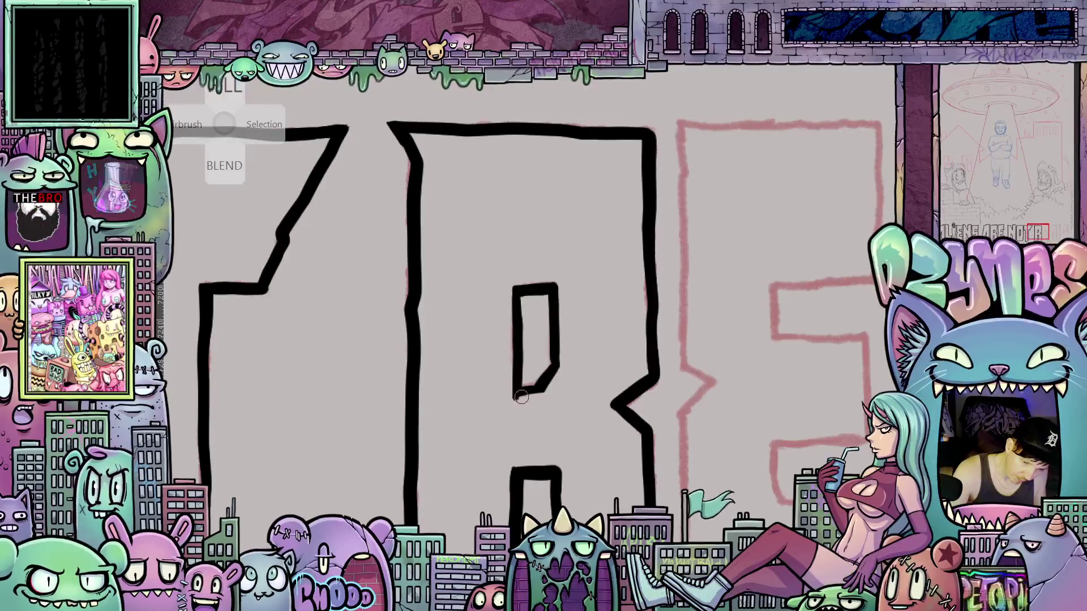
pyautogui.moveTo(541, 393); pyautogui.dragTo(554, 369)
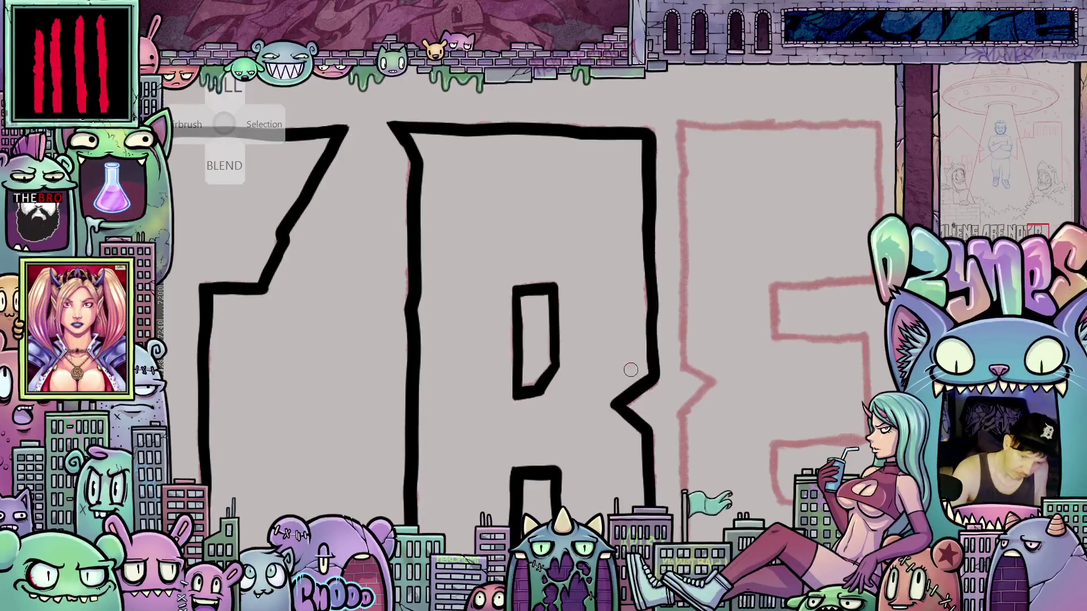
pyautogui.scroll(-5, 619, 376)
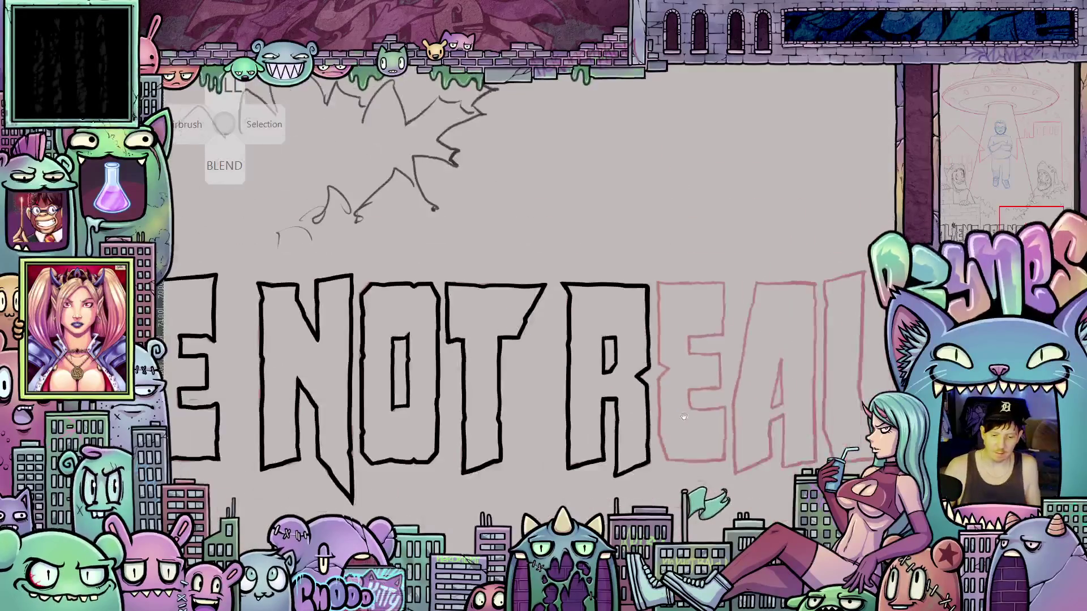
# - Ink the E's left edge and lower outline over the red sketch
pyautogui.moveTo(622, 377)
pyautogui.mouseDown()
pyautogui.moveTo(761, 404)
pyautogui.moveTo(650, 398)
pyautogui.mouseUp()
pyautogui.scroll(-3, 723, 399)
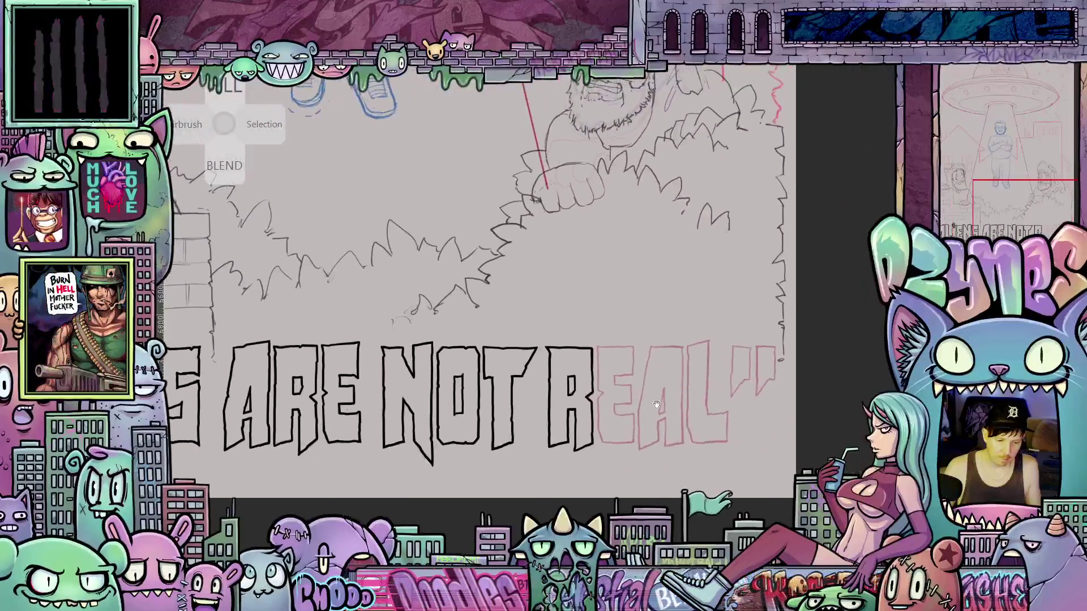
pyautogui.scroll(3, 623, 398)
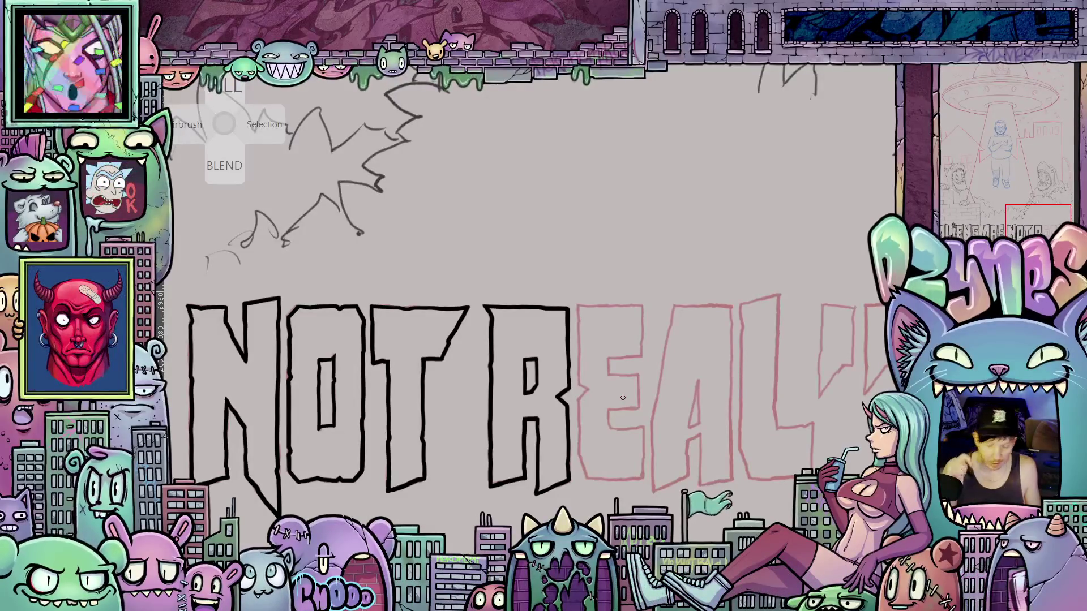
pyautogui.scroll(4, 623, 398)
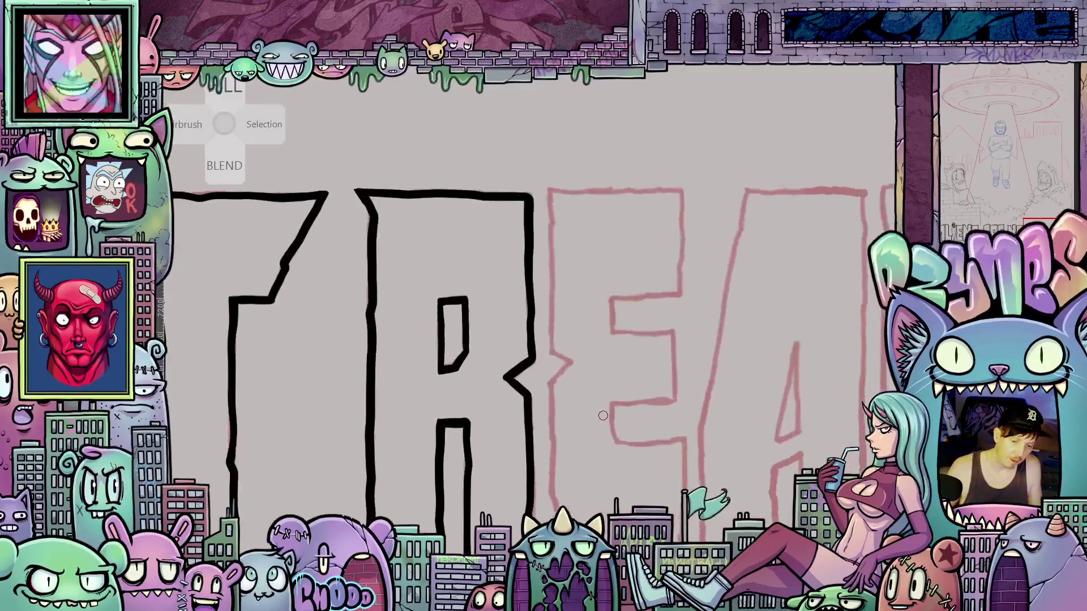
pyautogui.moveTo(603, 416); pyautogui.dragTo(664, 372)
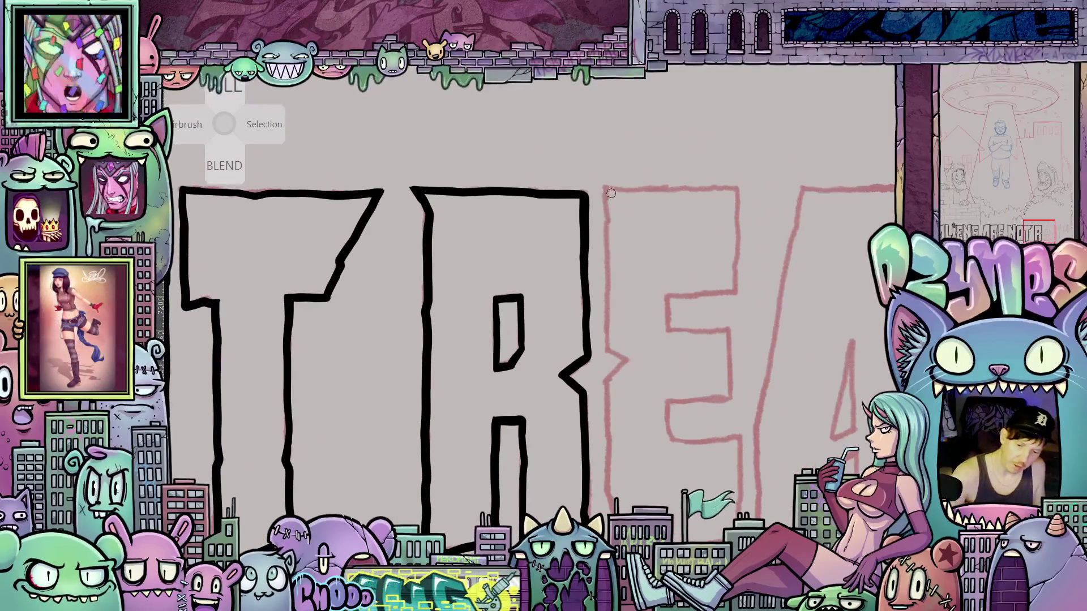
pyautogui.moveTo(607, 231); pyautogui.dragTo(608, 316)
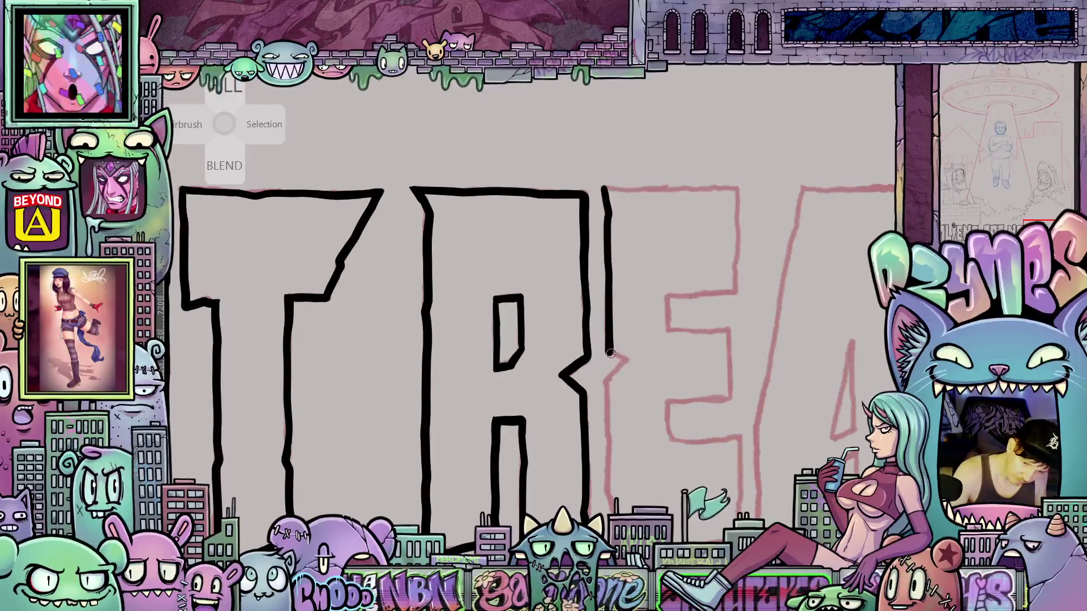
pyautogui.moveTo(610, 353); pyautogui.dragTo(628, 361)
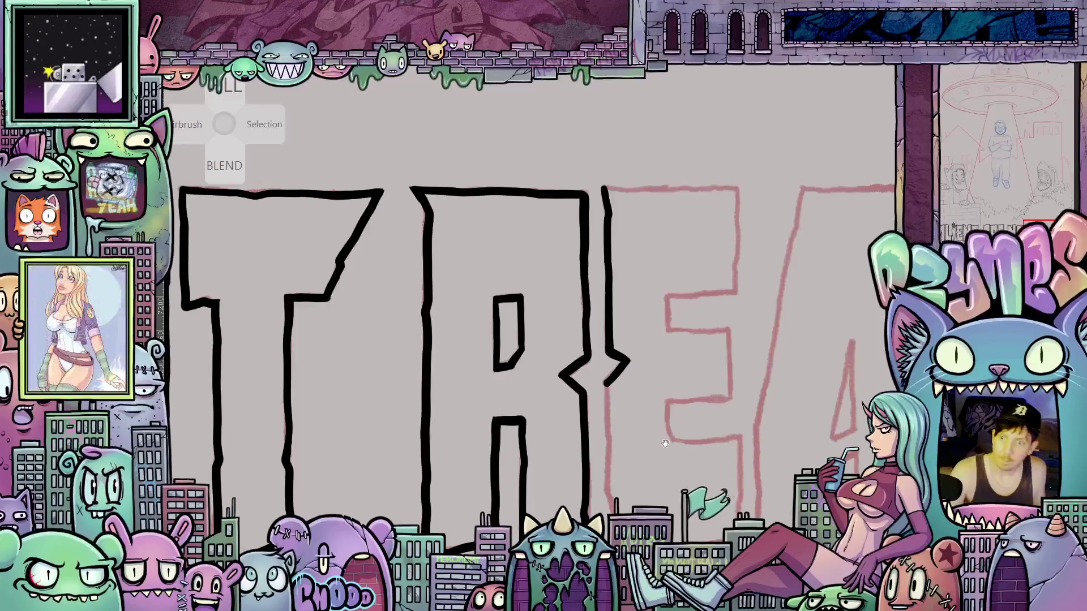
pyautogui.moveTo(603, 417)
pyautogui.mouseDown()
pyautogui.moveTo(643, 388)
pyautogui.moveTo(599, 347)
pyautogui.moveTo(597, 442)
pyautogui.moveTo(617, 492)
pyautogui.mouseUp()
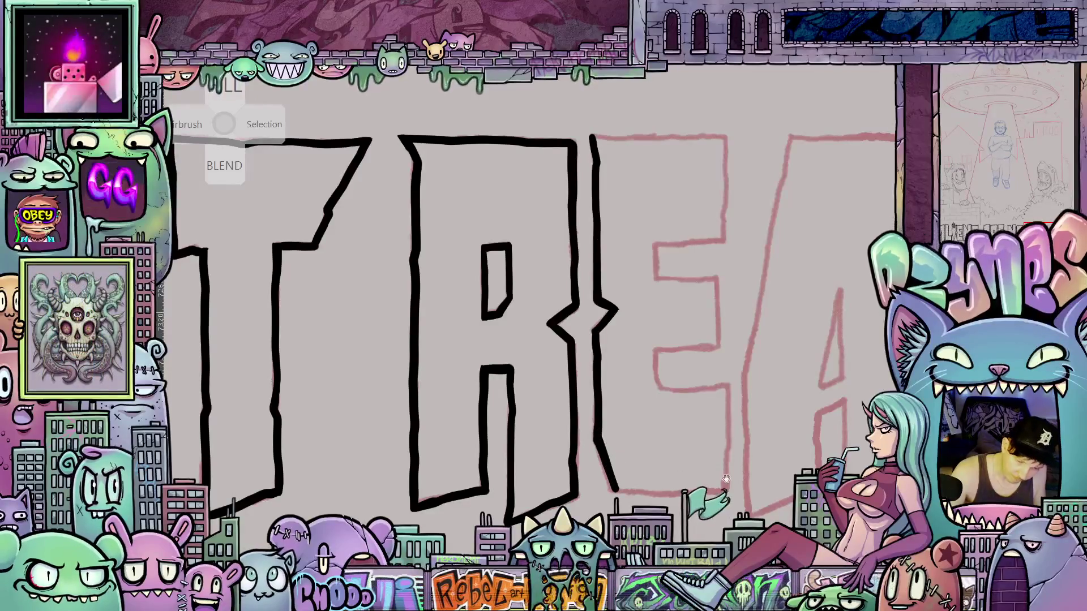
pyautogui.moveTo(787, 474)
pyautogui.mouseDown()
pyautogui.moveTo(694, 452)
pyautogui.moveTo(718, 233)
pyautogui.moveTo(729, 337)
pyautogui.mouseUp()
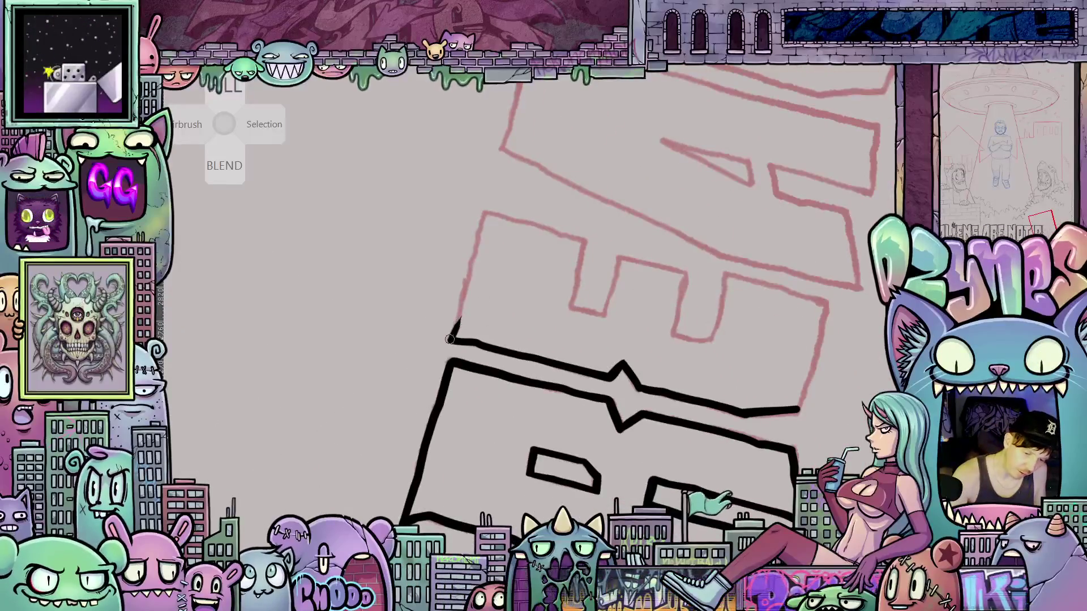
pyautogui.moveTo(464, 298); pyautogui.dragTo(477, 224)
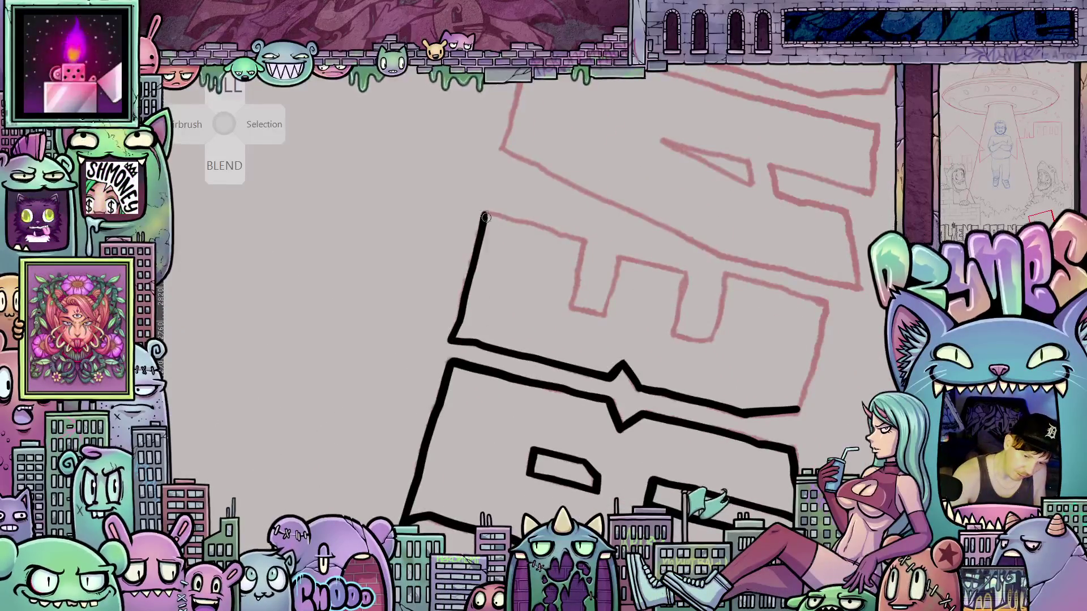
# - Finish the E's vertical edge and bottom stroke, then zoom out to review REAL
pyautogui.moveTo(764, 305)
pyautogui.mouseDown()
pyautogui.moveTo(773, 327)
pyautogui.moveTo(643, 500)
pyautogui.mouseUp()
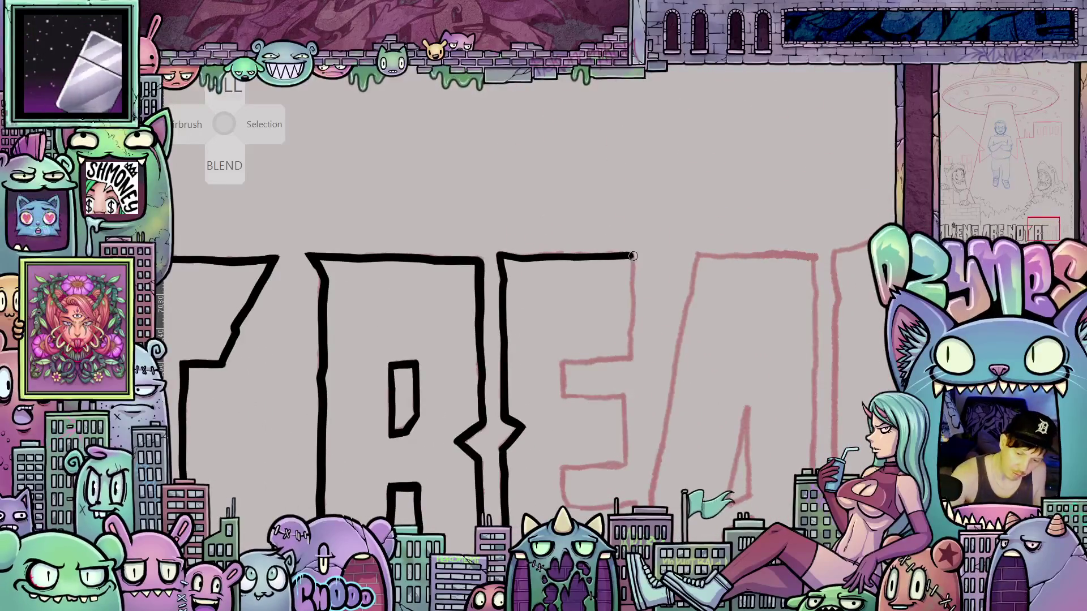
pyautogui.moveTo(633, 259); pyautogui.dragTo(632, 321)
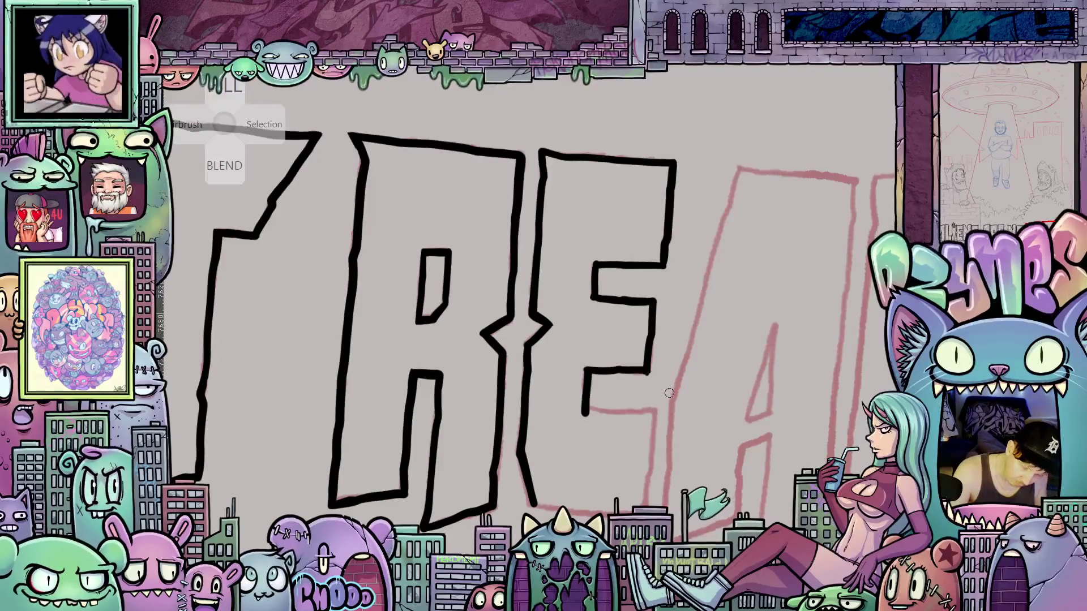
pyautogui.scroll(-2, 654, 377)
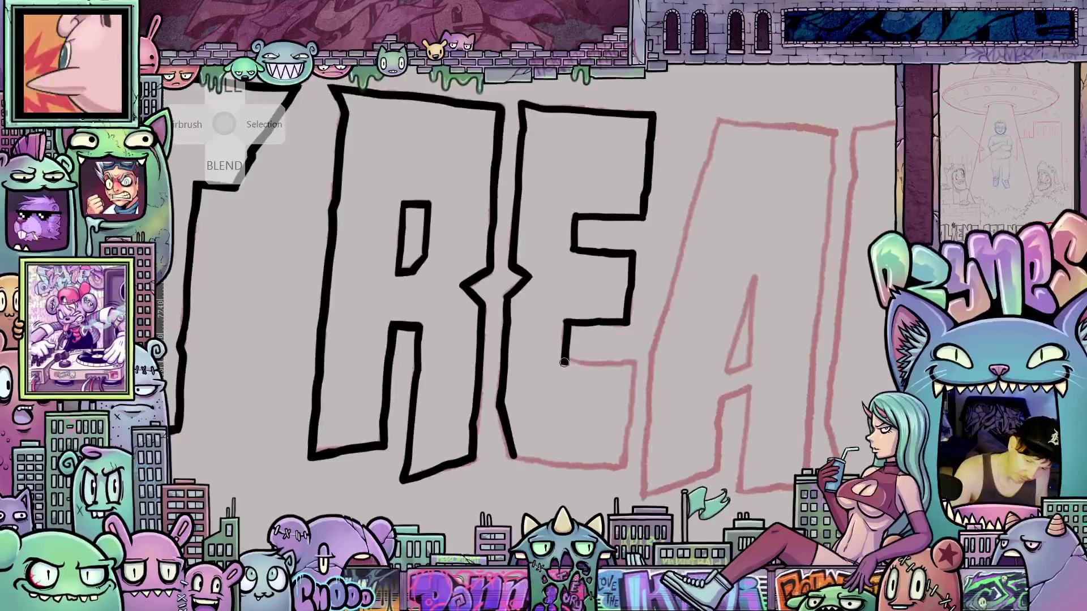
pyautogui.moveTo(576, 363)
pyautogui.mouseDown()
pyautogui.moveTo(629, 365)
pyautogui.moveTo(624, 459)
pyautogui.moveTo(644, 374)
pyautogui.moveTo(656, 375)
pyautogui.moveTo(676, 344)
pyautogui.mouseUp()
pyautogui.moveTo(695, 307); pyautogui.dragTo(627, 500)
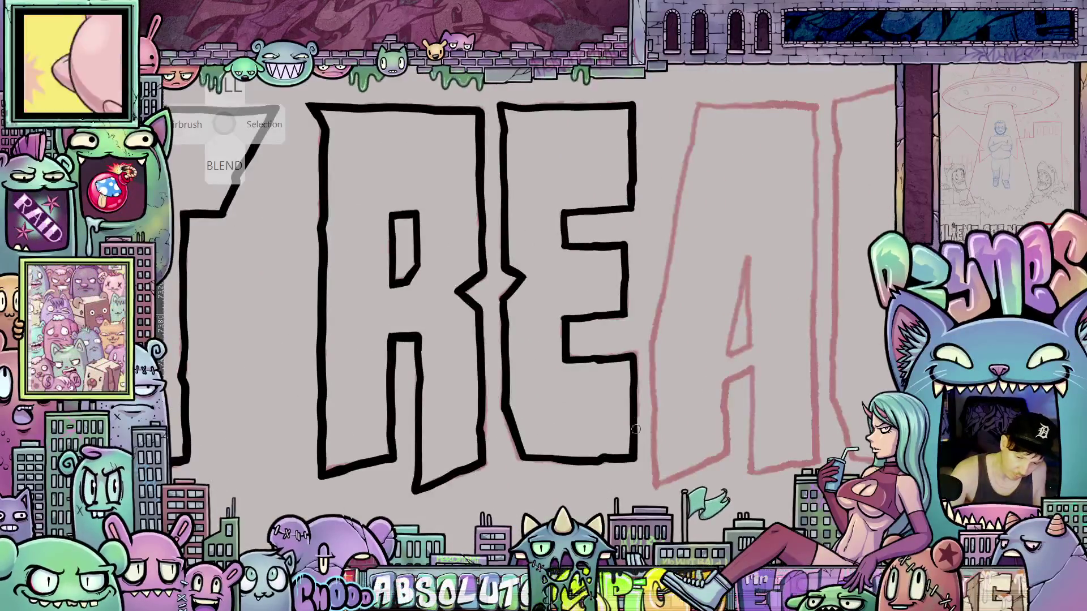
pyautogui.scroll(-5, 644, 464)
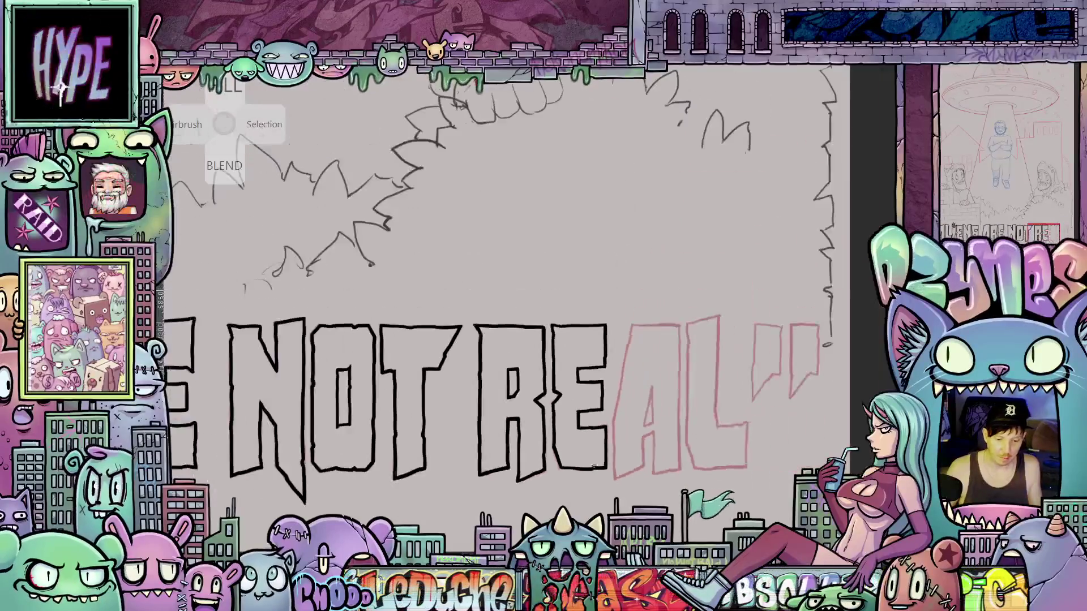
pyautogui.moveTo(762, 425)
pyautogui.mouseDown()
pyautogui.moveTo(734, 452)
pyautogui.moveTo(655, 426)
pyautogui.moveTo(672, 438)
pyautogui.mouseUp()
pyautogui.scroll(-5, 735, 452)
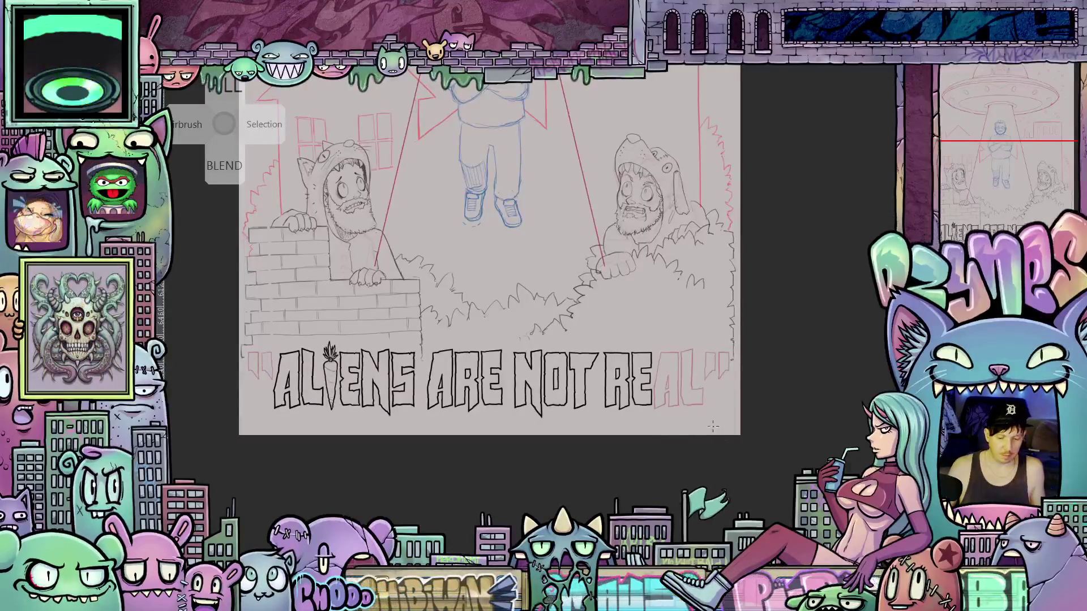
pyautogui.scroll(6, 664, 373)
pyautogui.scroll(3, 665, 373)
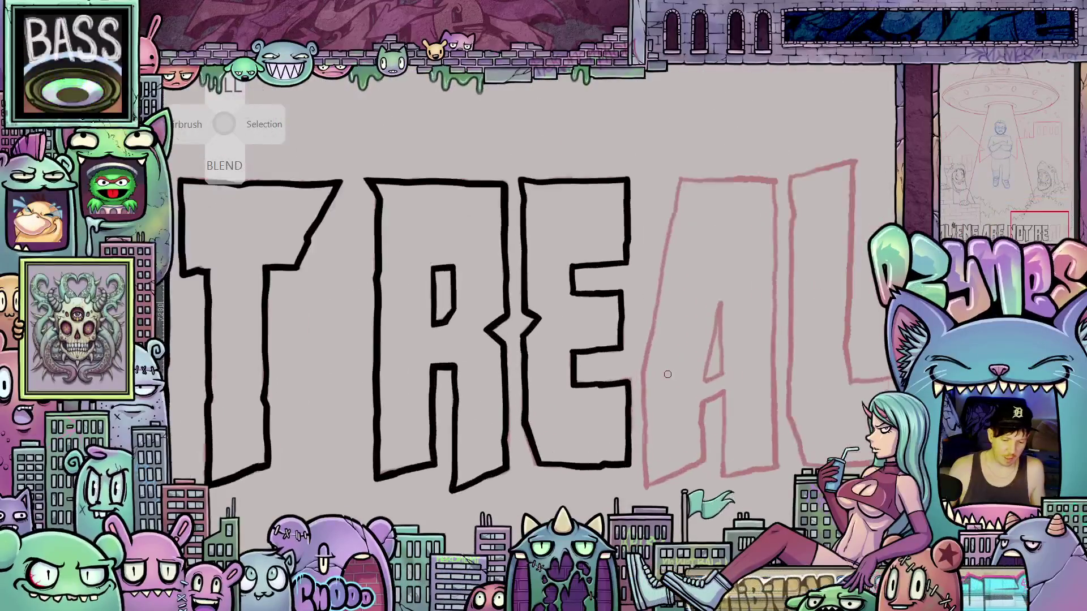
# - Touch up the E's left edge, then ink and thicken the A's left leg
pyautogui.moveTo(692, 351); pyautogui.dragTo(419, 365)
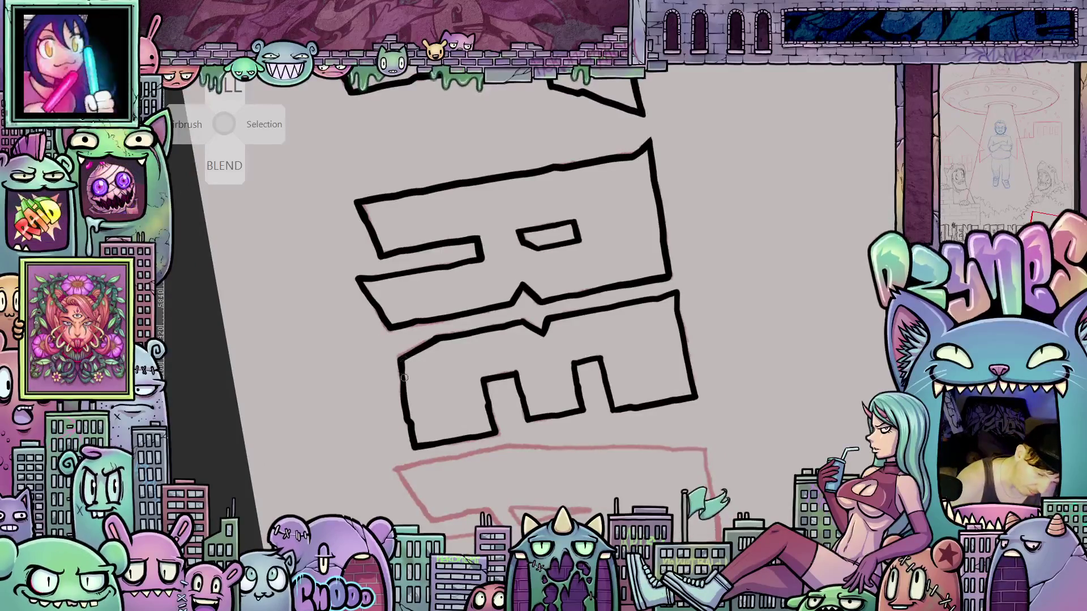
pyautogui.moveTo(406, 390); pyautogui.dragTo(404, 358)
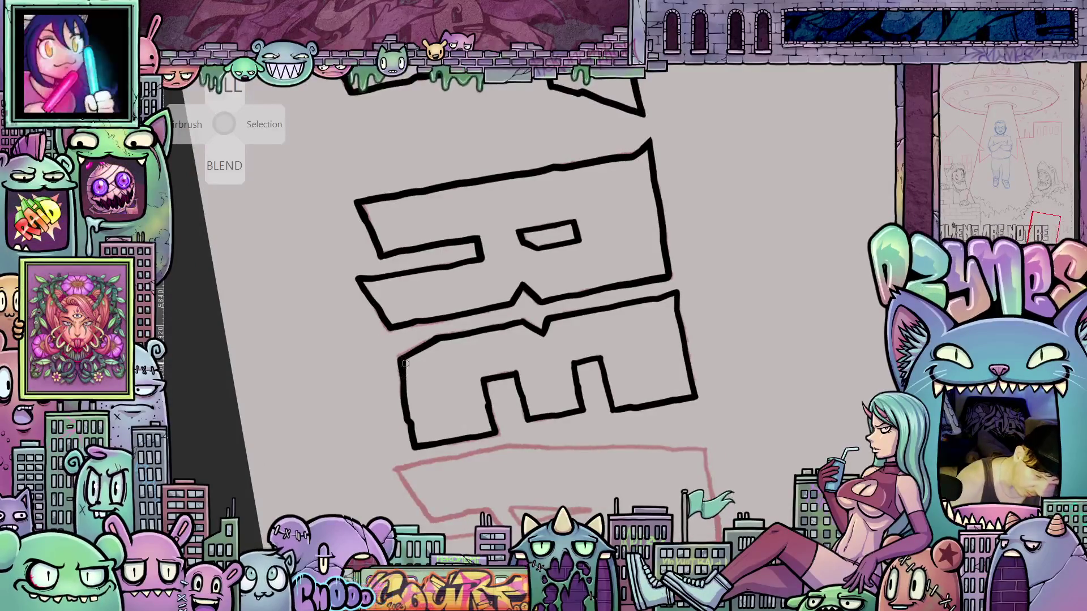
pyautogui.moveTo(667, 467)
pyautogui.mouseDown()
pyautogui.moveTo(778, 404)
pyautogui.moveTo(699, 296)
pyautogui.mouseUp()
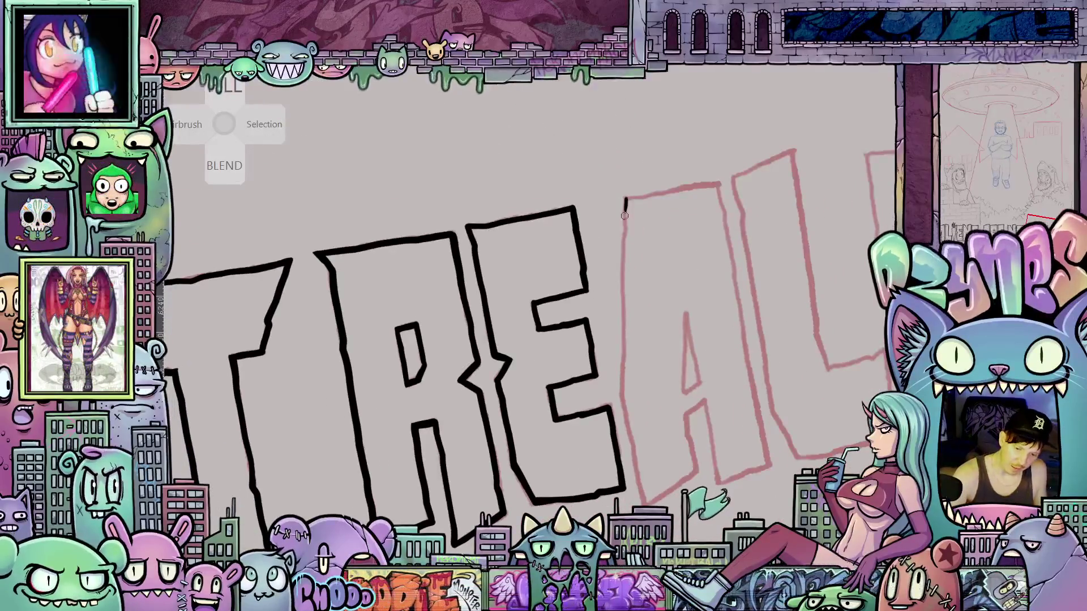
pyautogui.moveTo(626, 200)
pyautogui.mouseDown()
pyautogui.moveTo(620, 391)
pyautogui.moveTo(644, 505)
pyautogui.moveTo(664, 493)
pyautogui.mouseUp()
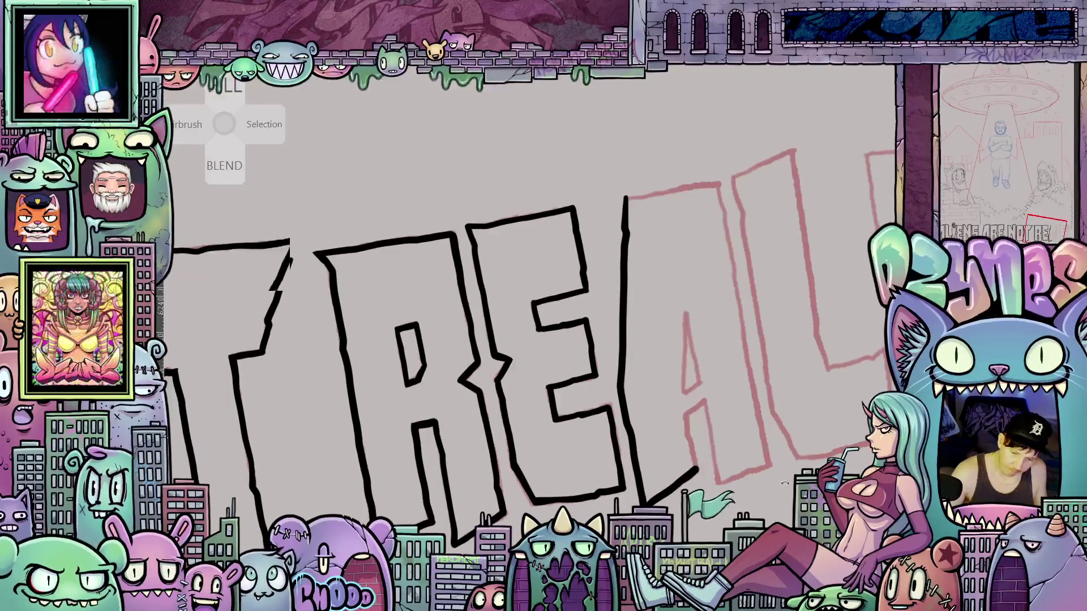
pyautogui.hotkey('ctrl', ']')
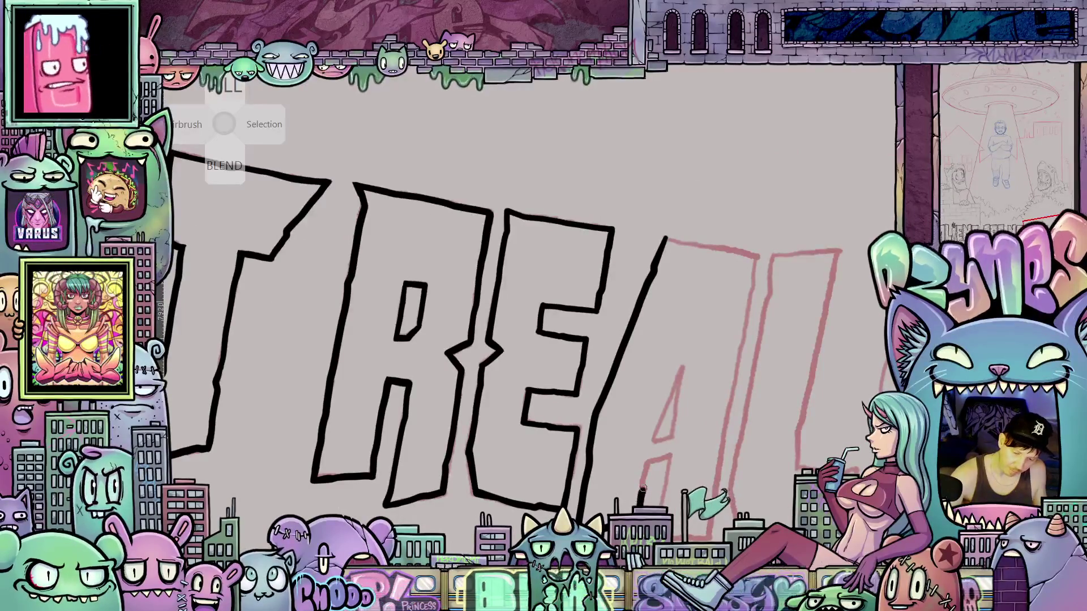
pyautogui.moveTo(647, 459); pyautogui.dragTo(687, 354)
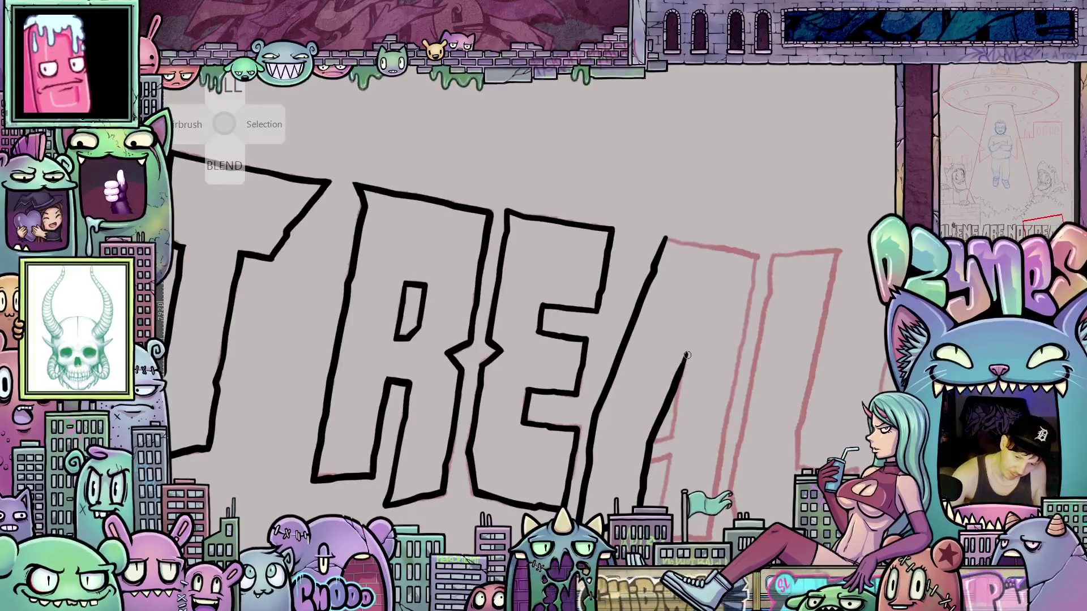
pyautogui.moveTo(678, 391); pyautogui.dragTo(673, 429)
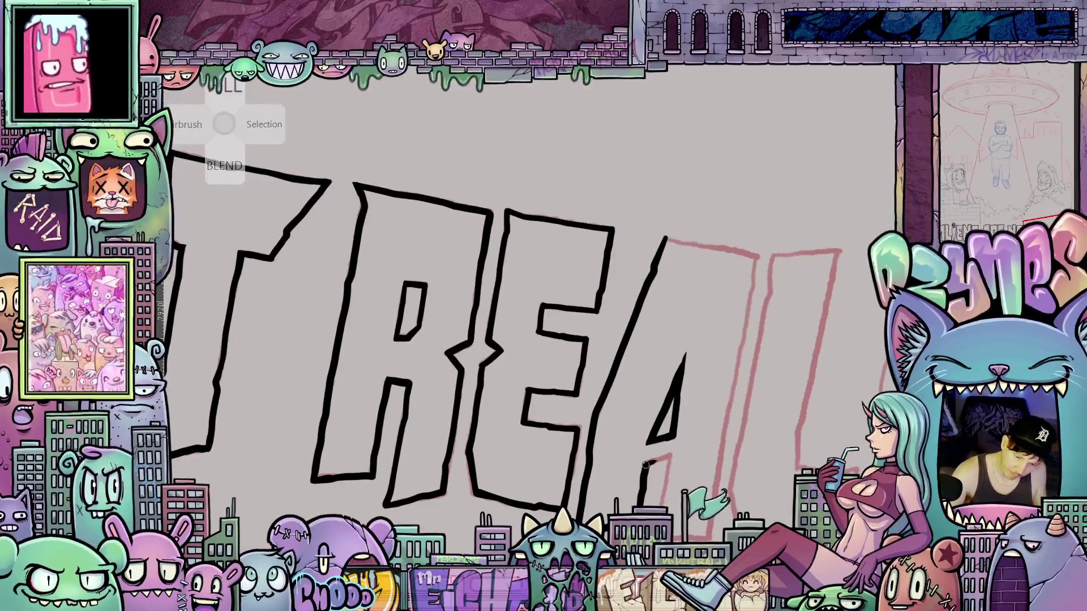
pyautogui.moveTo(674, 456)
pyautogui.mouseDown()
pyautogui.moveTo(656, 399)
pyautogui.moveTo(645, 457)
pyautogui.moveTo(598, 496)
pyautogui.mouseUp()
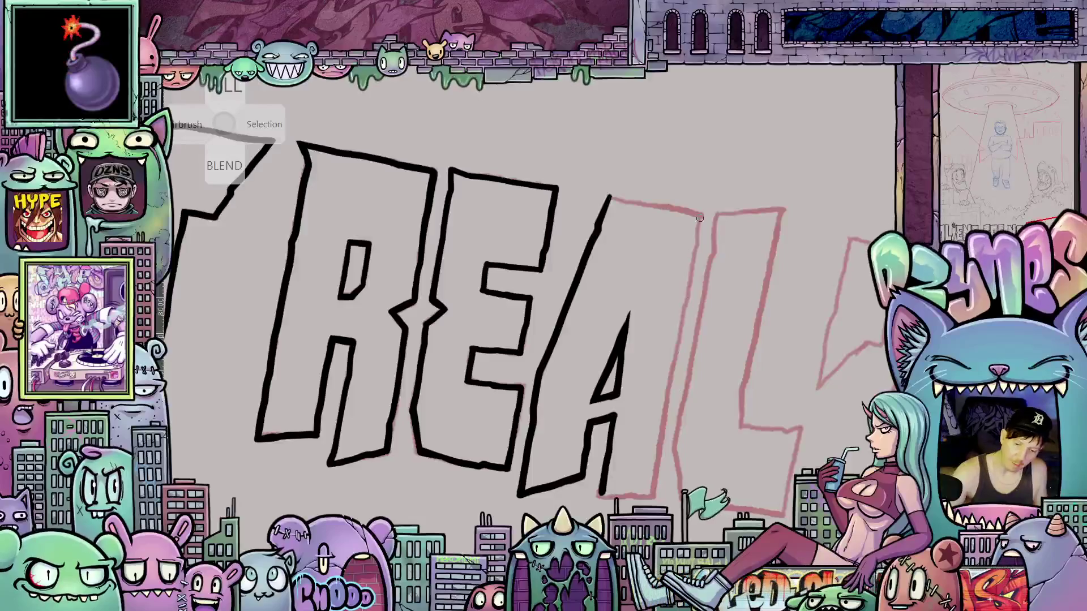
# - Ink the L's left edge and a short diagonal stroke, then level the canvas and zoom out
pyautogui.moveTo(699, 216); pyautogui.dragTo(652, 496)
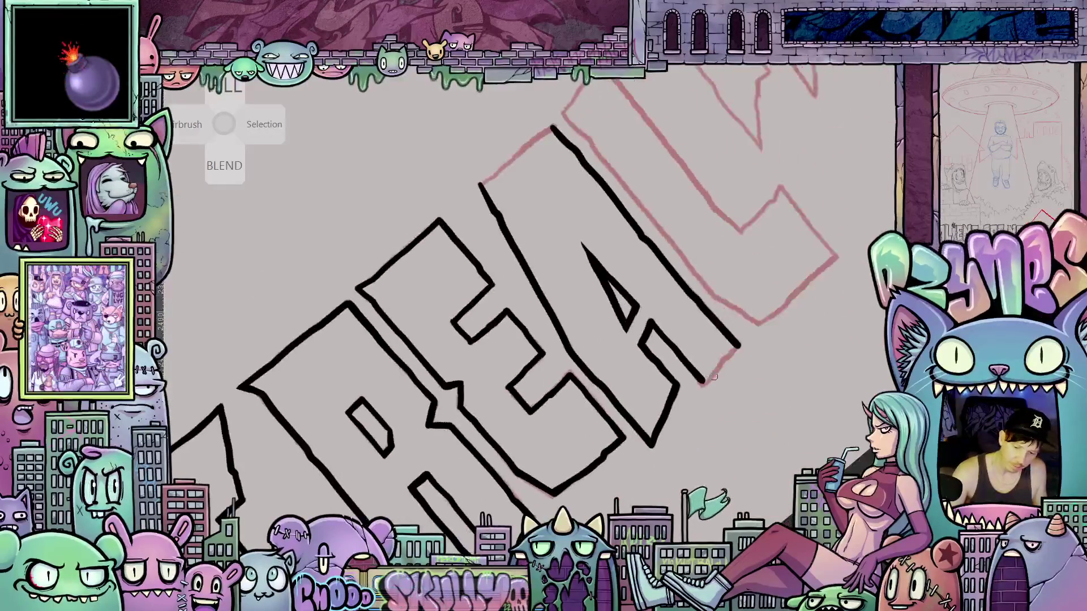
pyautogui.moveTo(702, 386)
pyautogui.mouseDown()
pyautogui.moveTo(730, 354)
pyautogui.moveTo(702, 386)
pyautogui.mouseUp()
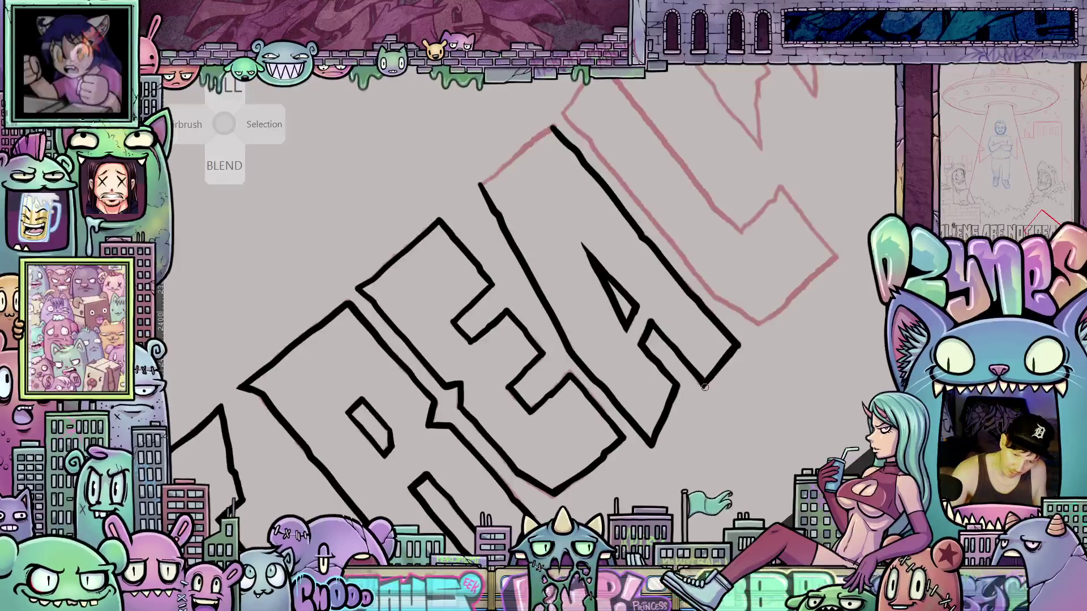
pyautogui.moveTo(746, 360); pyautogui.dragTo(676, 373)
pyautogui.scroll(4, 642, 380)
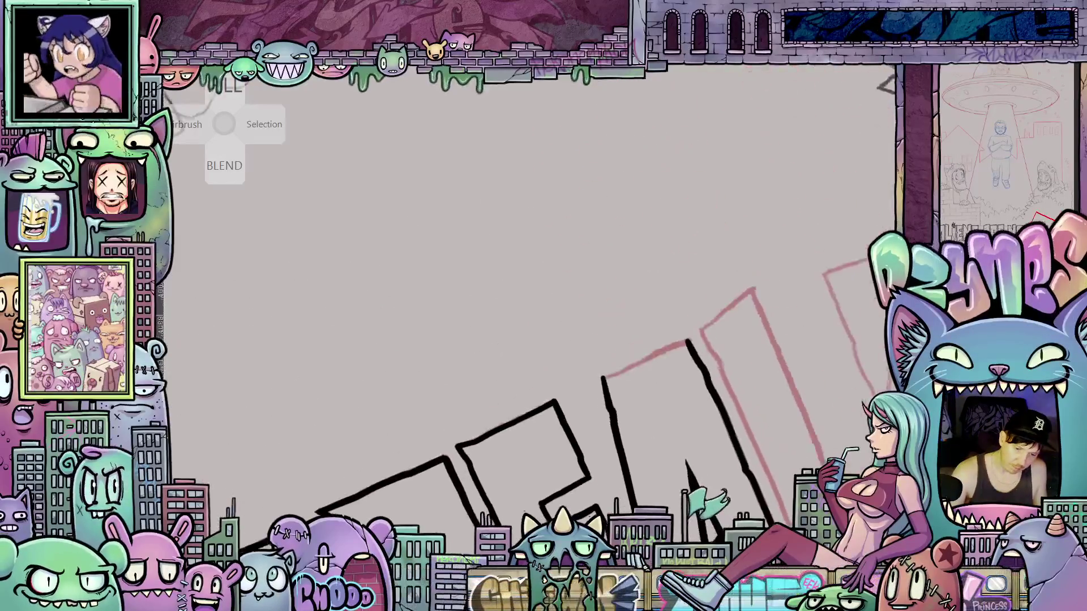
pyautogui.moveTo(624, 402); pyautogui.dragTo(750, 263)
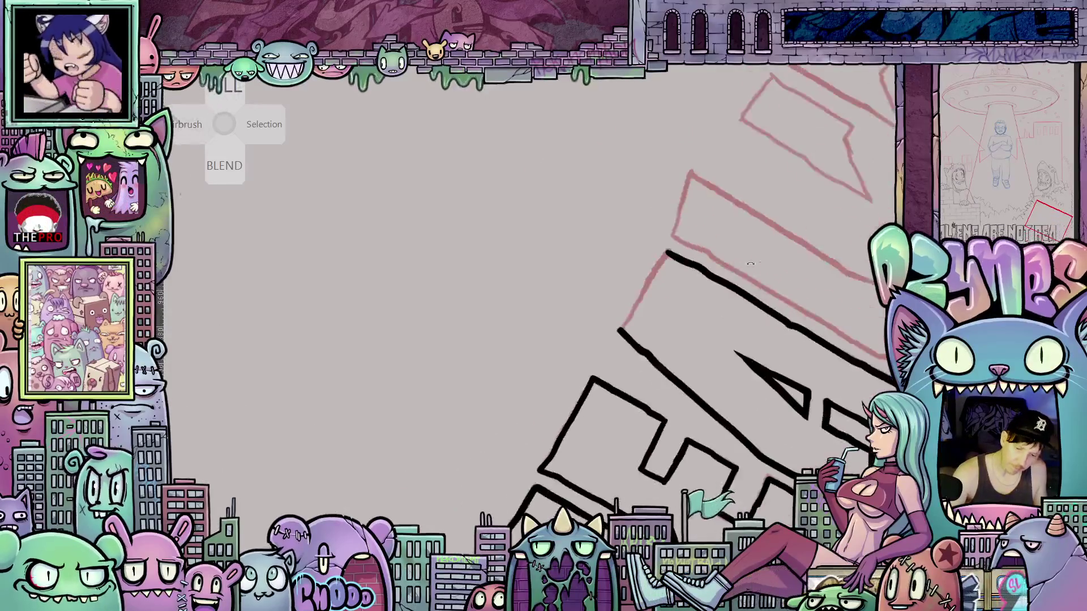
pyautogui.moveTo(619, 330); pyautogui.dragTo(658, 266)
pyautogui.press('Escape')
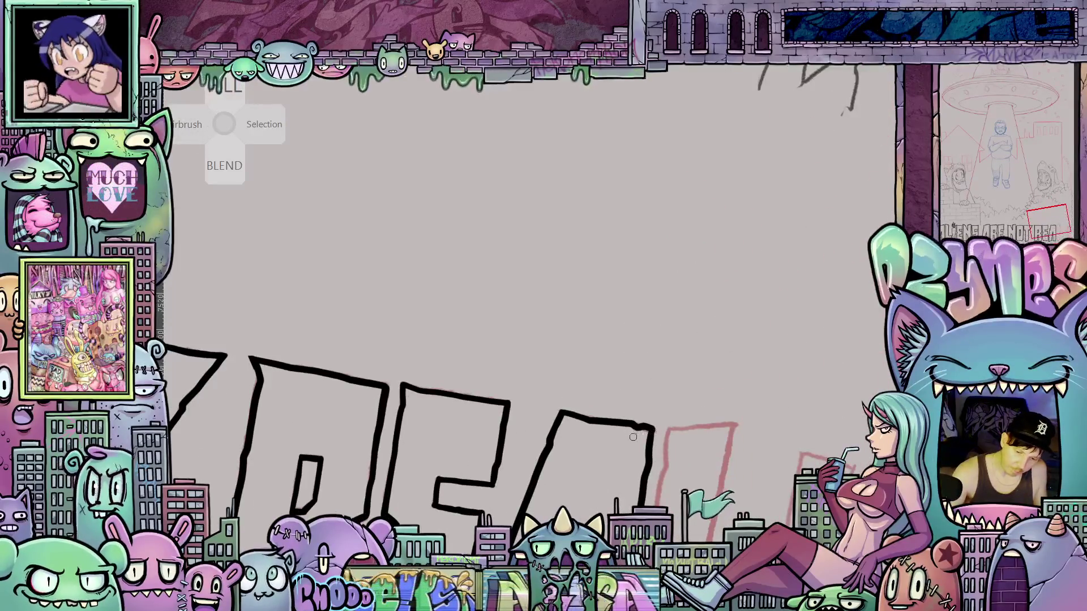
pyautogui.scroll(-5, 755, 414)
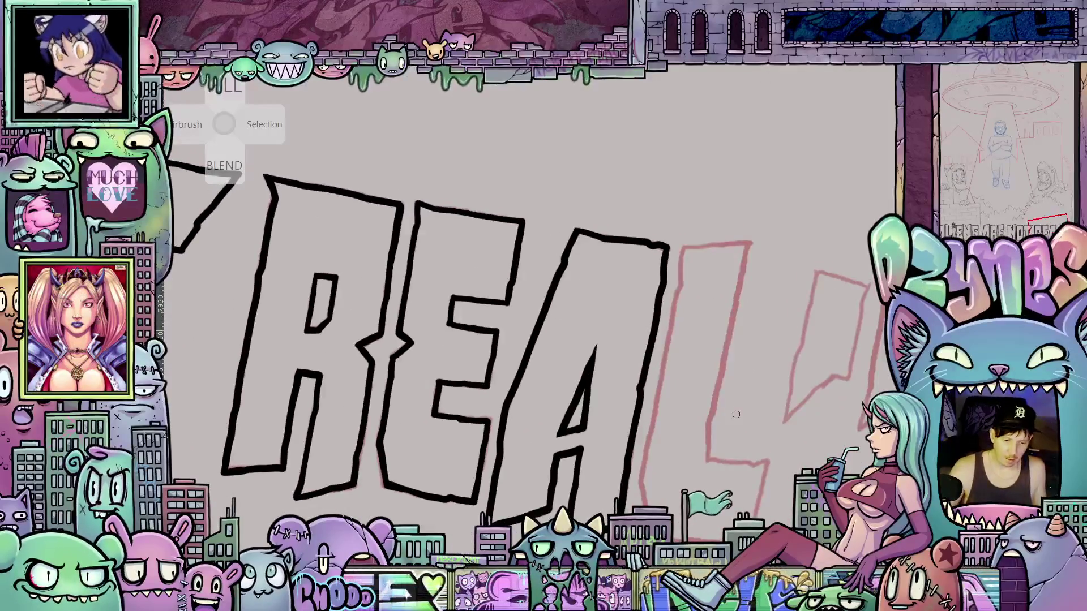
pyautogui.scroll(-5, 701, 429)
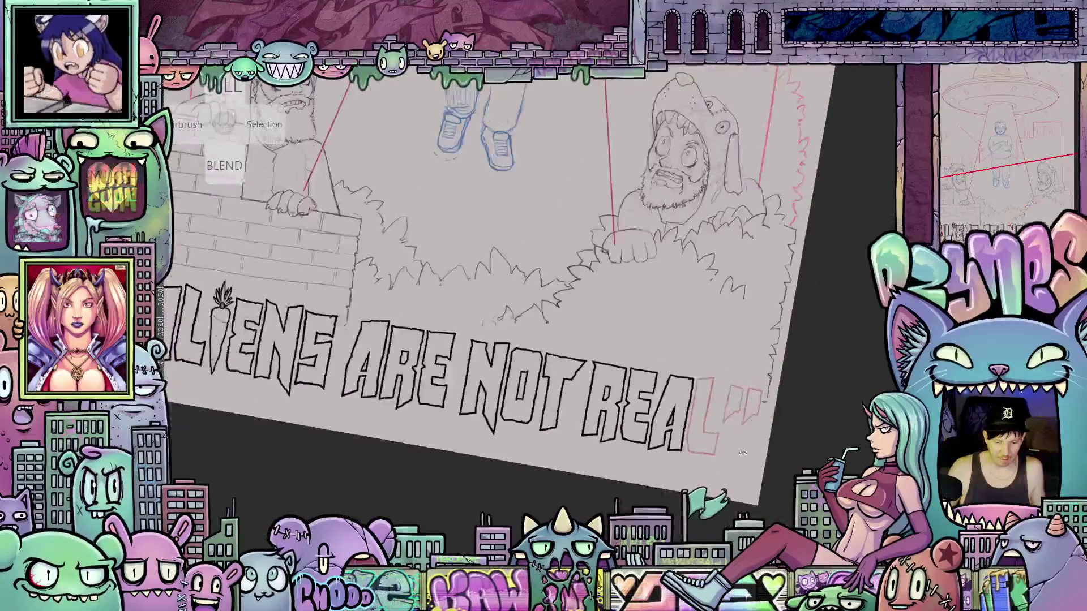
# - Ink the edge beside the A and the top of the L outline
pyautogui.moveTo(738, 440)
pyautogui.mouseDown()
pyautogui.moveTo(793, 463)
pyautogui.moveTo(745, 475)
pyautogui.moveTo(761, 477)
pyautogui.mouseUp()
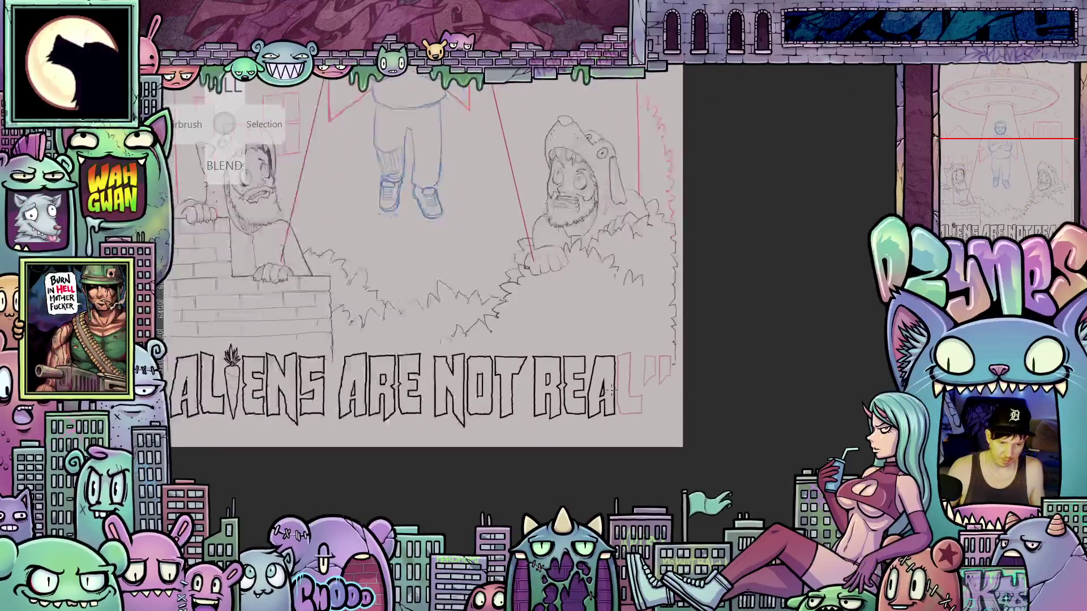
pyautogui.scroll(5, 644, 379)
pyautogui.scroll(2, 644, 380)
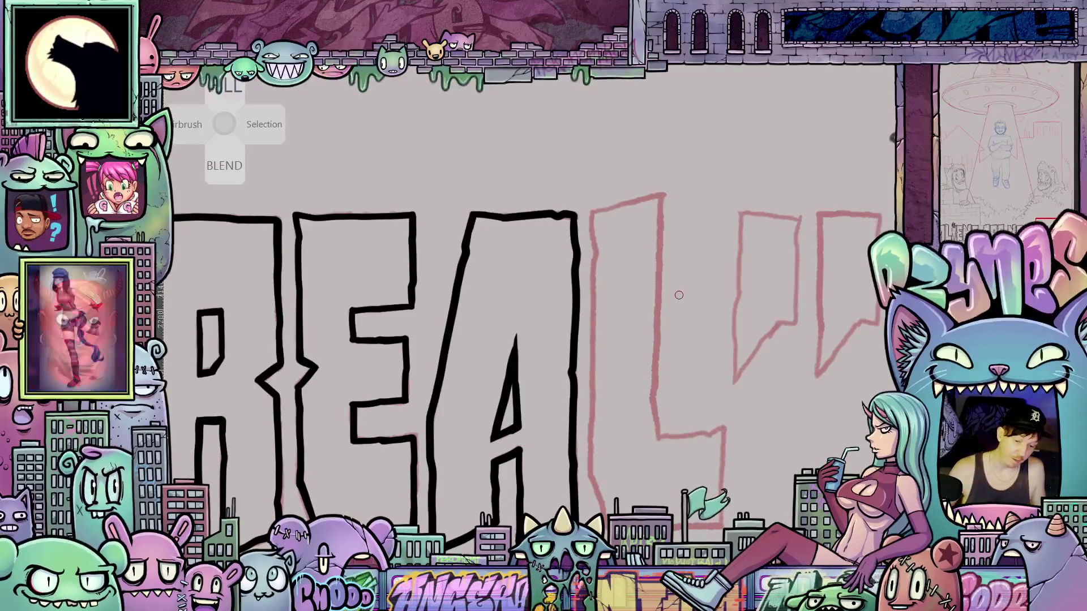
pyautogui.moveTo(591, 211)
pyautogui.mouseDown()
pyautogui.moveTo(592, 476)
pyautogui.moveTo(604, 520)
pyautogui.mouseUp()
pyautogui.moveTo(662, 193); pyautogui.dragTo(659, 436)
# - Finish the L's outline and ink the left edge of the first closing quote
pyautogui.moveTo(670, 350); pyautogui.dragTo(735, 119)
pyautogui.moveTo(515, 304)
pyautogui.mouseDown()
pyautogui.moveTo(507, 321)
pyautogui.moveTo(535, 258)
pyautogui.mouseUp()
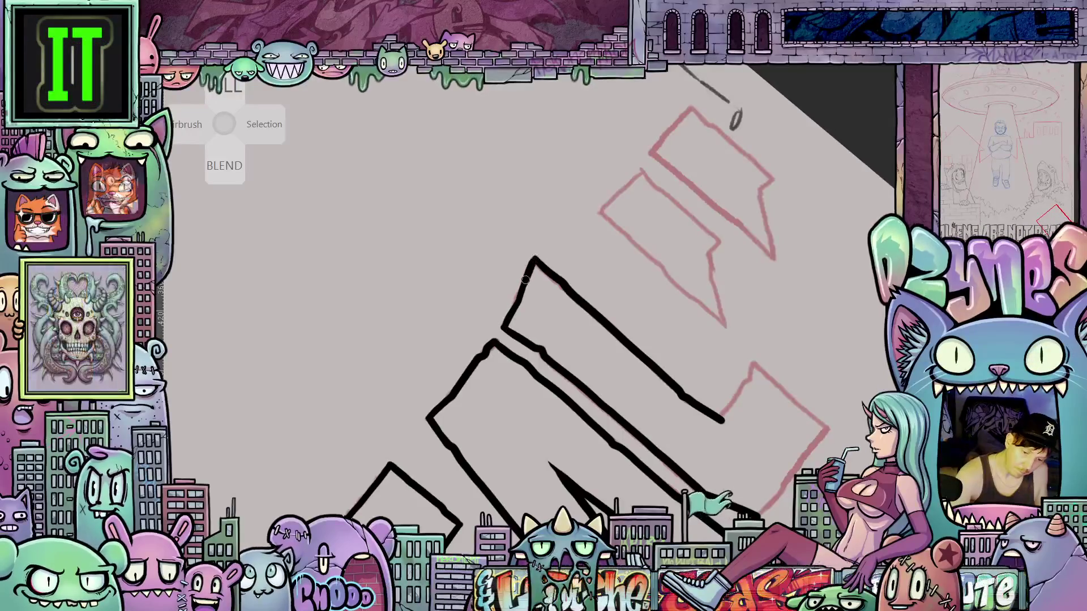
pyautogui.moveTo(767, 340)
pyautogui.mouseDown()
pyautogui.moveTo(583, 389)
pyautogui.moveTo(634, 372)
pyautogui.moveTo(640, 466)
pyautogui.mouseUp()
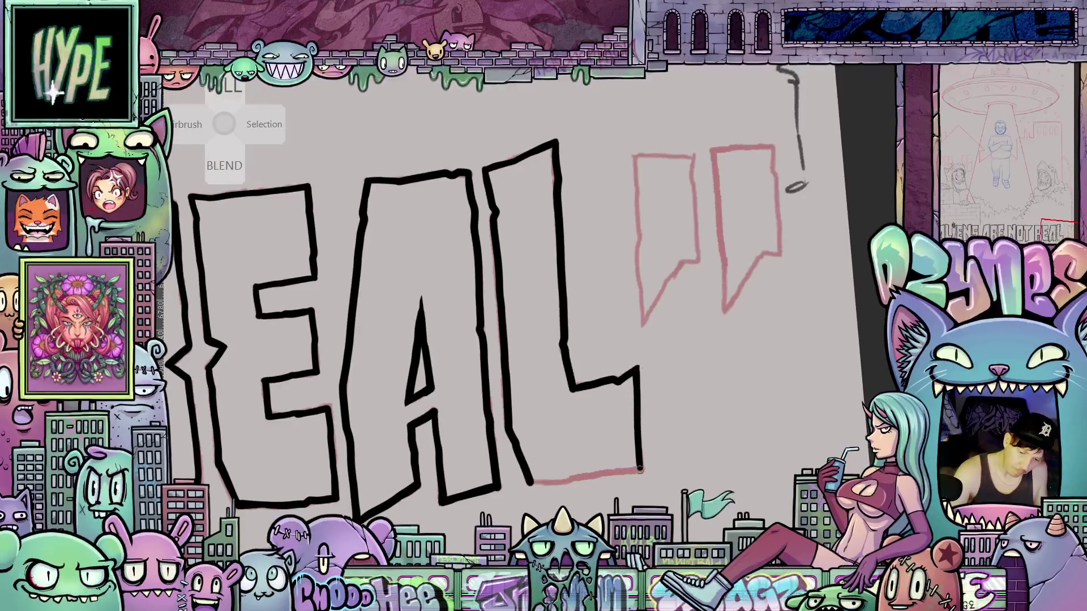
pyautogui.moveTo(571, 383)
pyautogui.mouseDown()
pyautogui.moveTo(675, 367)
pyautogui.moveTo(594, 308)
pyautogui.mouseUp()
pyautogui.moveTo(574, 231)
pyautogui.mouseDown()
pyautogui.moveTo(584, 398)
pyautogui.moveTo(640, 331)
pyautogui.moveTo(634, 240)
pyautogui.moveTo(625, 226)
pyautogui.moveTo(605, 232)
pyautogui.mouseUp()
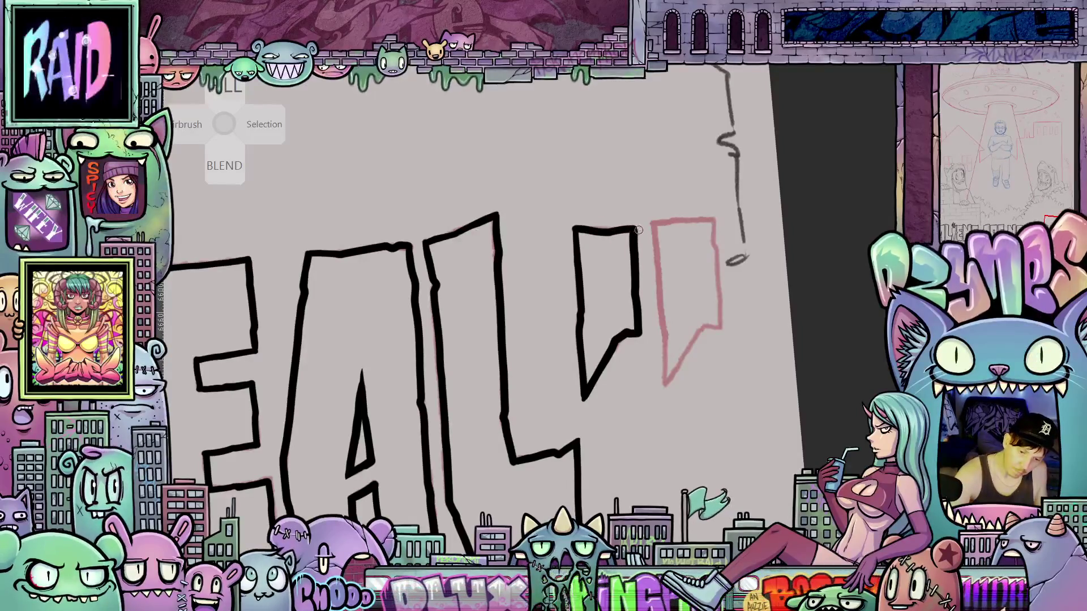
pyautogui.moveTo(714, 396)
pyautogui.mouseDown()
pyautogui.moveTo(669, 399)
pyautogui.moveTo(651, 382)
pyautogui.moveTo(662, 373)
pyautogui.moveTo(665, 406)
pyautogui.mouseUp()
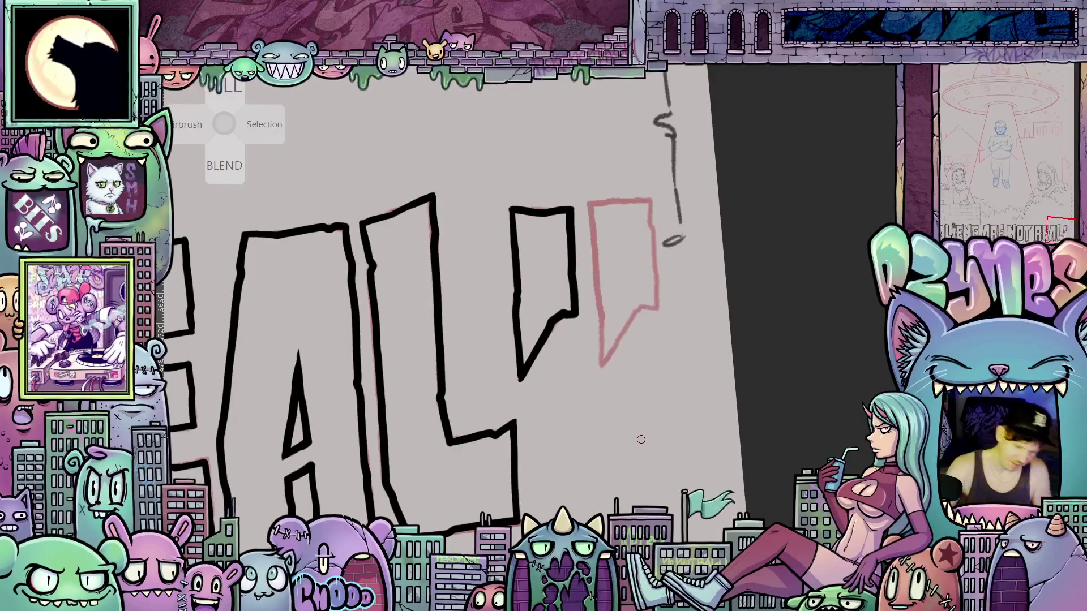
# - Ink the second closing quotation mark after REAL and zoom out
pyautogui.moveTo(590, 205)
pyautogui.mouseDown()
pyautogui.moveTo(601, 365)
pyautogui.moveTo(660, 297)
pyautogui.moveTo(650, 199)
pyautogui.moveTo(609, 202)
pyautogui.moveTo(651, 200)
pyautogui.mouseUp()
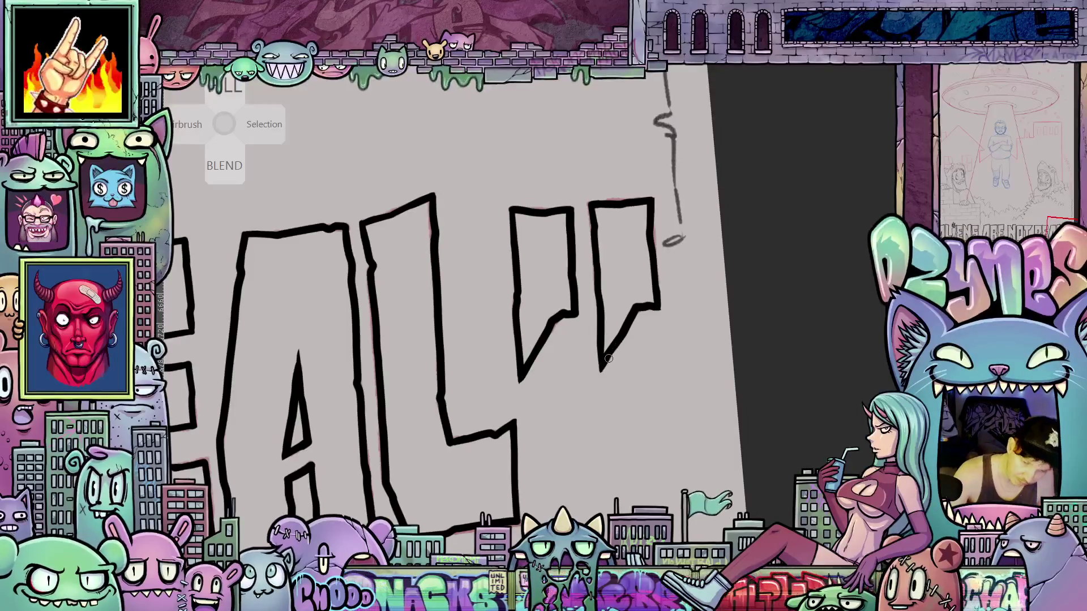
pyautogui.scroll(-5, 406, 394)
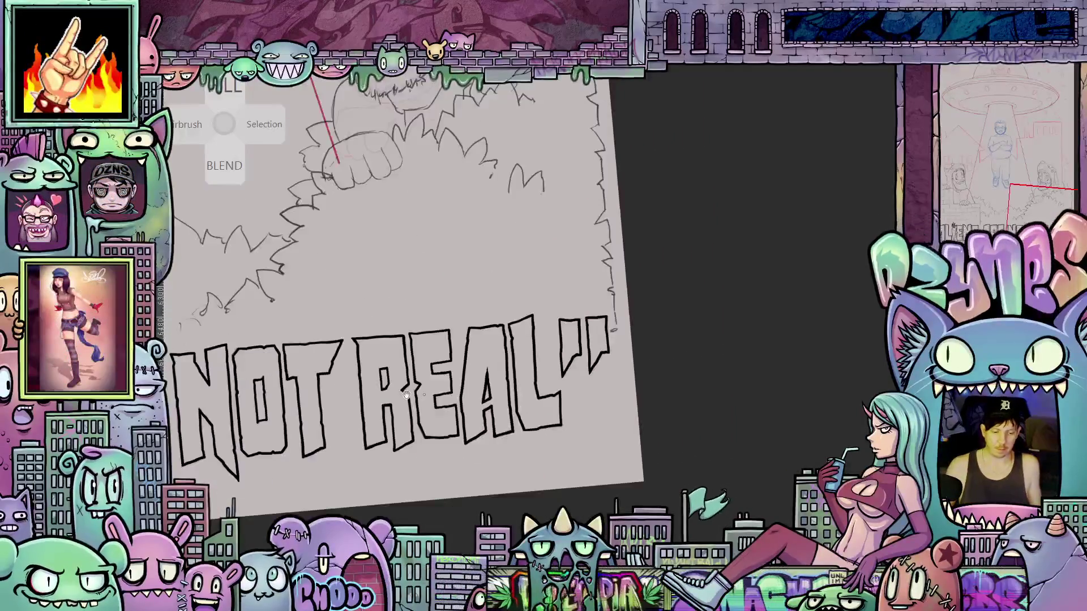
# - Ink both opening quotation marks before ALIENS, rotating the view, then zoom out
pyautogui.hscroll(-10, 406, 395)
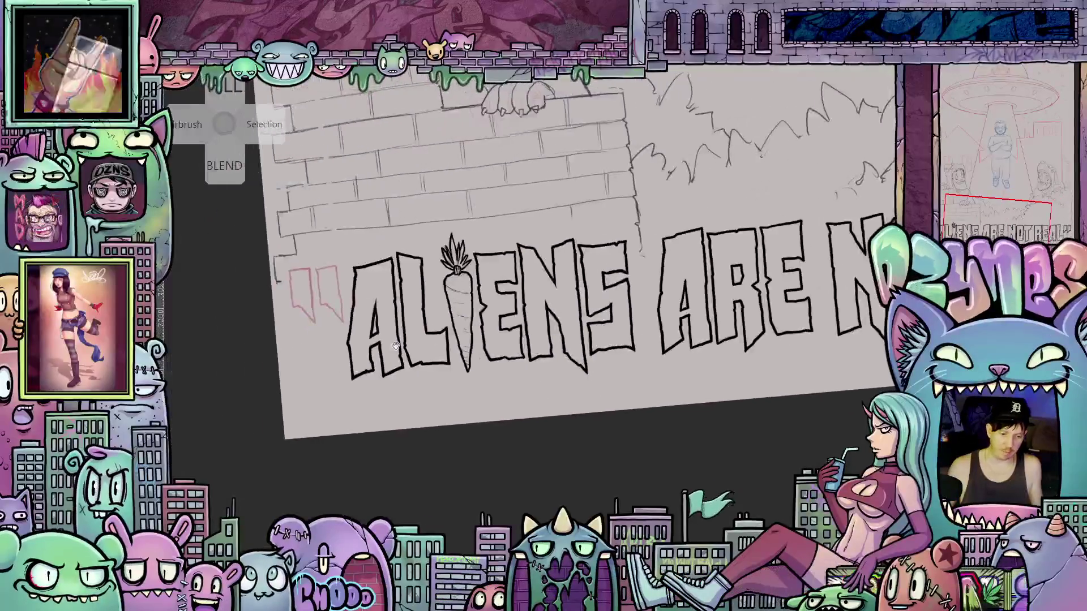
pyautogui.scroll(5, 395, 345)
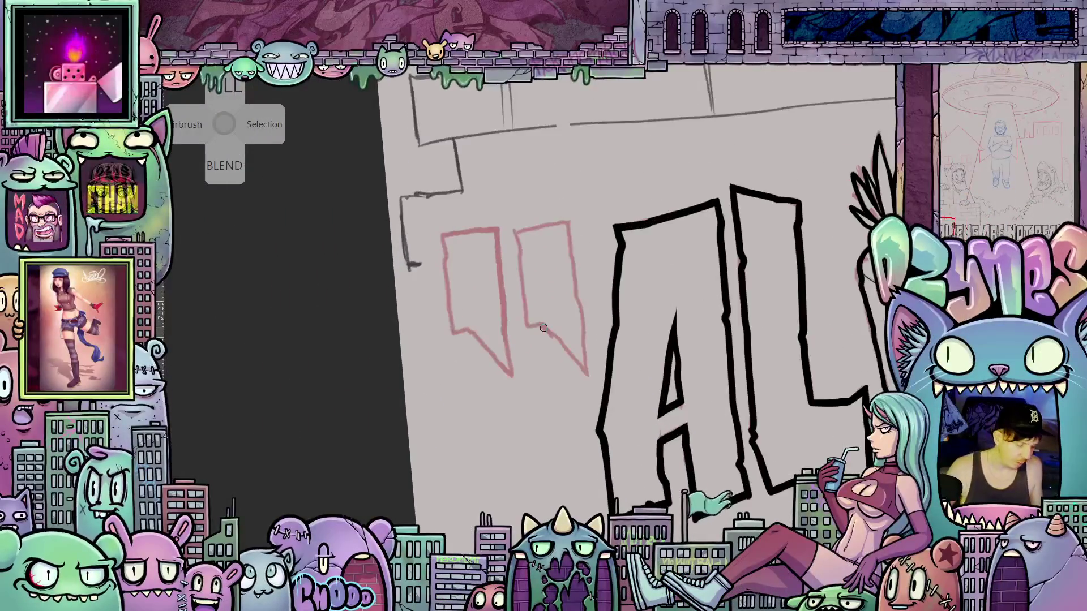
pyautogui.hscroll(3, 543, 327)
pyautogui.moveTo(486, 268)
pyautogui.mouseDown()
pyautogui.moveTo(507, 428)
pyautogui.moveTo(458, 372)
pyautogui.moveTo(455, 400)
pyautogui.mouseUp()
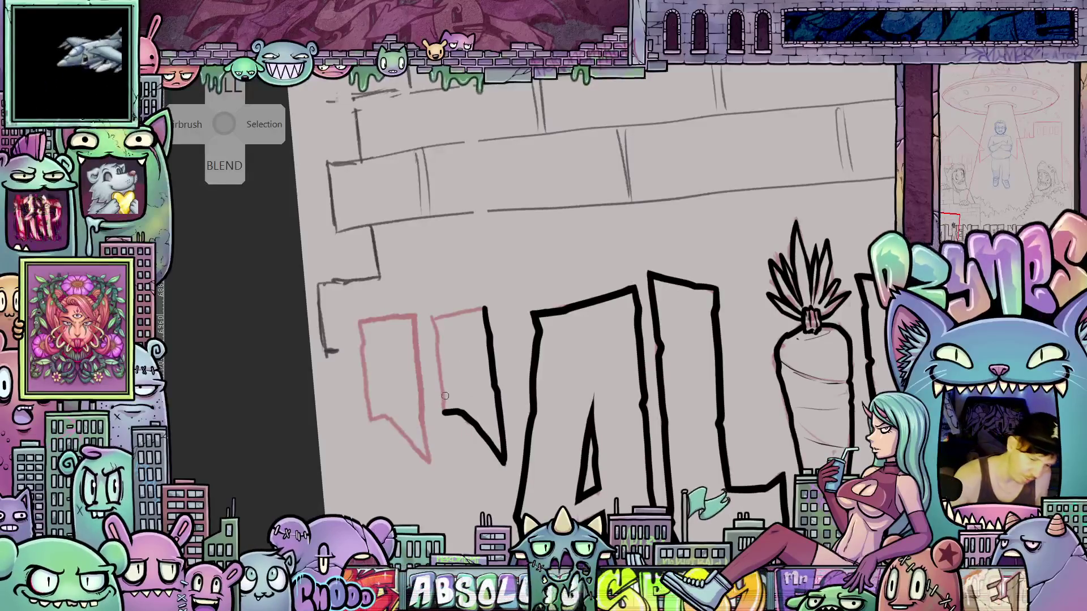
pyautogui.moveTo(442, 415)
pyautogui.mouseDown()
pyautogui.moveTo(435, 318)
pyautogui.moveTo(484, 310)
pyautogui.mouseUp()
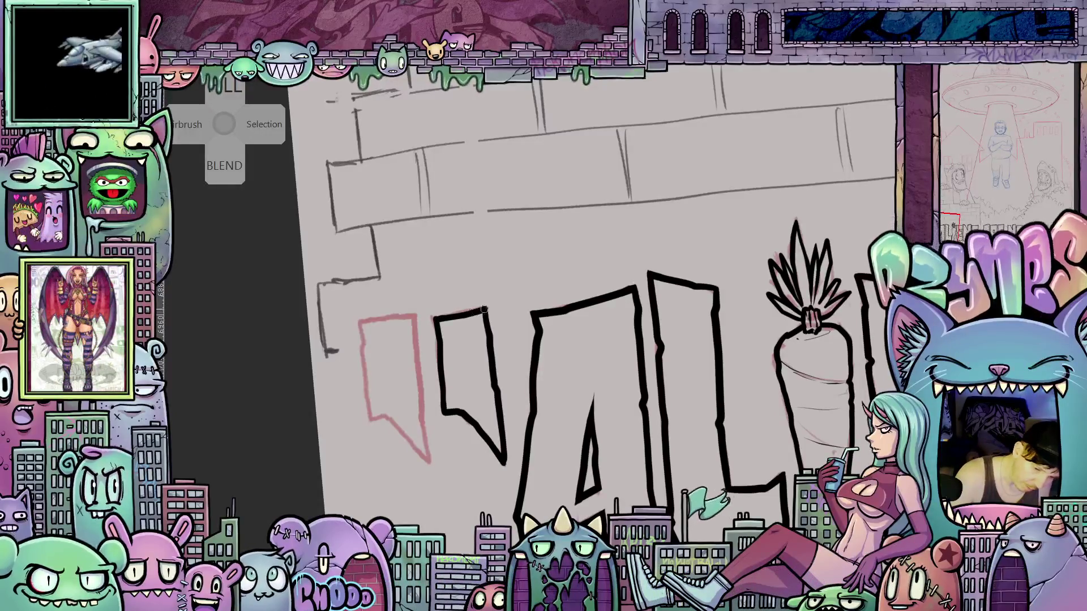
pyautogui.moveTo(415, 317)
pyautogui.mouseDown()
pyautogui.moveTo(480, 266)
pyautogui.moveTo(495, 415)
pyautogui.moveTo(459, 373)
pyautogui.moveTo(437, 367)
pyautogui.moveTo(425, 270)
pyautogui.mouseUp()
pyautogui.moveTo(641, 387); pyautogui.dragTo(451, 393)
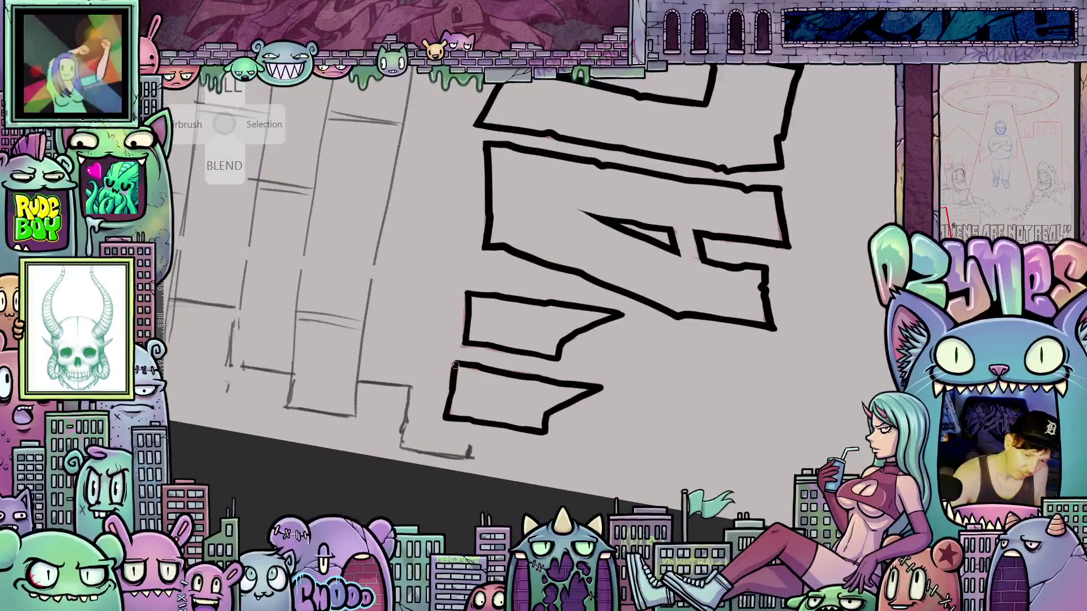
pyautogui.moveTo(602, 354)
pyautogui.mouseDown()
pyautogui.moveTo(762, 401)
pyautogui.moveTo(498, 266)
pyautogui.mouseUp()
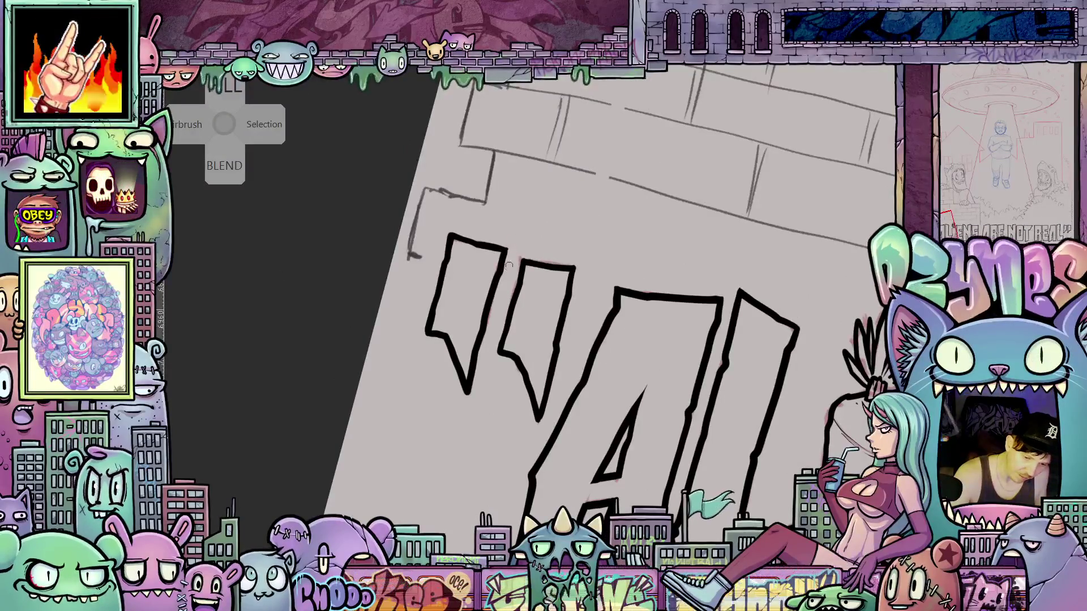
pyautogui.scroll(-5, 520, 335)
pyautogui.scroll(6, 509, 351)
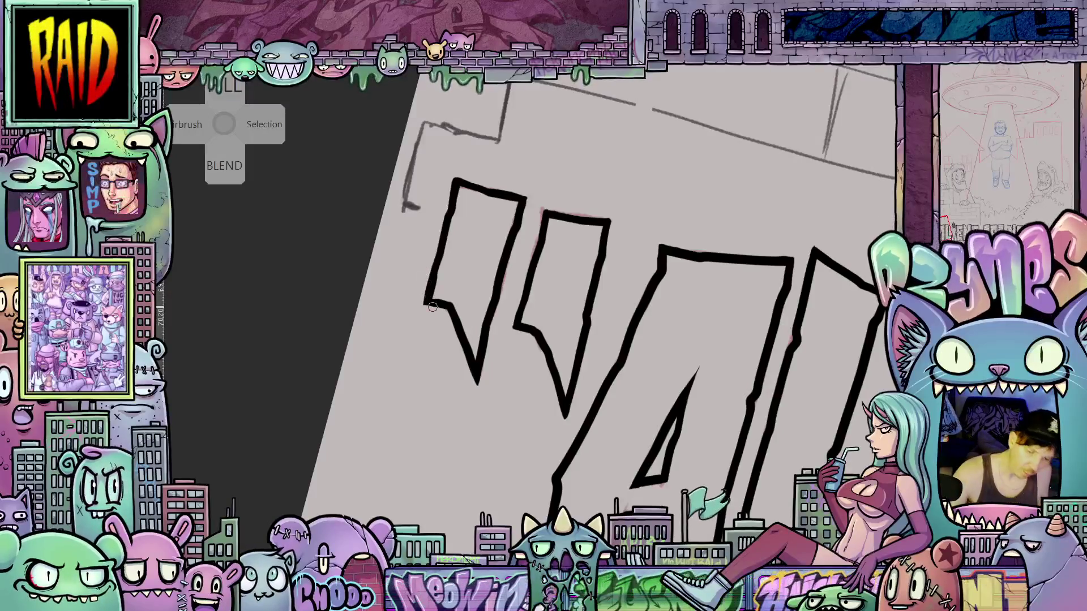
pyautogui.scroll(-10, 432, 306)
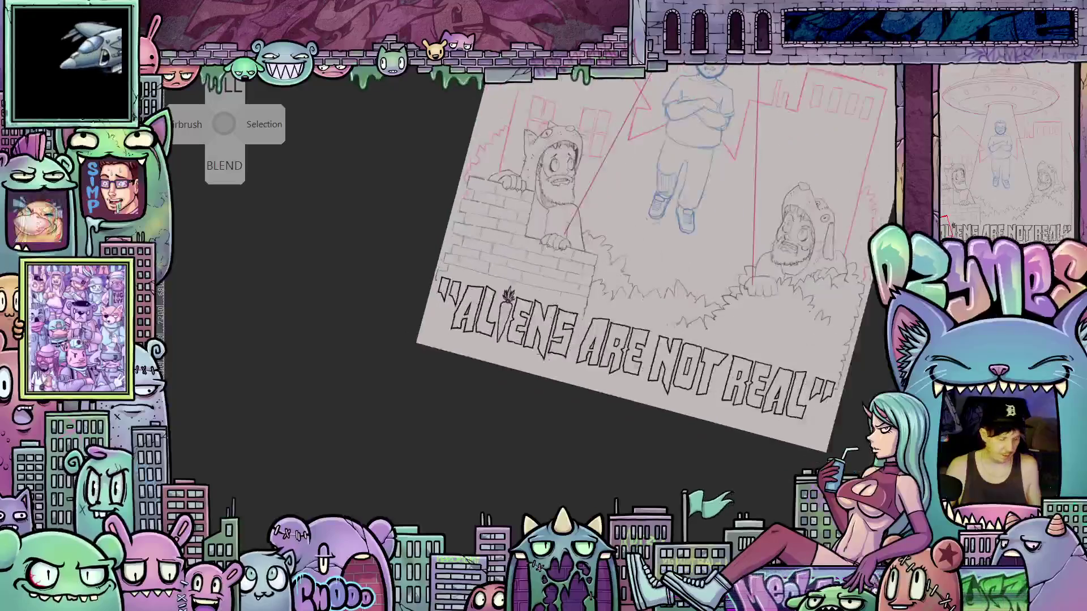
pyautogui.press('Escape')
pyautogui.hotkey('ctrl', '0')
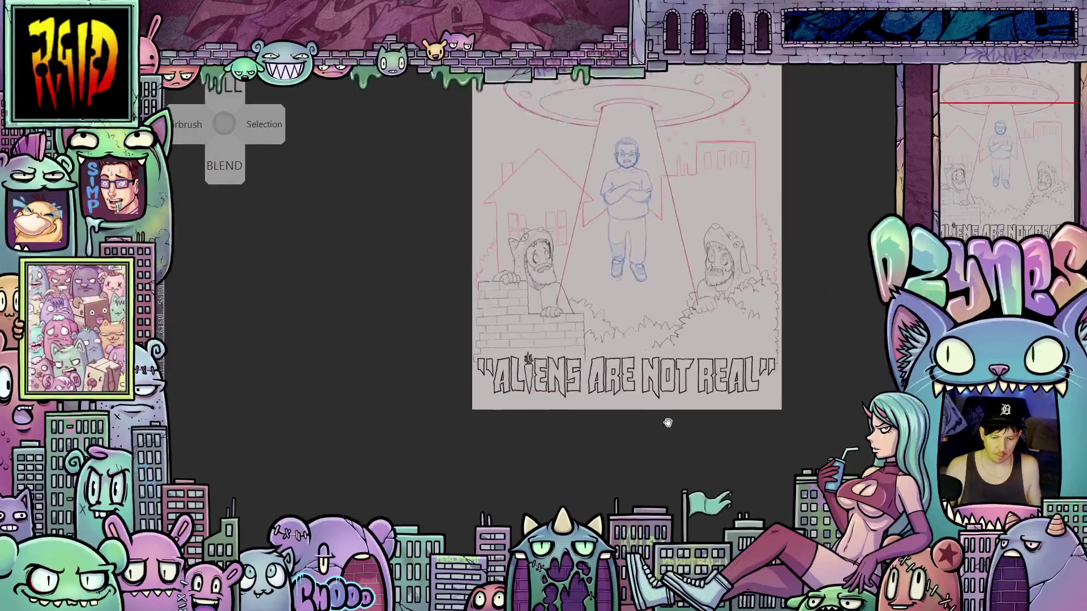
pyautogui.scroll(3, 637, 493)
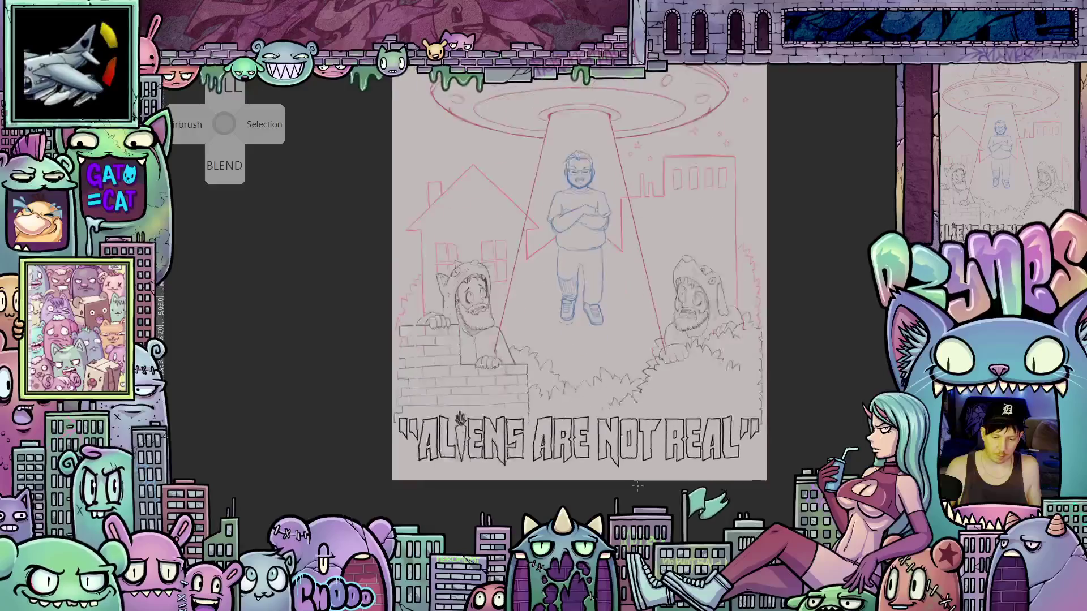
pyautogui.scroll(2, 564, 407)
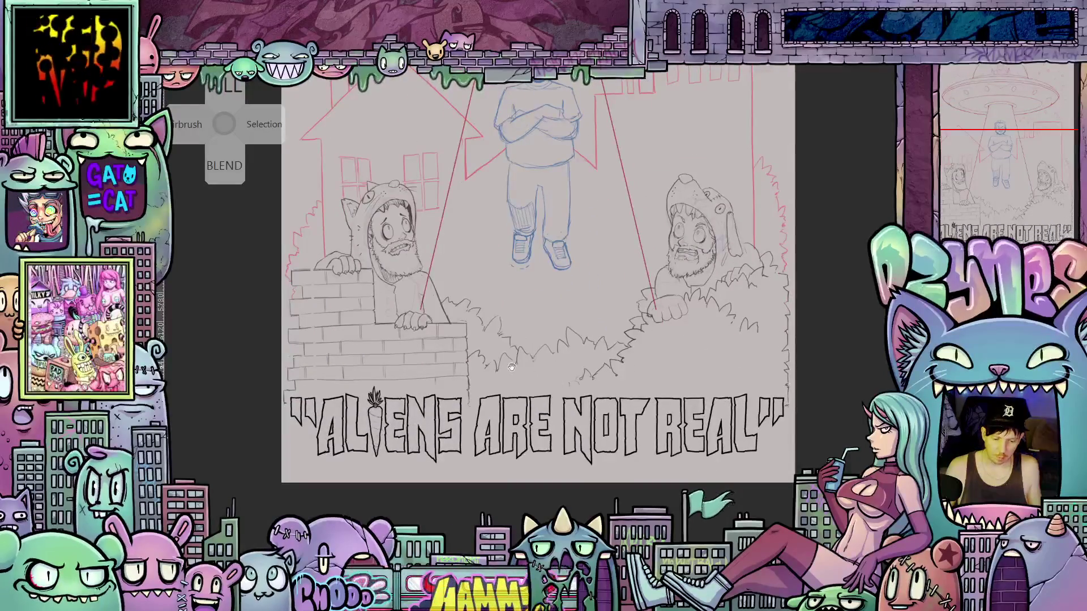
pyautogui.moveTo(514, 365)
pyautogui.mouseDown()
pyautogui.moveTo(565, 407)
pyautogui.moveTo(616, 405)
pyautogui.moveTo(622, 424)
pyautogui.moveTo(581, 447)
pyautogui.mouseUp()
pyautogui.scroll(-1, 730, 413)
pyautogui.moveTo(730, 413)
pyautogui.mouseDown()
pyautogui.moveTo(717, 451)
pyautogui.moveTo(739, 425)
pyautogui.mouseUp()
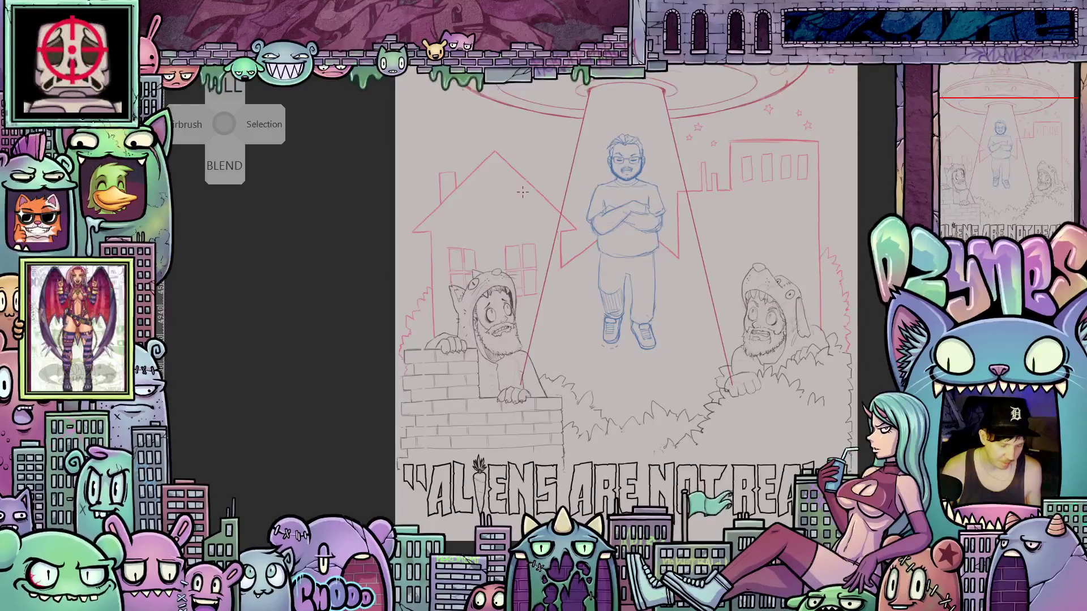
pyautogui.hotkey('ctrl', '-')
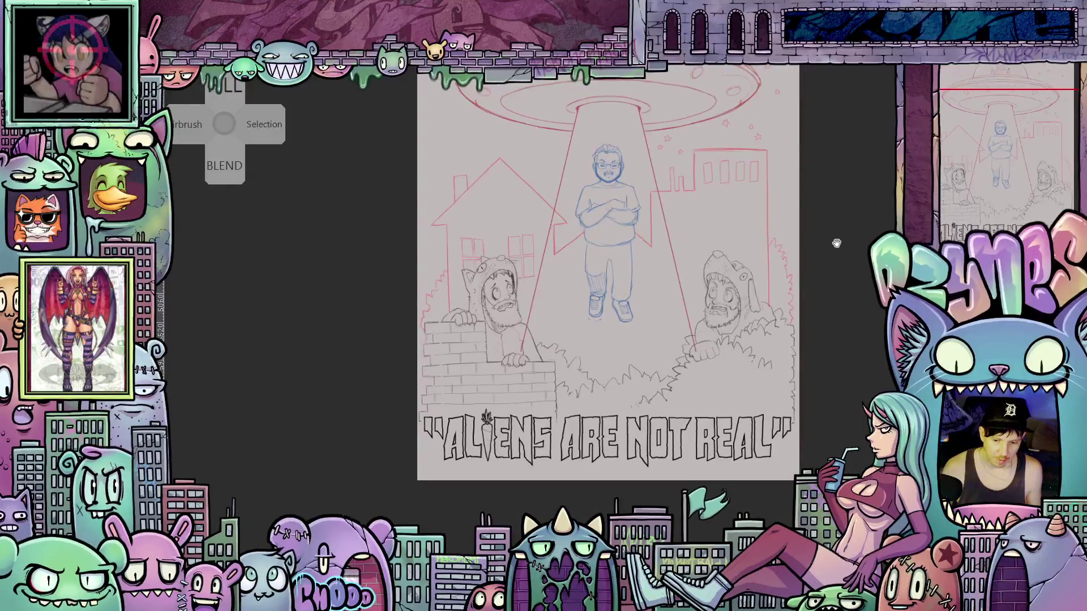
pyautogui.moveTo(836, 243)
pyautogui.mouseDown()
pyautogui.moveTo(793, 327)
pyautogui.moveTo(796, 418)
pyautogui.moveTo(796, 332)
pyautogui.moveTo(797, 370)
pyautogui.mouseUp()
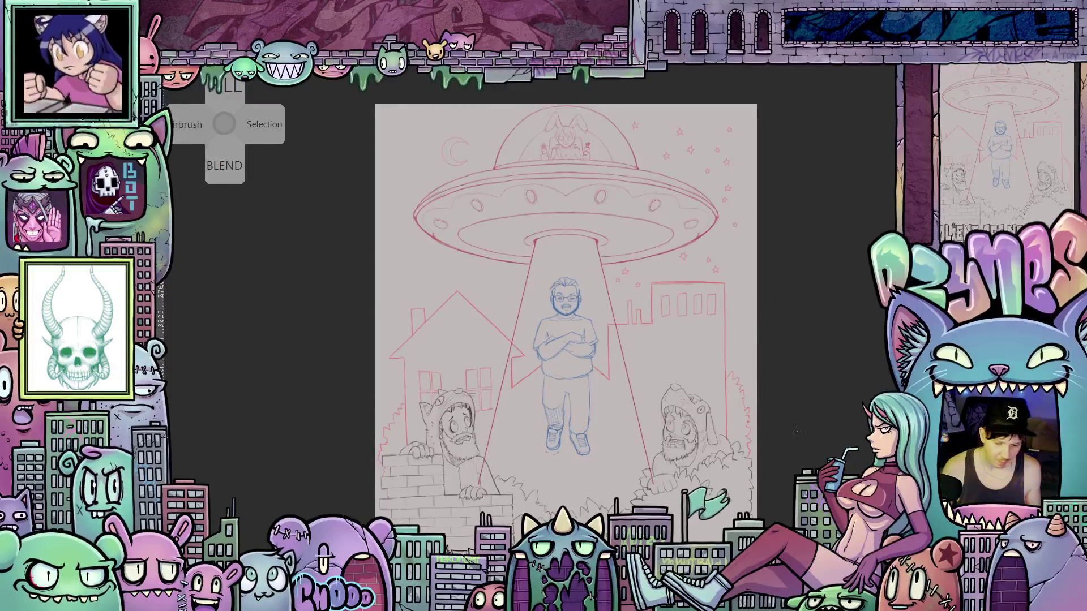
pyautogui.scroll(3, 758, 442)
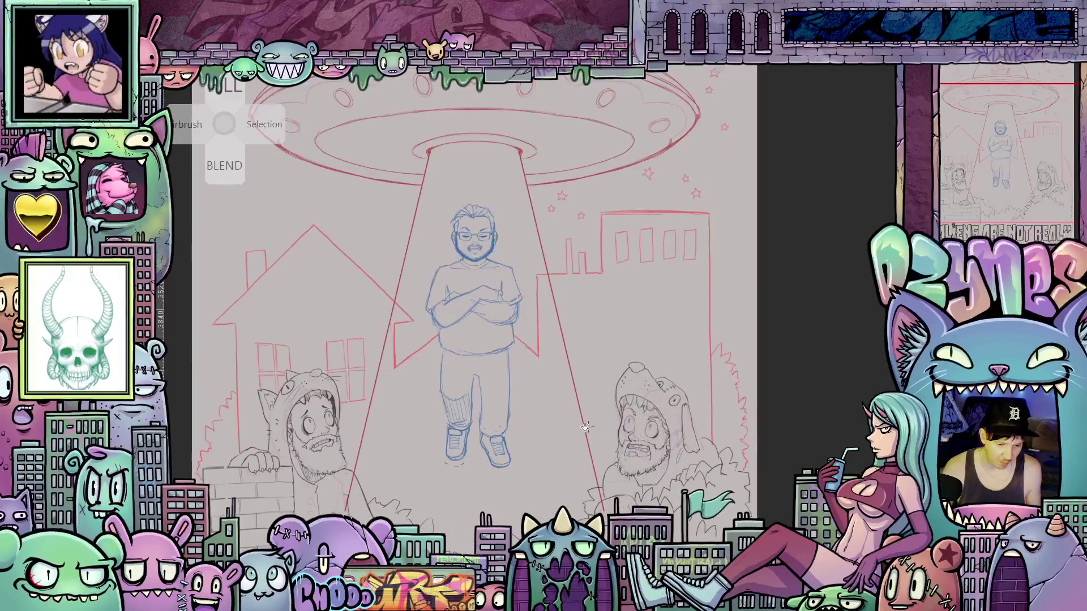
pyautogui.moveTo(585, 427)
pyautogui.mouseDown()
pyautogui.moveTo(787, 365)
pyautogui.moveTo(628, 322)
pyautogui.mouseUp()
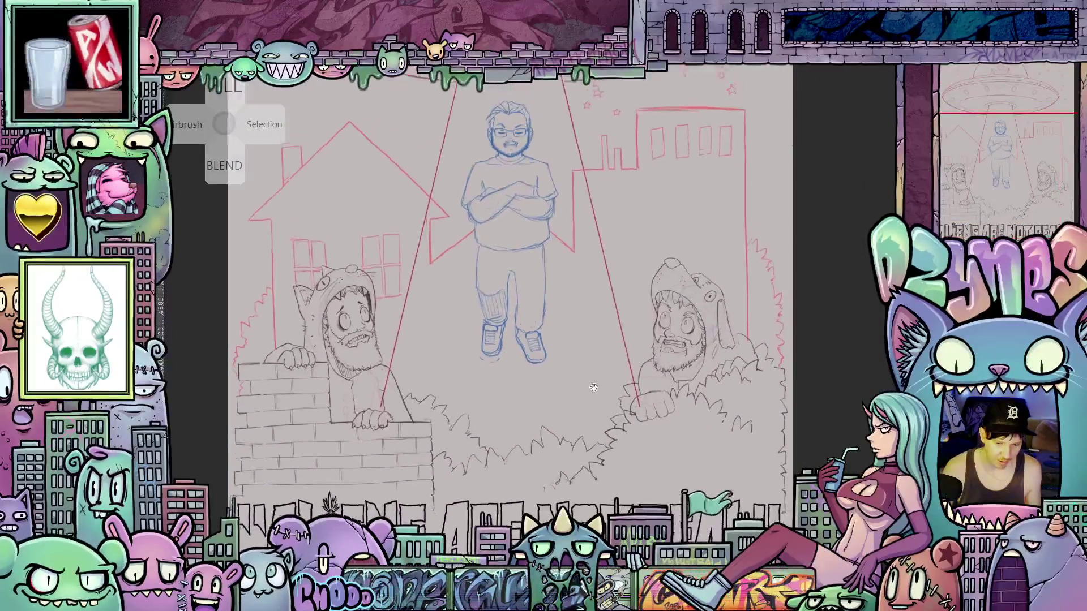
pyautogui.scroll(-2, 594, 385)
pyautogui.scroll(2, 599, 378)
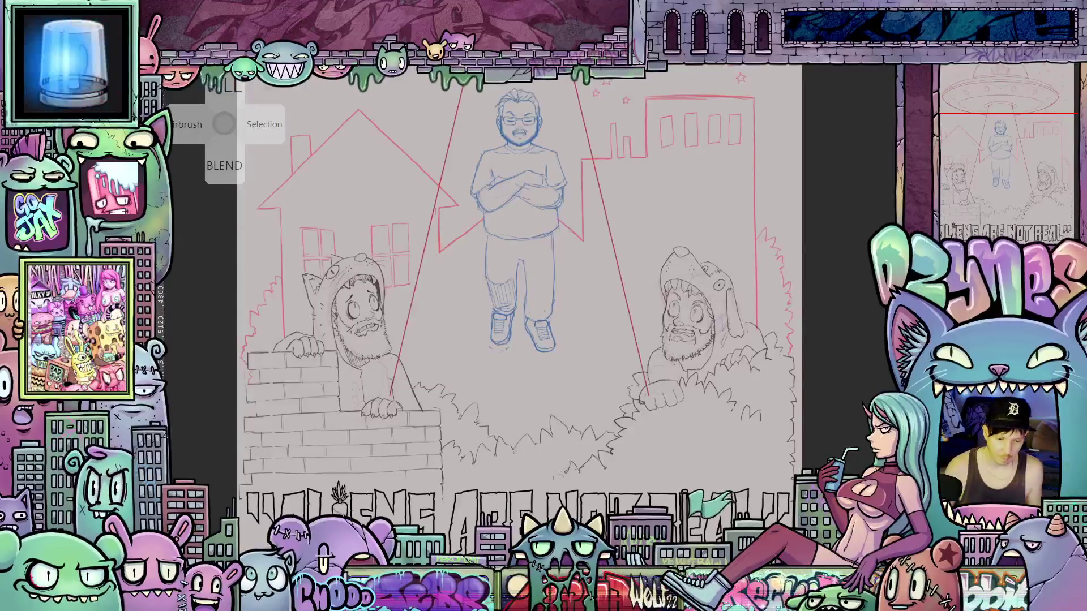
pyautogui.scroll(-2, 589, 227)
pyautogui.scroll(2, 445, 114)
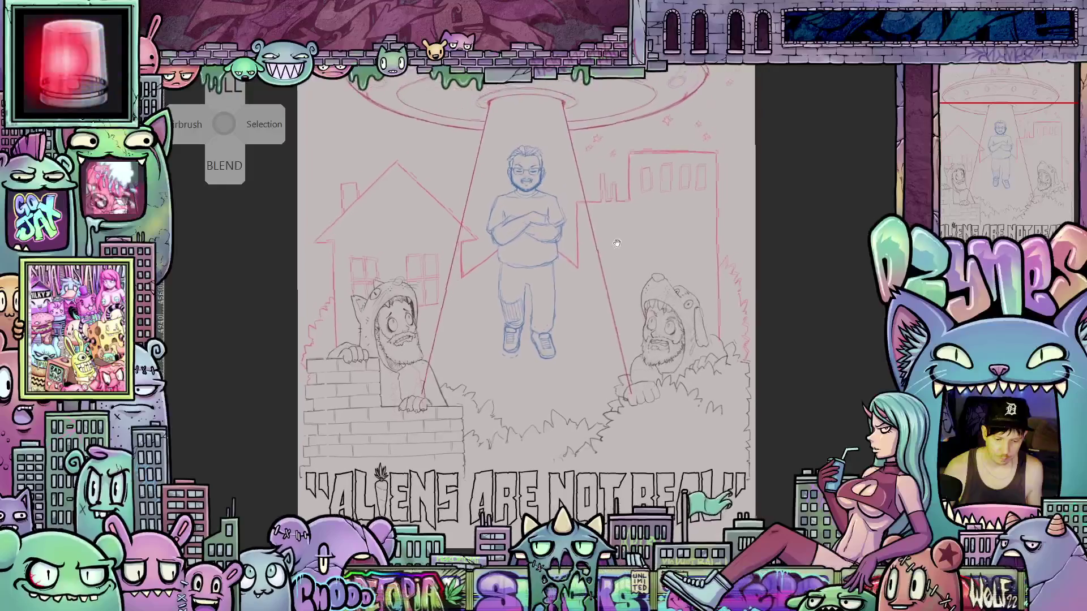
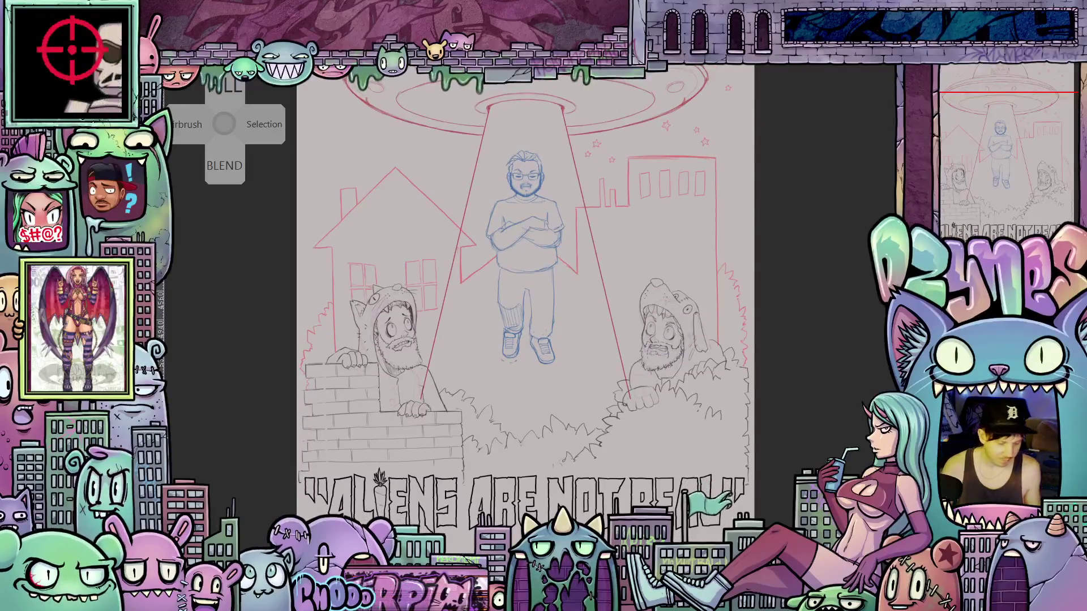
# - Zoom and pan onto the bearded man in the cat-eared hood gripping the brick wall
pyautogui.scroll(3, 525, 294)
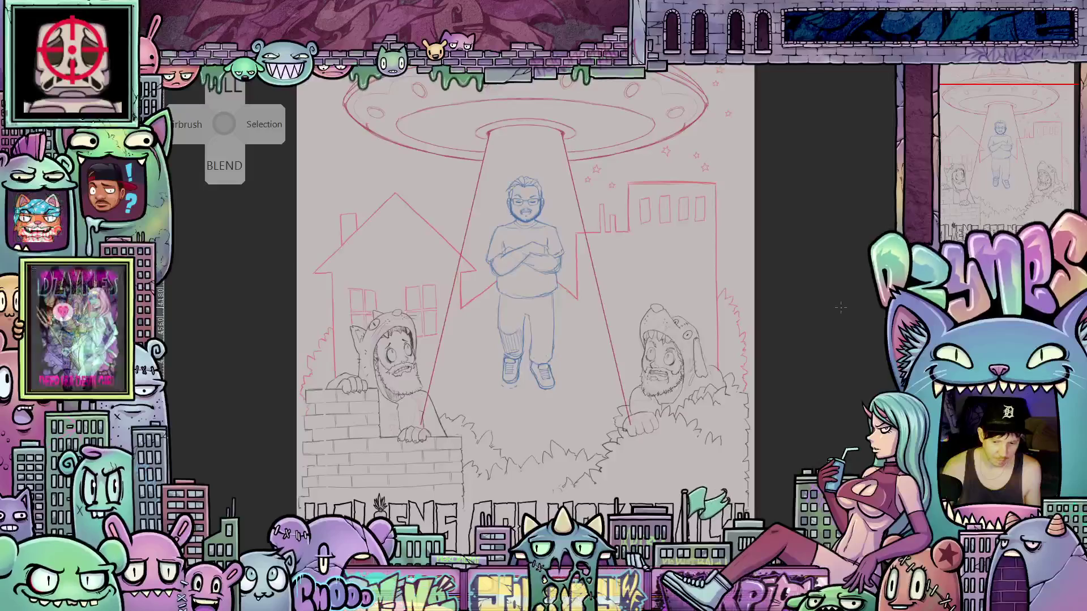
pyautogui.scroll(-3, 821, 311)
pyautogui.moveTo(819, 303); pyautogui.dragTo(803, 358)
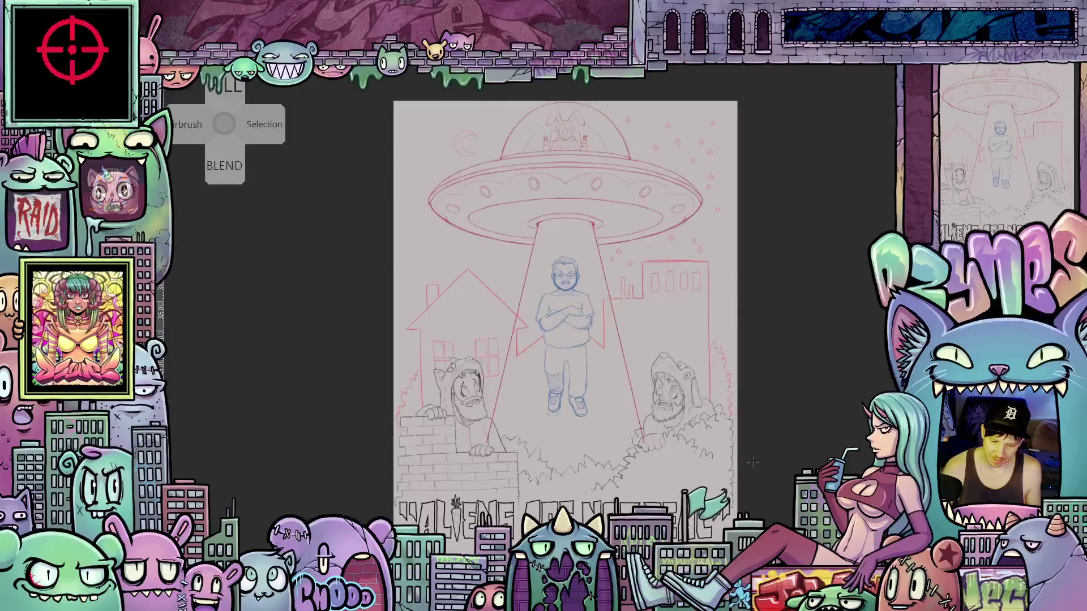
pyautogui.scroll(4, 773, 429)
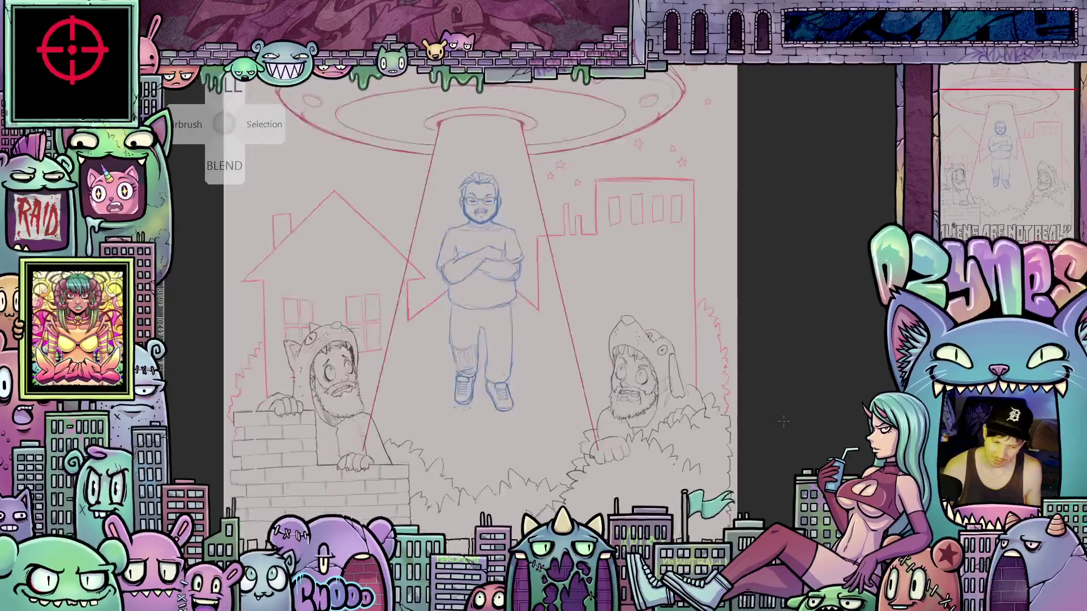
pyautogui.scroll(-1, 801, 403)
pyautogui.moveTo(800, 403)
pyautogui.mouseDown()
pyautogui.moveTo(817, 471)
pyautogui.moveTo(827, 393)
pyautogui.moveTo(852, 348)
pyautogui.mouseUp()
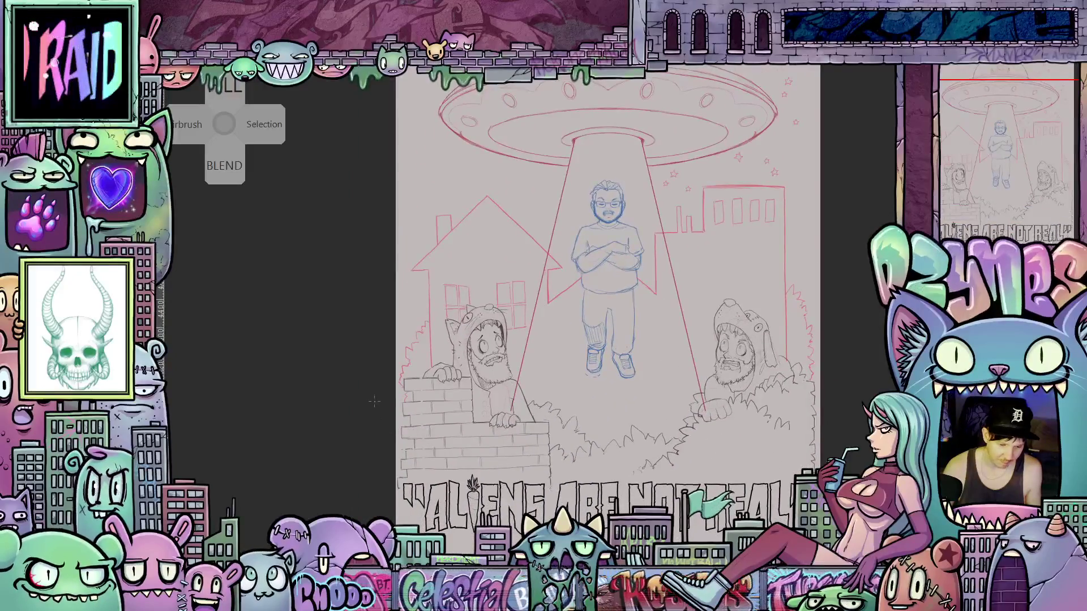
pyautogui.scroll(5, 374, 401)
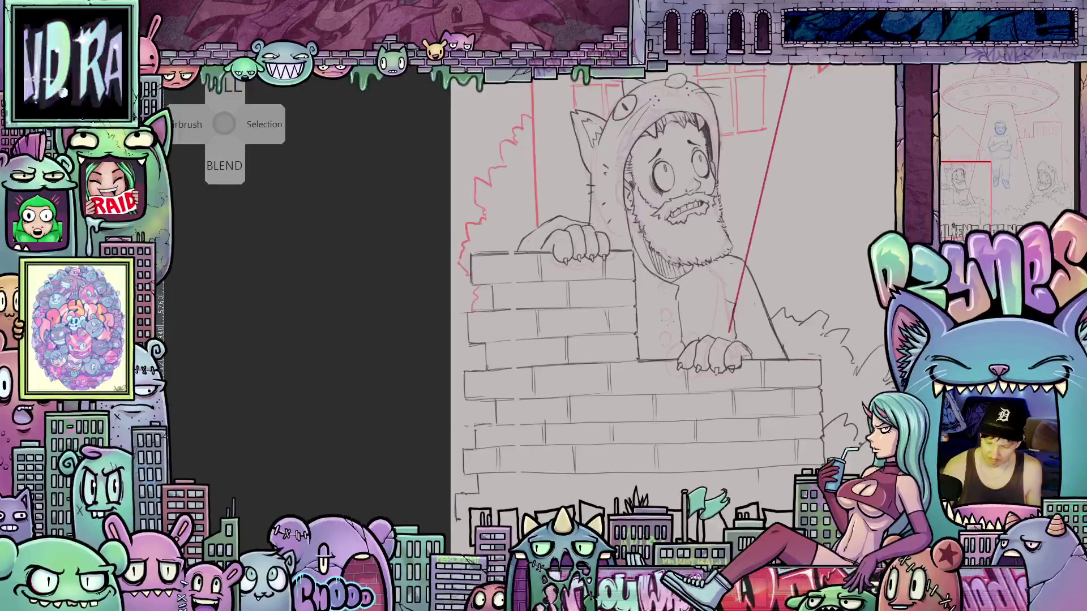
pyautogui.moveTo(586, 516); pyautogui.dragTo(753, 462)
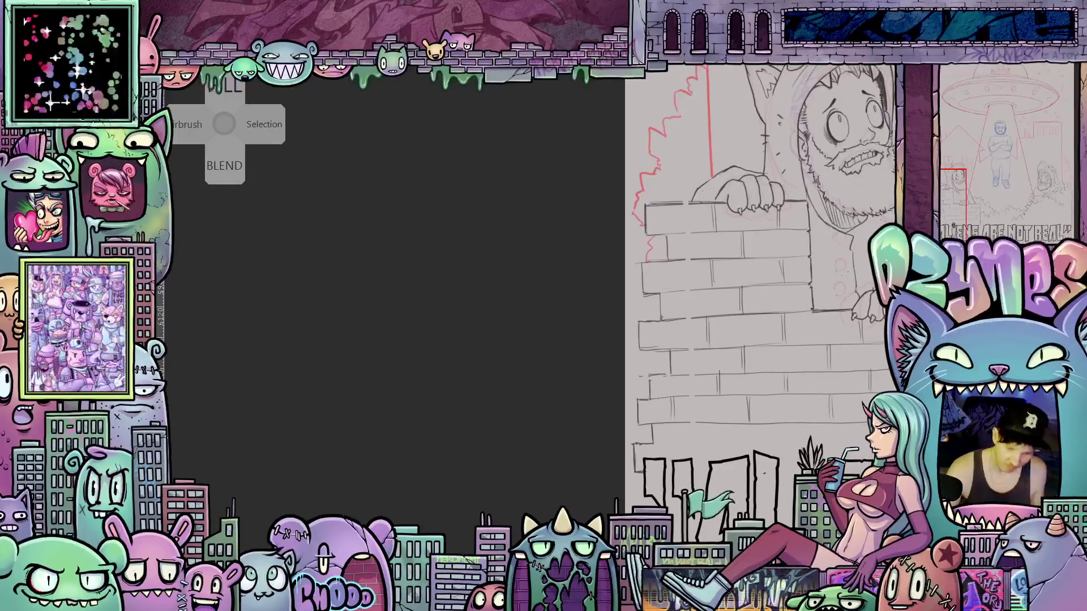
# - Fit the whole scene on screen, then zoom and nudge the view slightly right
pyautogui.hotkey('ctrl', '0')
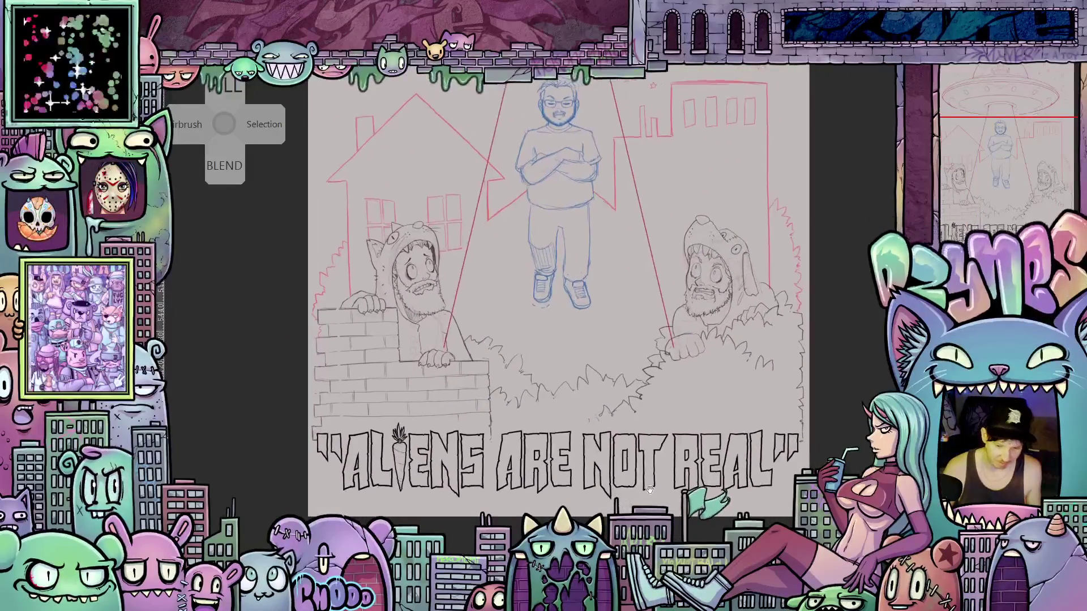
pyautogui.scroll(3, 813, 459)
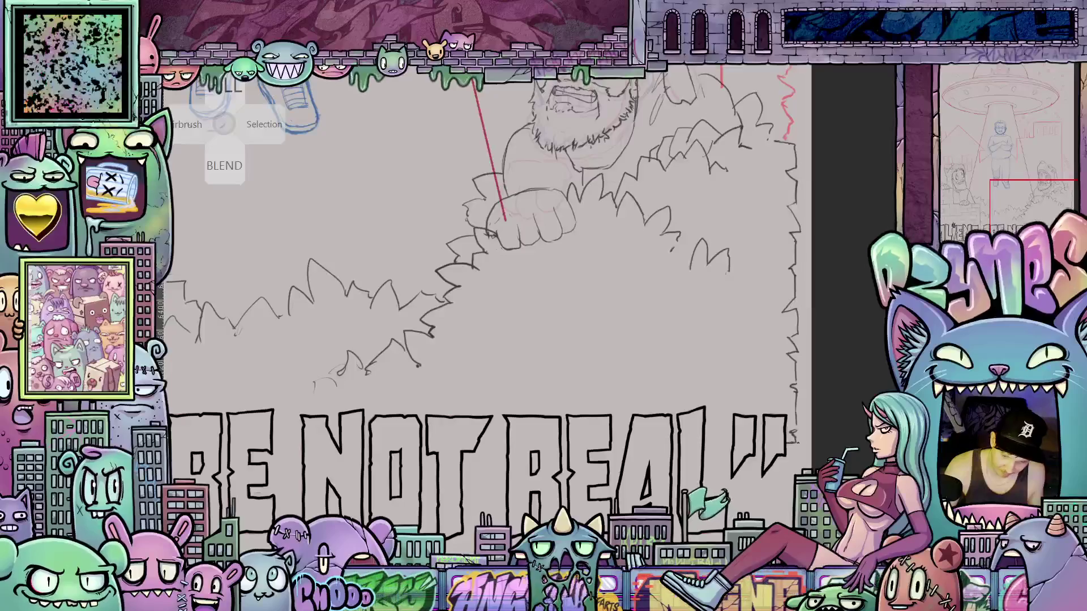
pyautogui.scroll(-3, 806, 449)
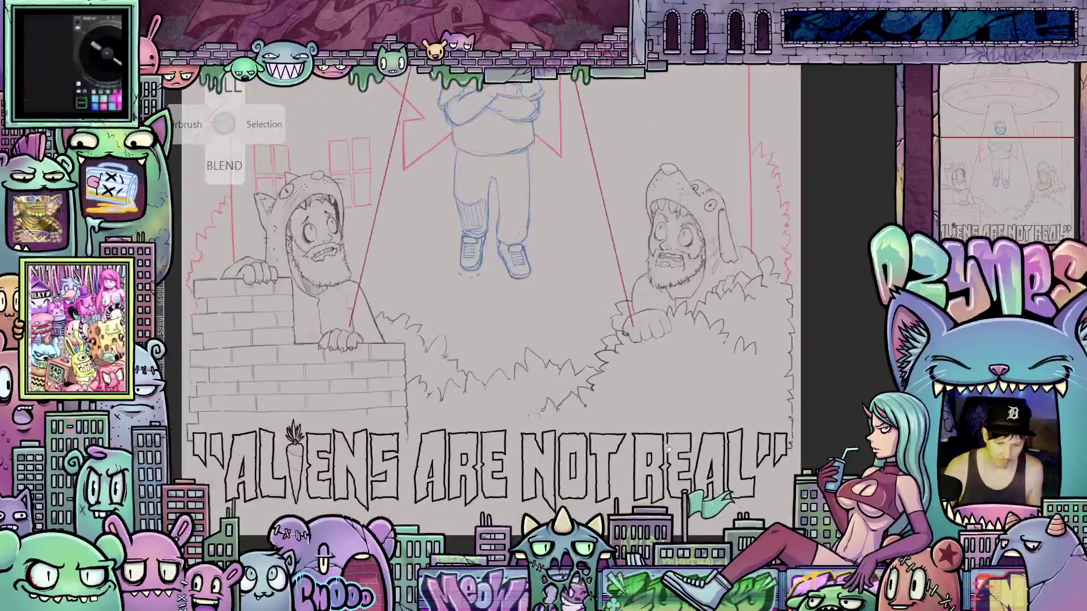
pyautogui.scroll(5, 753, 451)
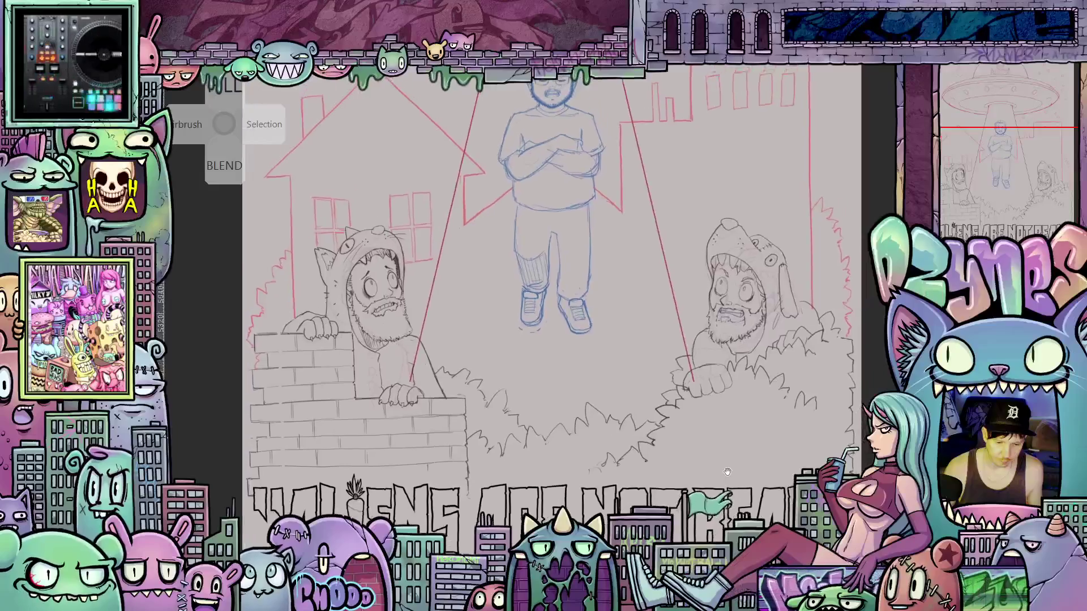
pyautogui.moveTo(739, 482)
pyautogui.mouseDown()
pyautogui.moveTo(755, 479)
pyautogui.moveTo(747, 457)
pyautogui.mouseUp()
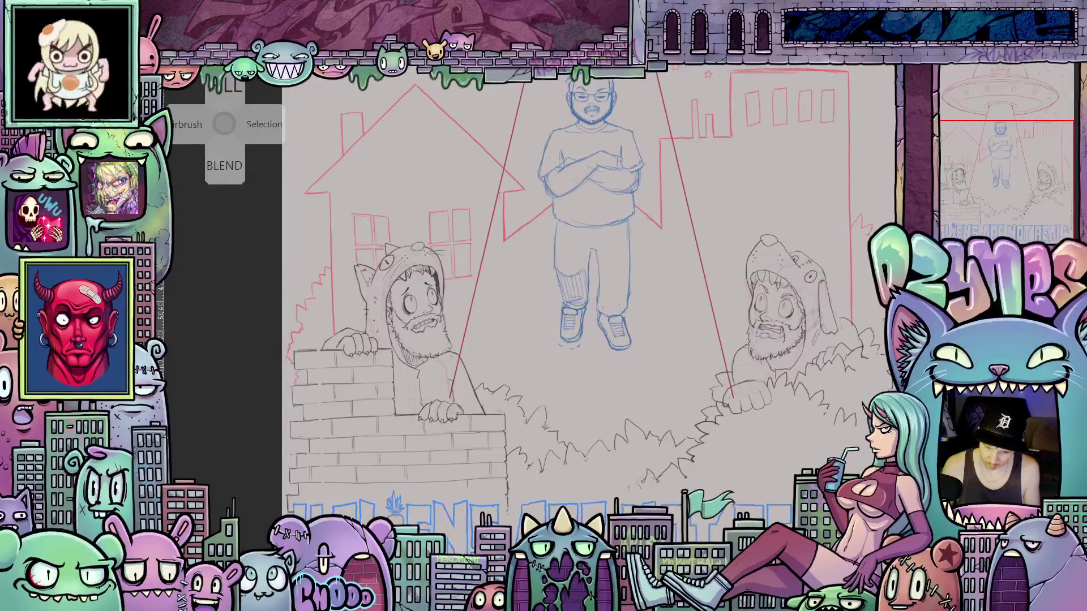
# - Set the lettering layer colour to a deep dark green in the Color settings dialog
pyautogui.hotkey('ctrl', 'shift', 'c')
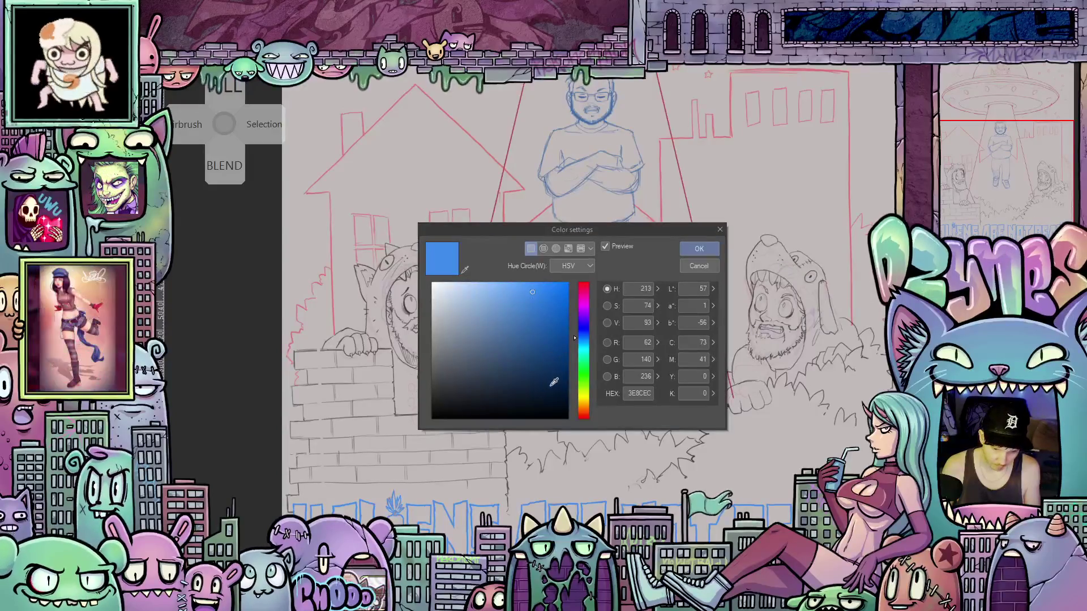
pyautogui.click(564, 403)
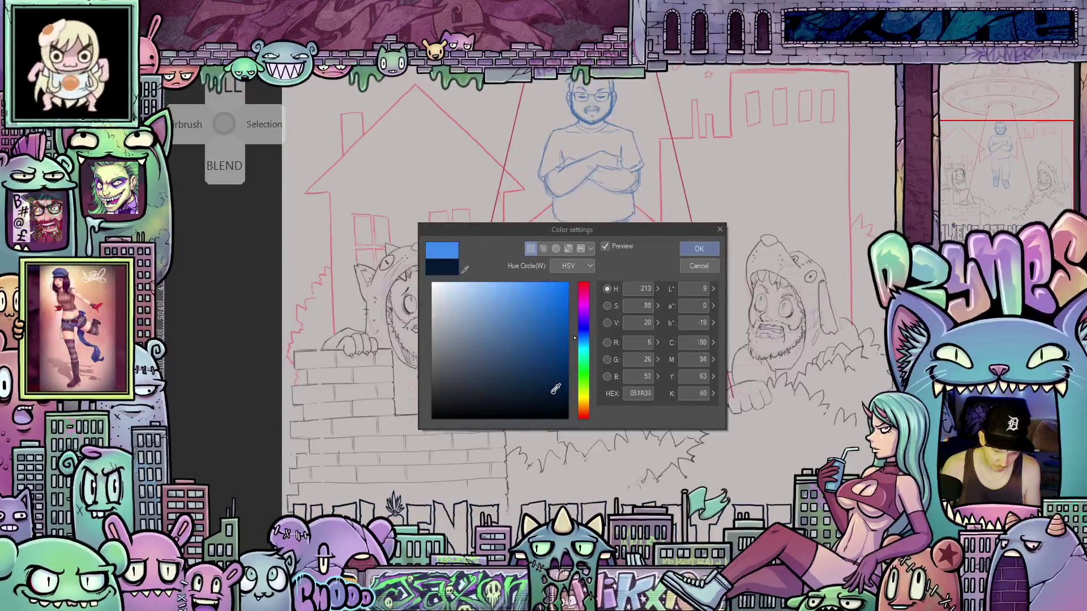
pyautogui.moveTo(538, 376); pyautogui.dragTo(566, 344)
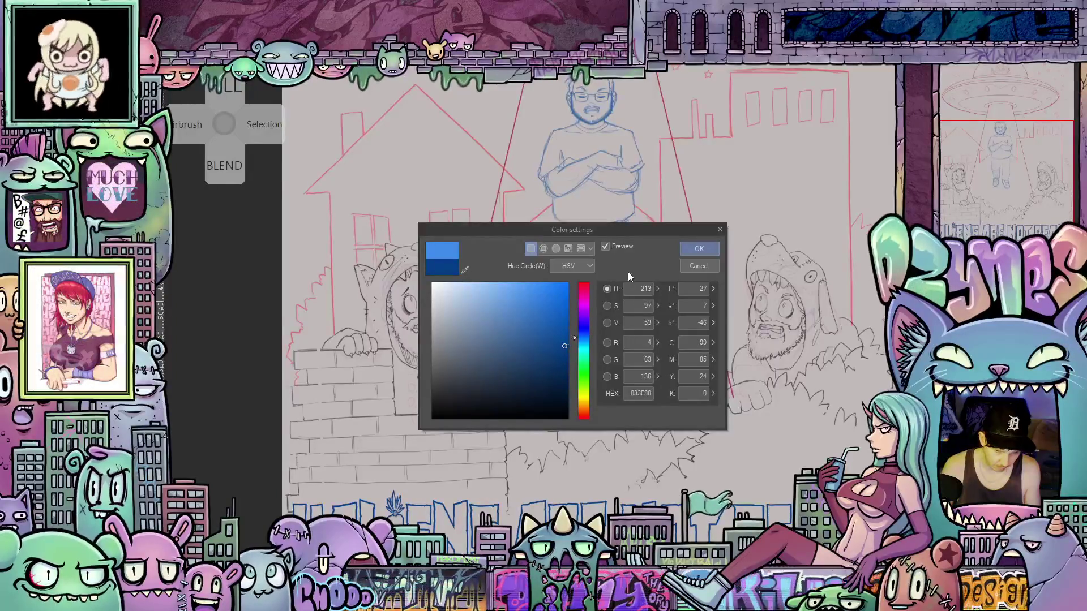
pyautogui.click(587, 375)
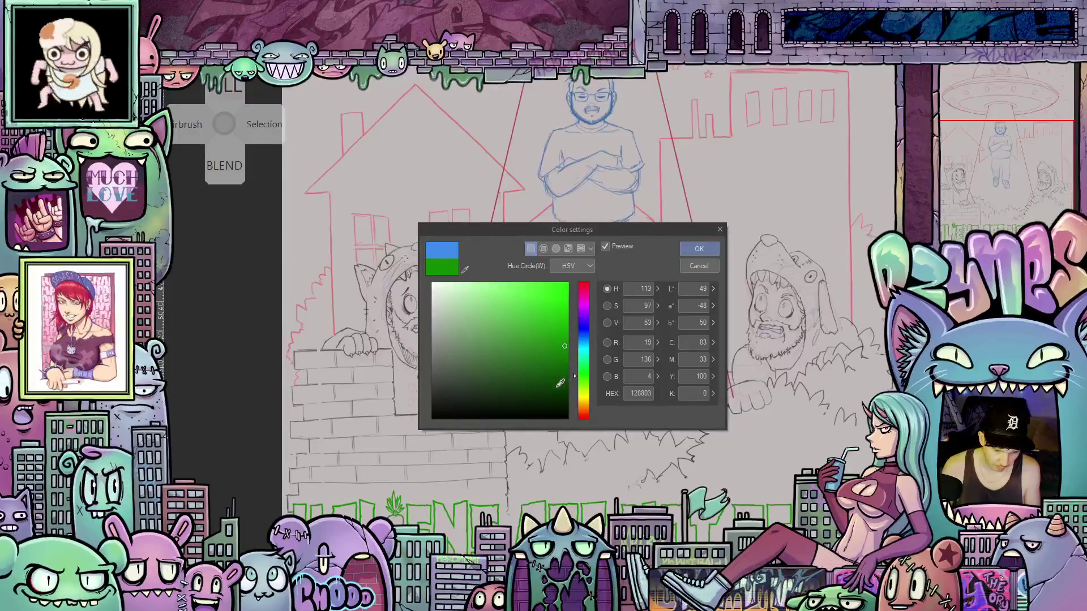
pyautogui.click(563, 375)
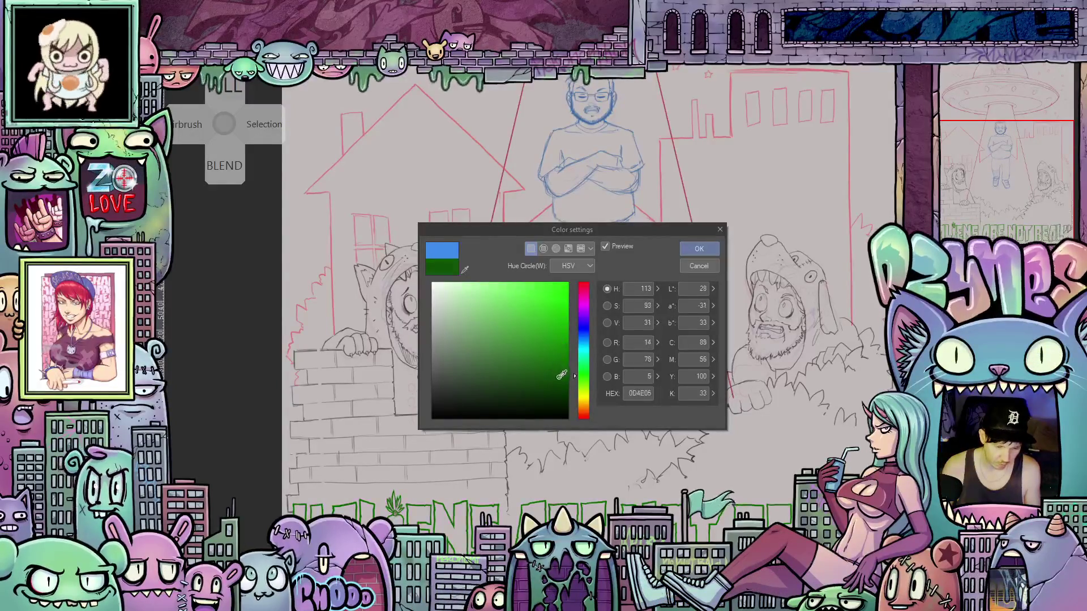
pyautogui.moveTo(563, 376); pyautogui.dragTo(545, 279)
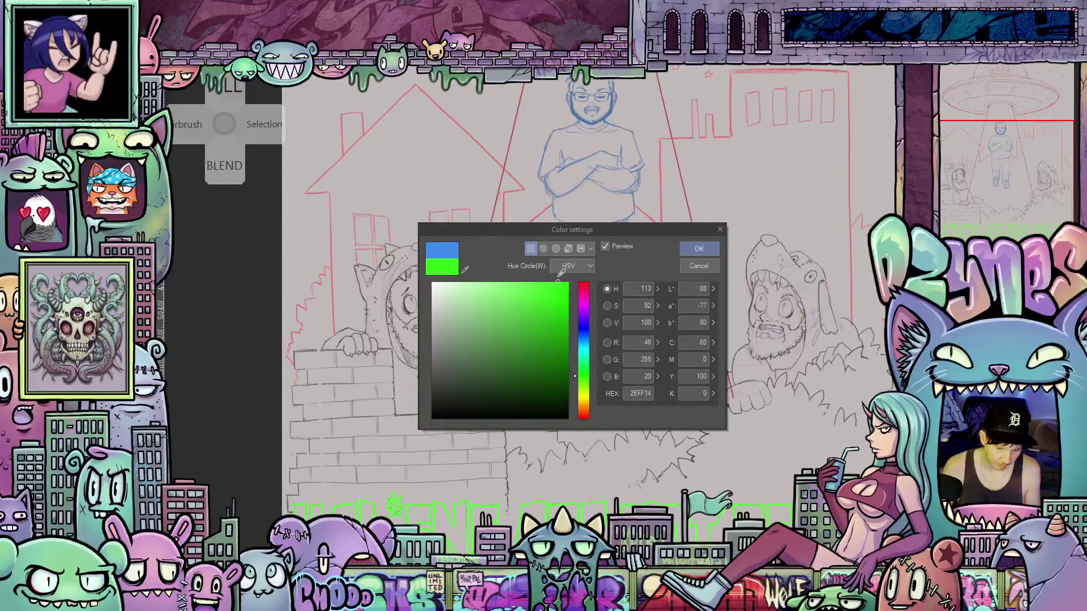
pyautogui.moveTo(560, 274)
pyautogui.mouseDown()
pyautogui.moveTo(566, 400)
pyautogui.moveTo(565, 361)
pyautogui.mouseUp()
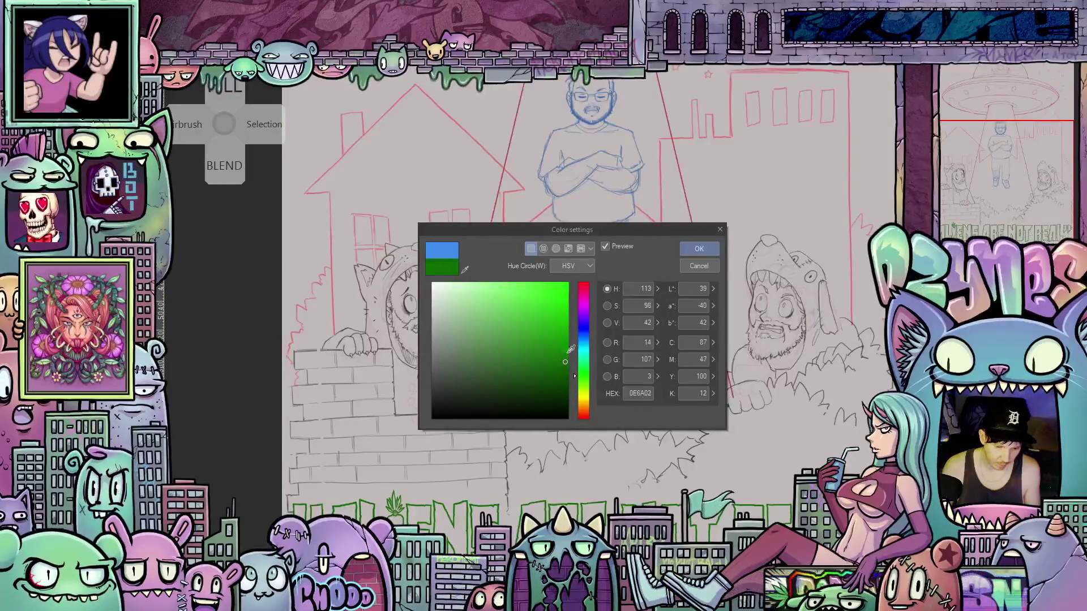
pyautogui.click(695, 251)
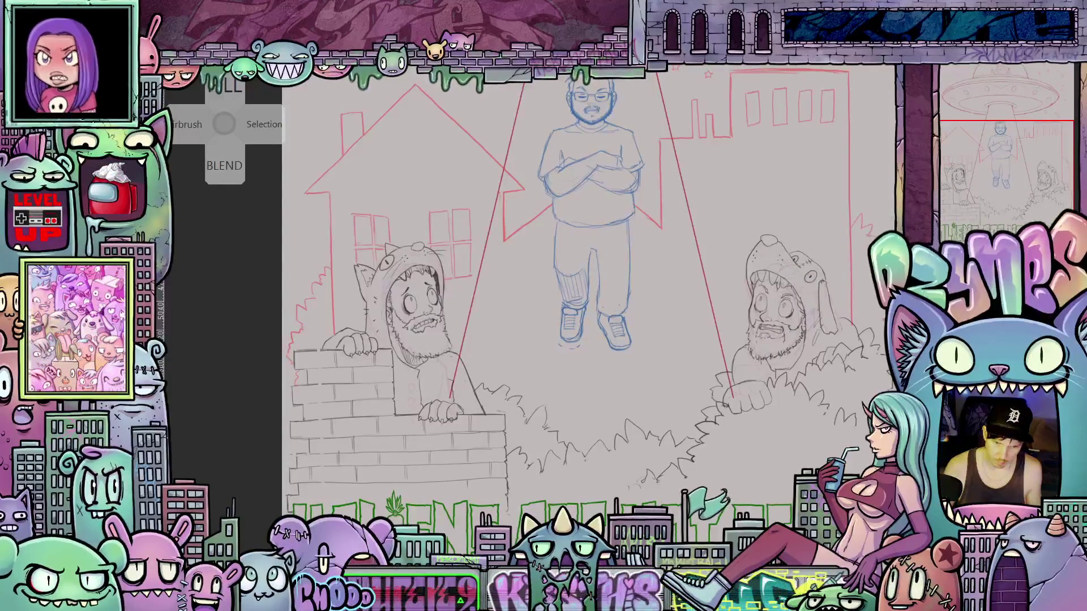
pyautogui.scroll(-3, 666, 391)
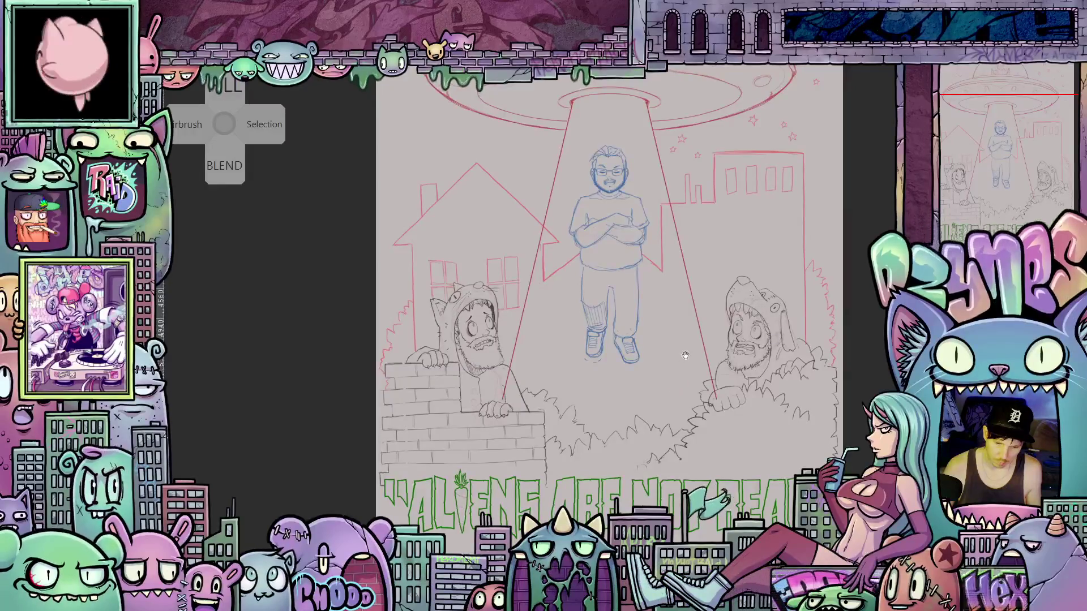
pyautogui.scroll(2, 684, 354)
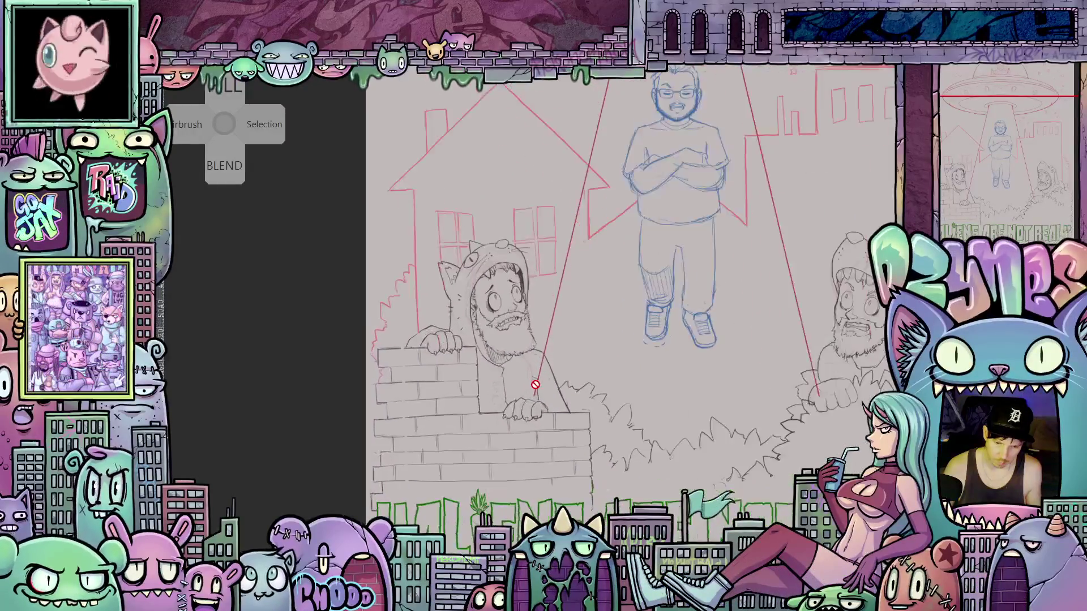
pyautogui.scroll(2, 534, 384)
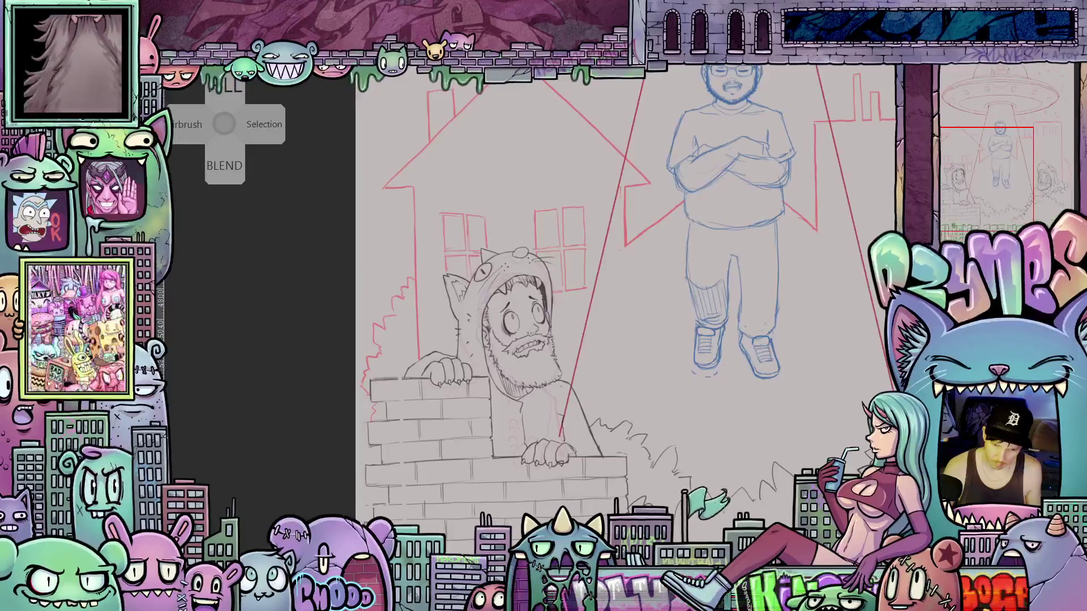
pyautogui.hotkey('ctrl', '0')
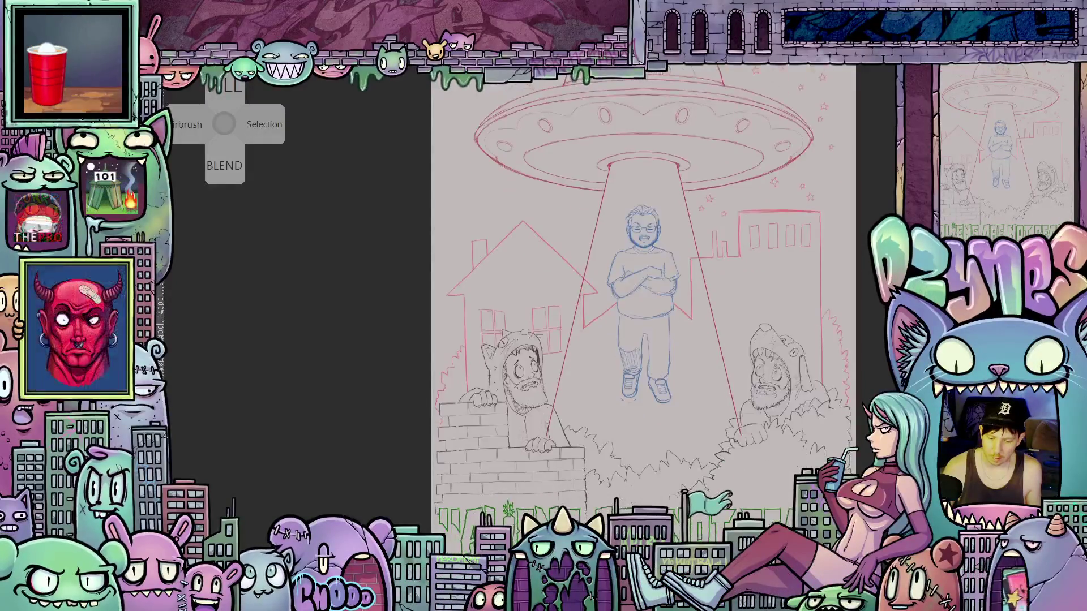
pyautogui.moveTo(877, 419); pyautogui.dragTo(828, 379)
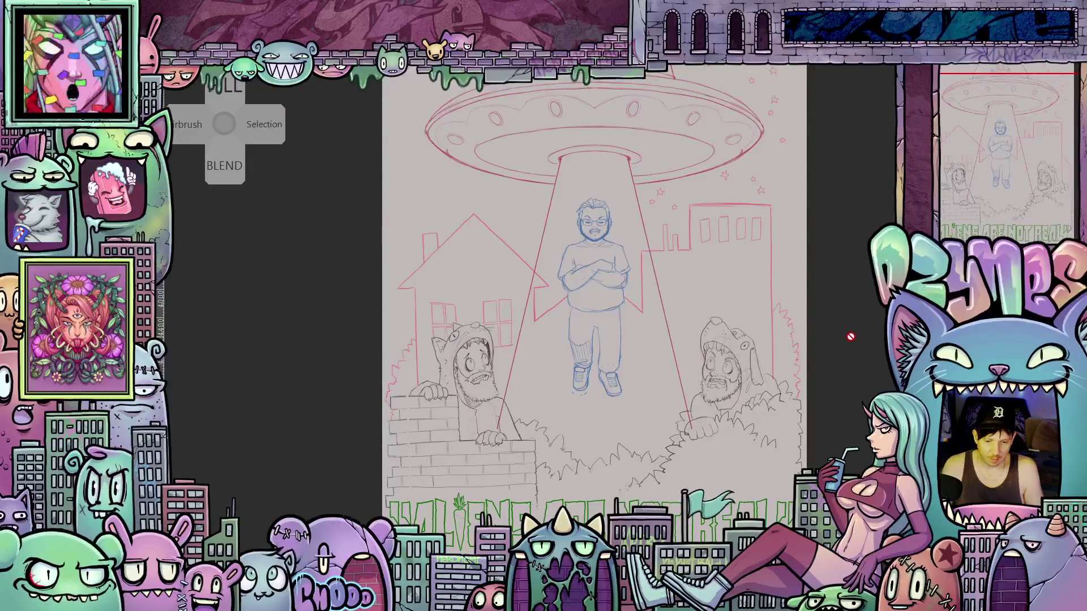
pyautogui.scroll(1, 828, 315)
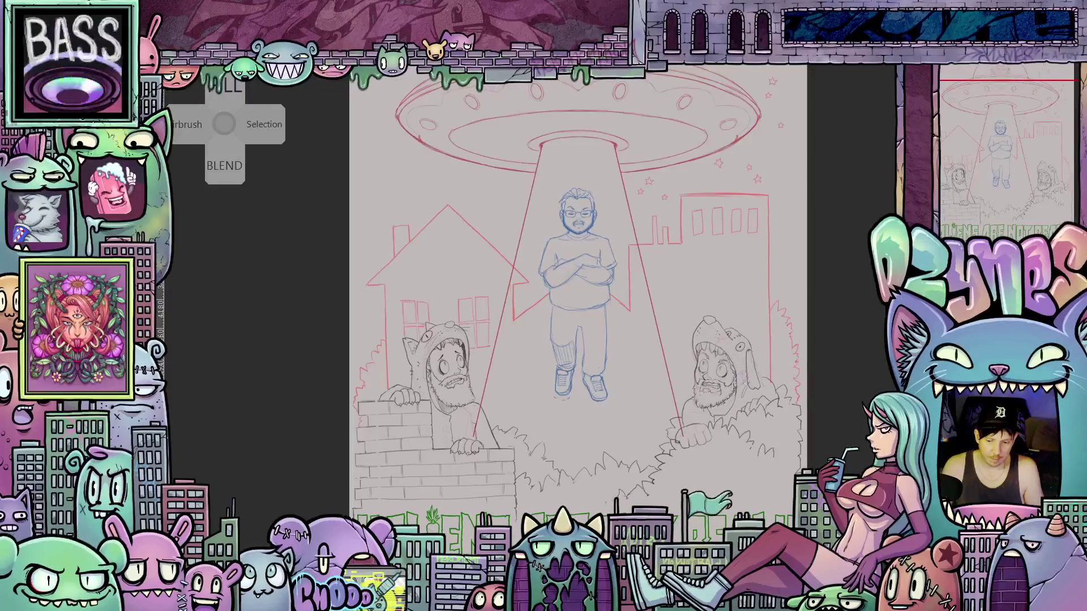
pyautogui.scroll(1, 577, 294)
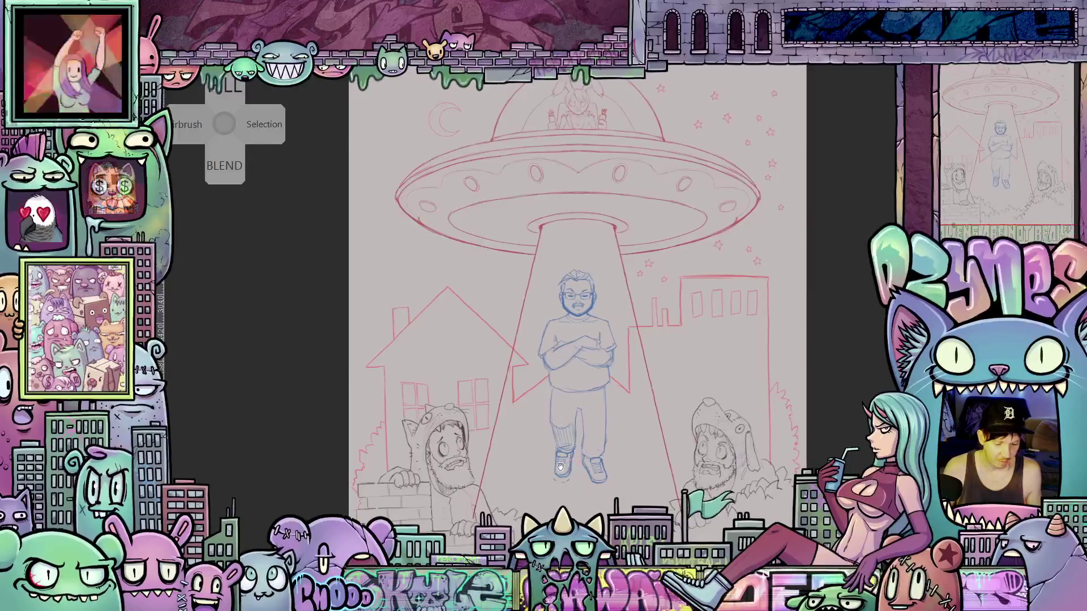
pyautogui.moveTo(583, 481)
pyautogui.mouseDown()
pyautogui.moveTo(589, 410)
pyautogui.moveTo(573, 400)
pyautogui.moveTo(588, 460)
pyautogui.moveTo(586, 419)
pyautogui.mouseUp()
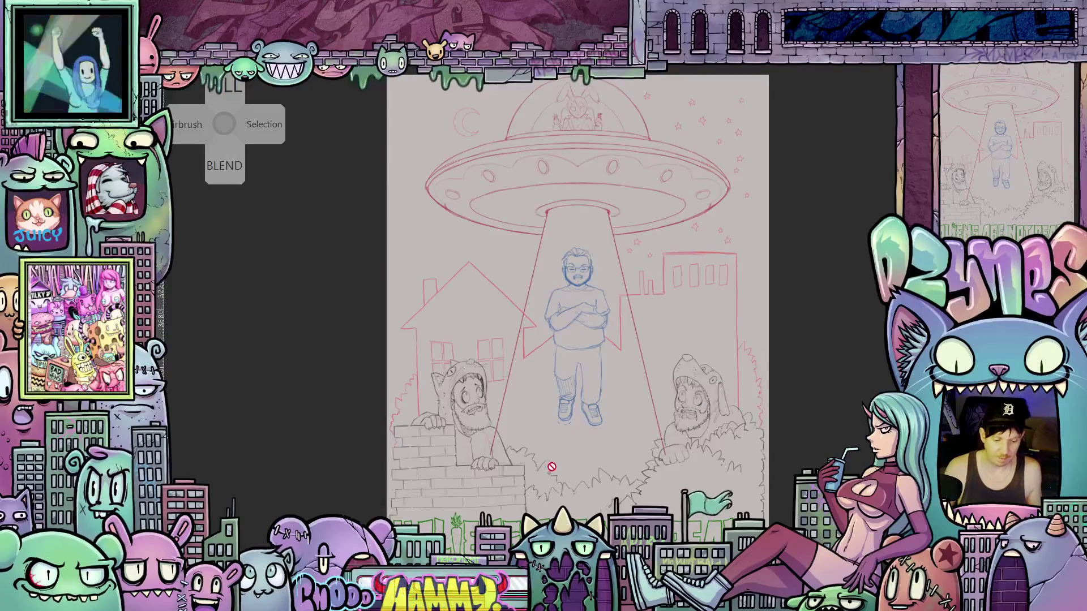
pyautogui.scroll(3, 566, 453)
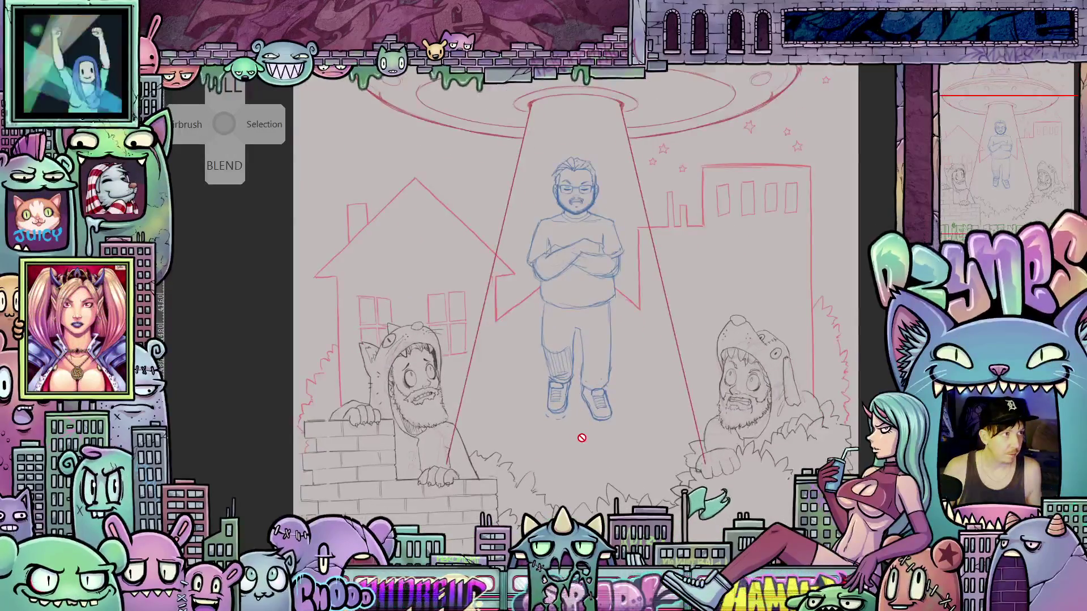
pyautogui.scroll(-2, 578, 440)
pyautogui.moveTo(574, 445); pyautogui.dragTo(564, 418)
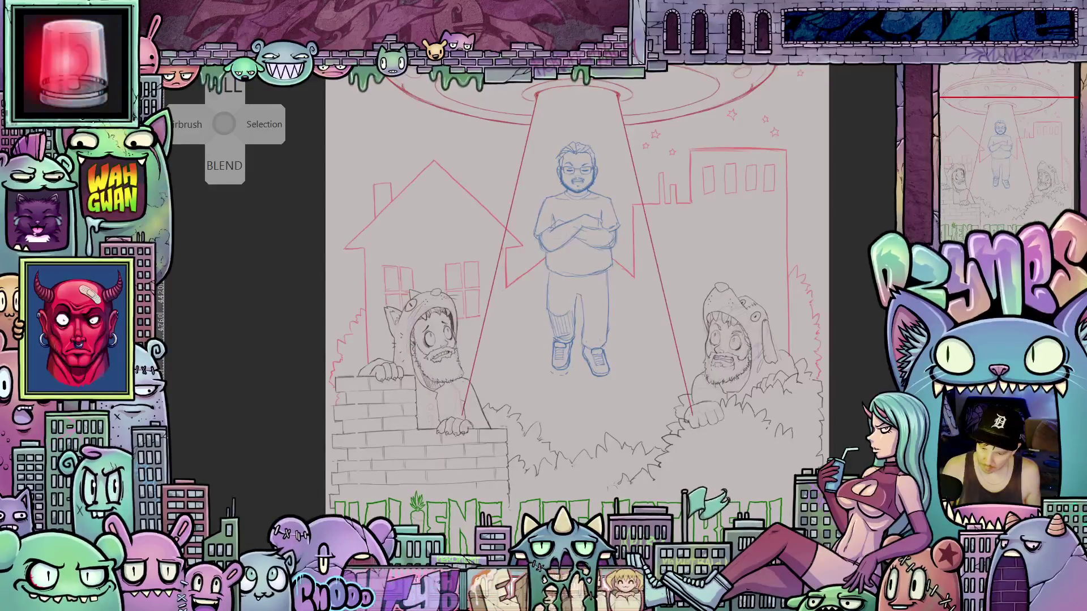
# - Hide the red house, building, UFO and beam guide lines
pyautogui.press('Delete')
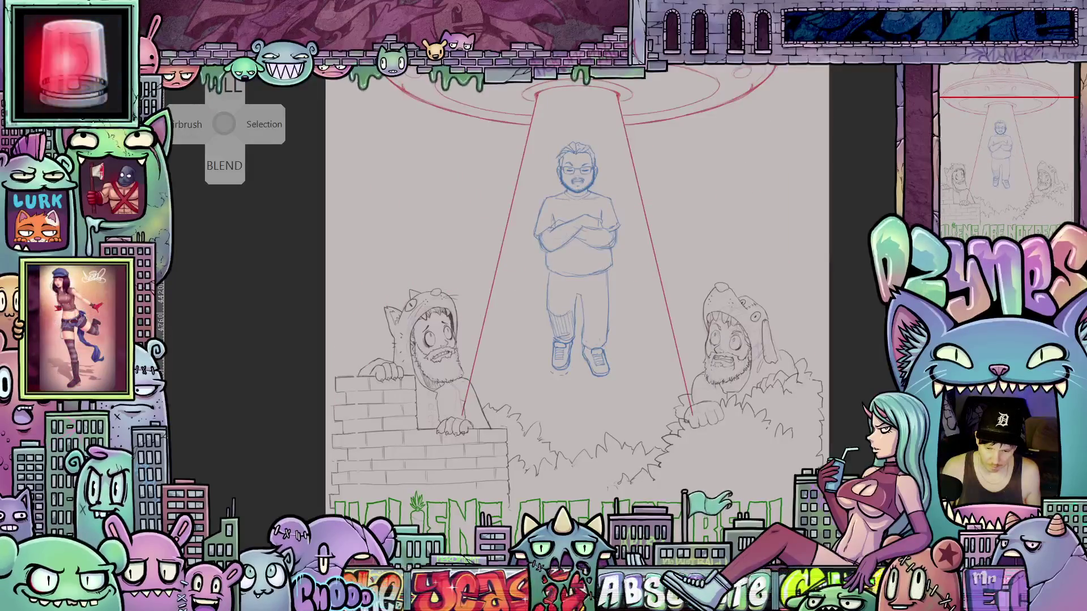
pyautogui.scroll(-1, 826, 486)
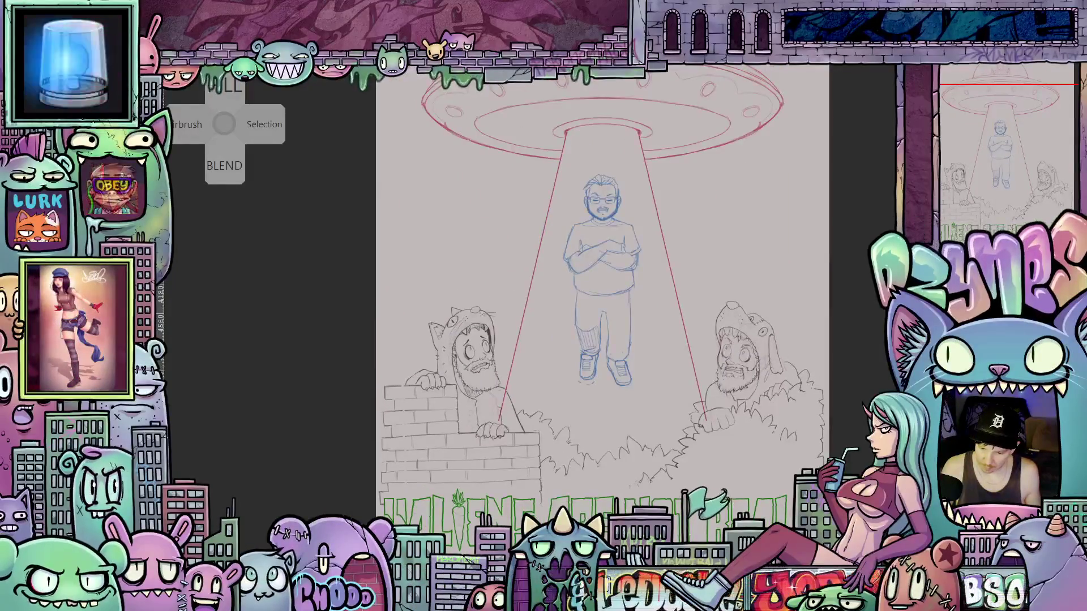
pyautogui.press('Delete')
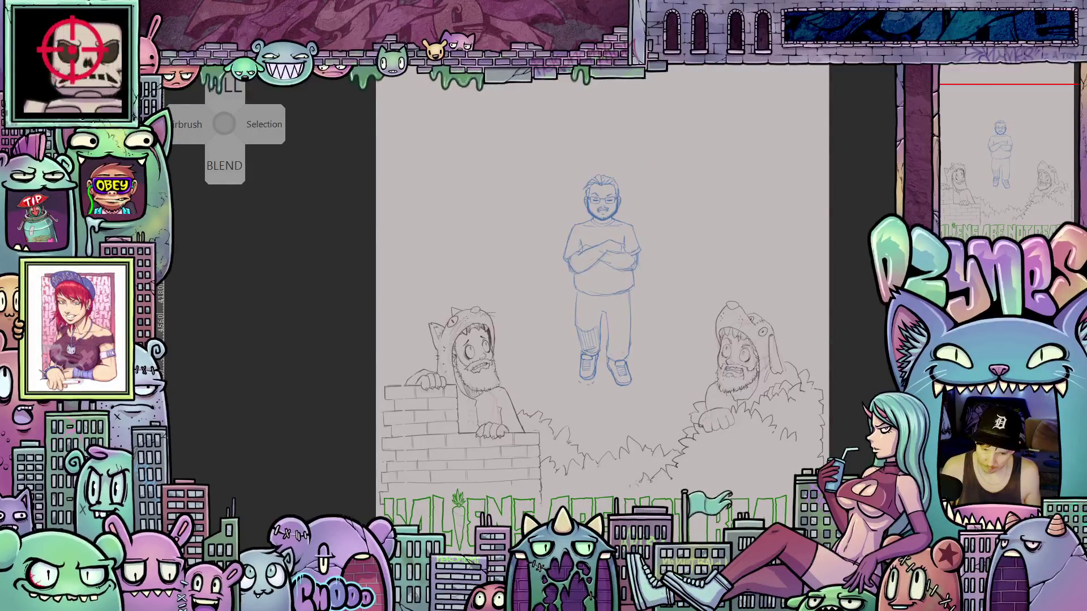
# - Zoom and pan to inspect the standing man and the right-hand figure
pyautogui.scroll(5, 485, 361)
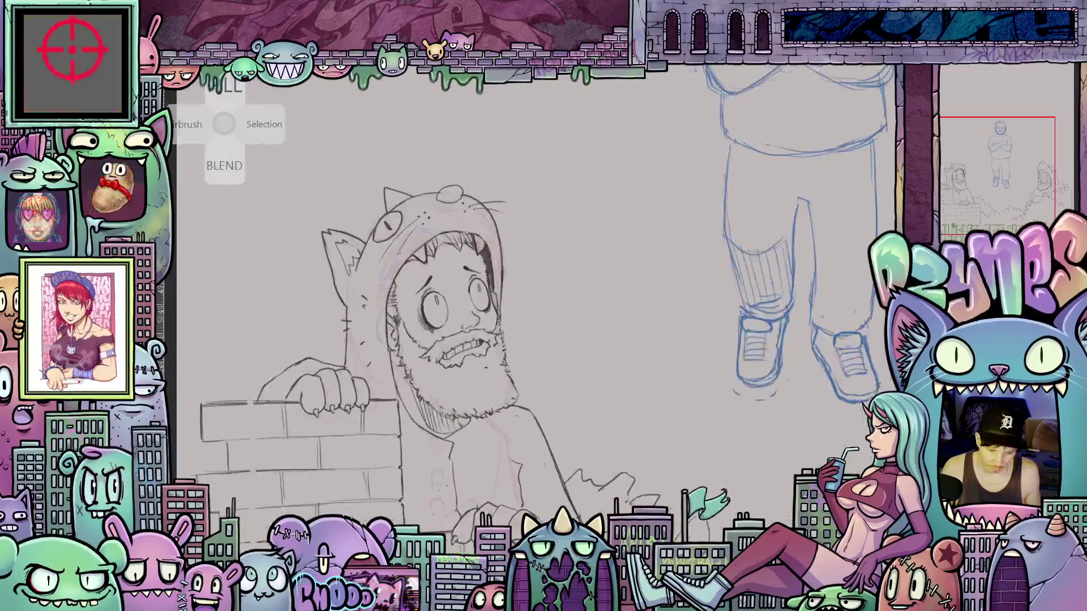
pyautogui.scroll(1, 485, 368)
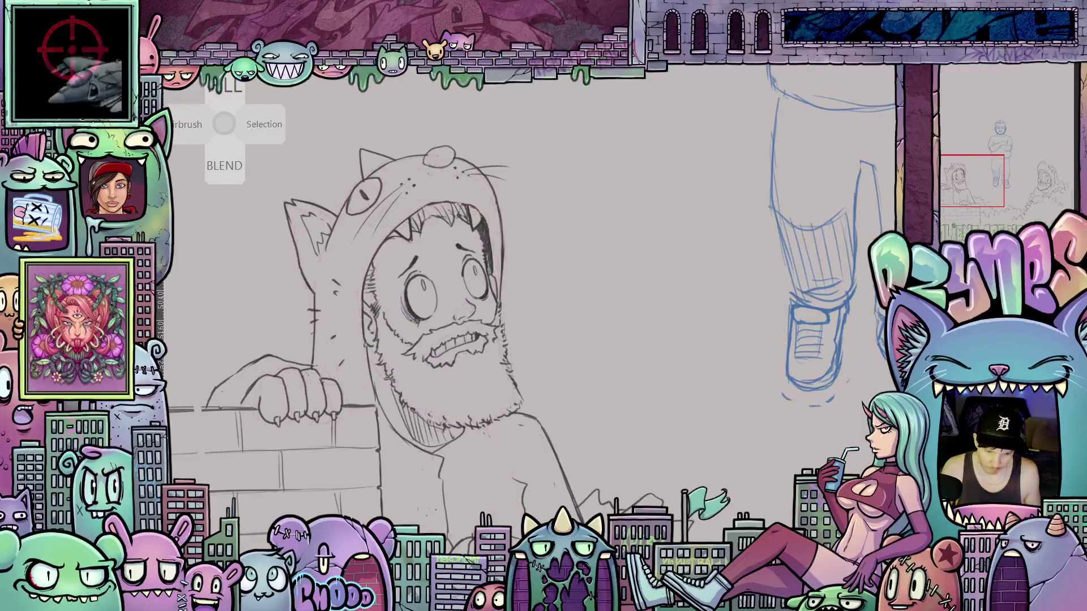
pyautogui.scroll(-5, 751, 439)
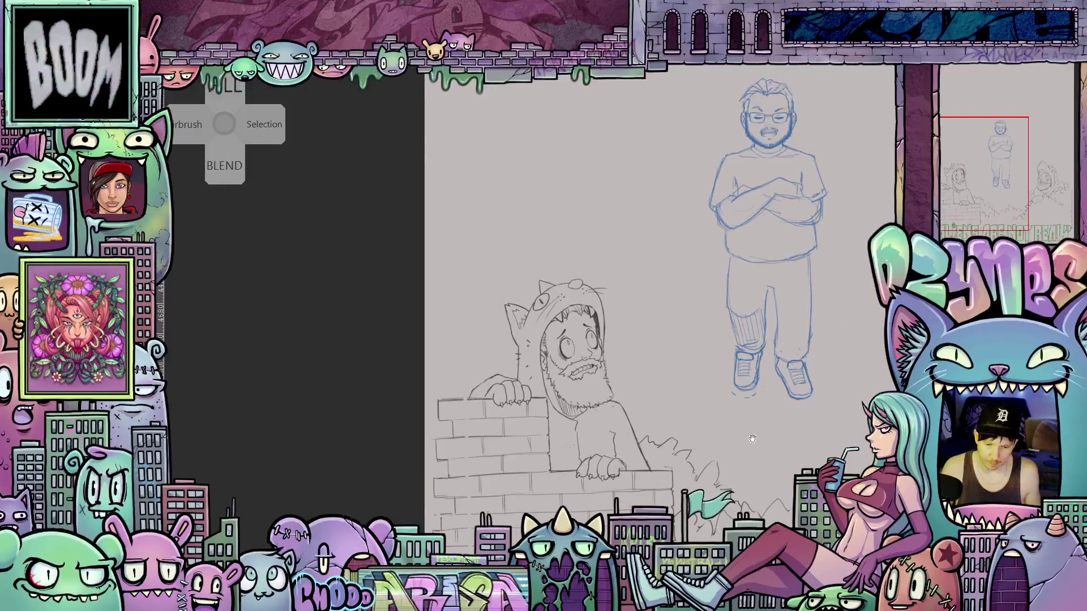
pyautogui.moveTo(752, 438); pyautogui.dragTo(701, 454)
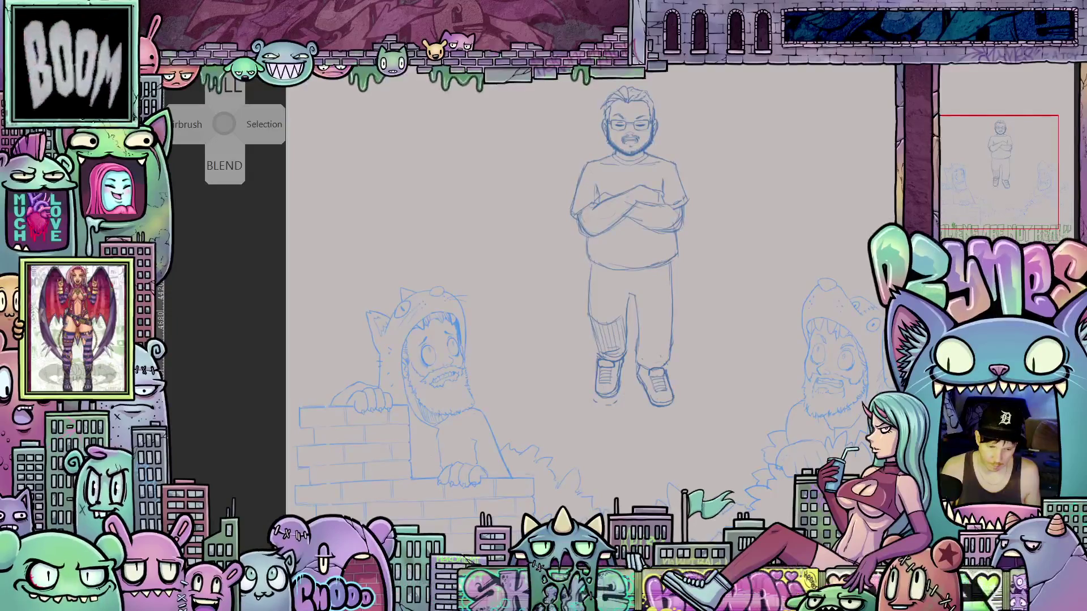
pyautogui.scroll(5, 585, 336)
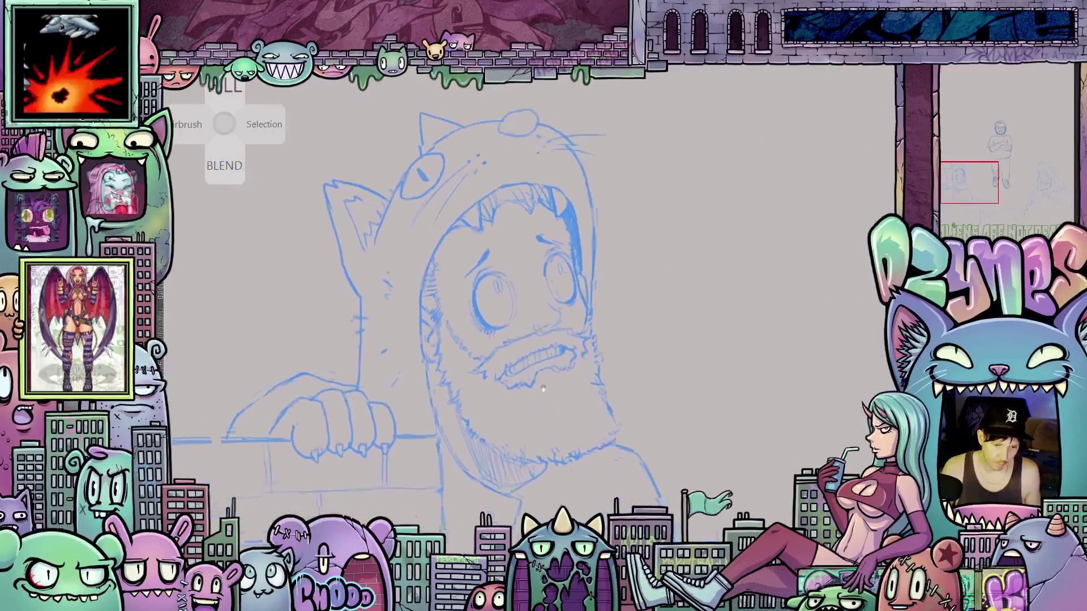
pyautogui.scroll(-5, 585, 336)
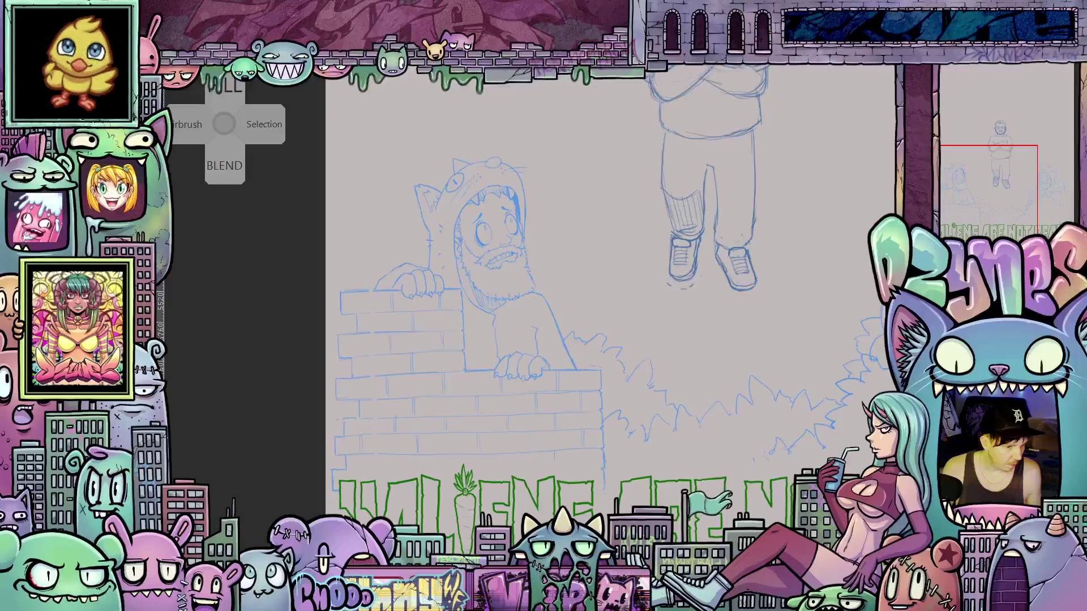
pyautogui.scroll(5, 504, 481)
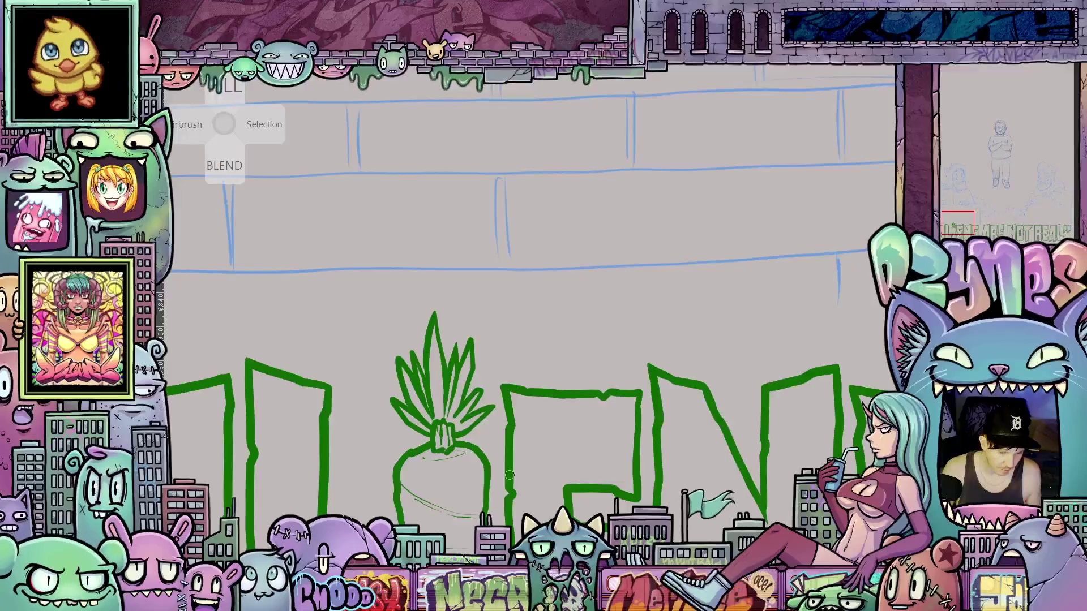
pyautogui.scroll(-4, 509, 474)
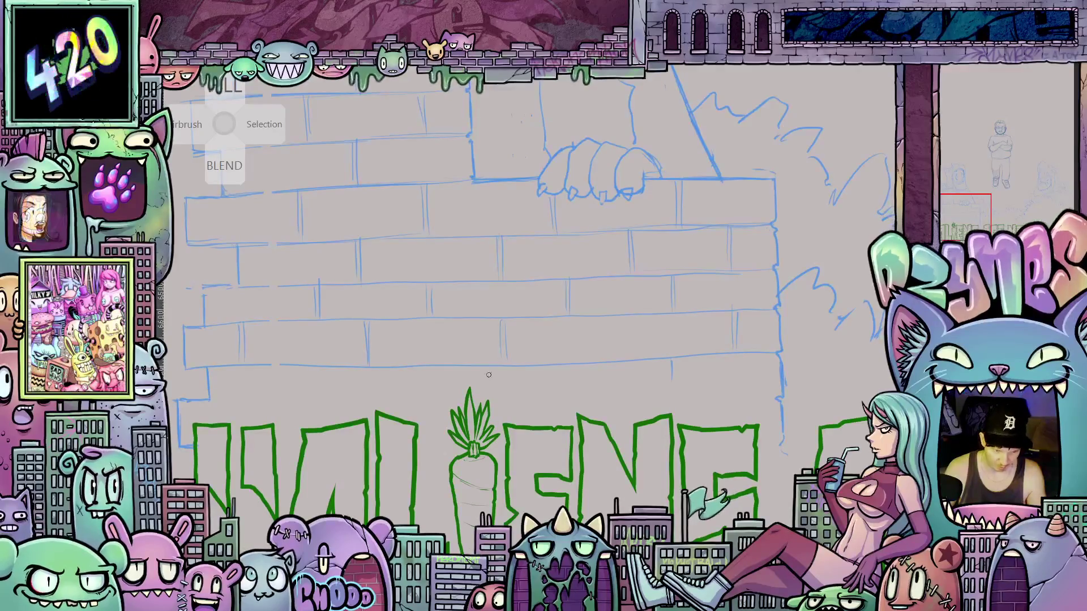
pyautogui.scroll(-1, 523, 305)
pyautogui.scroll(-3, 515, 292)
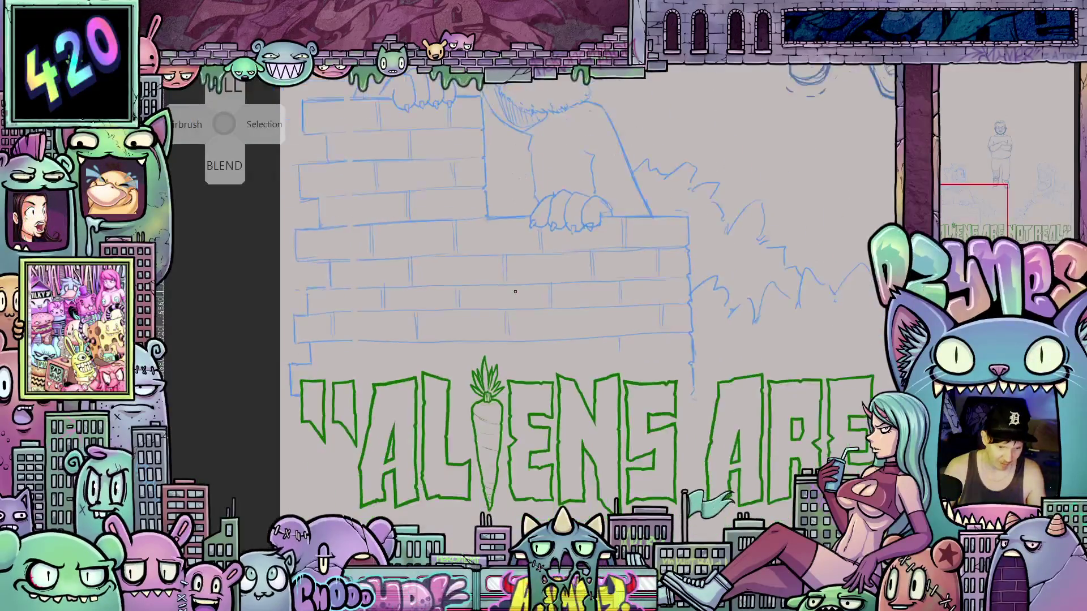
pyautogui.scroll(-1, 519, 298)
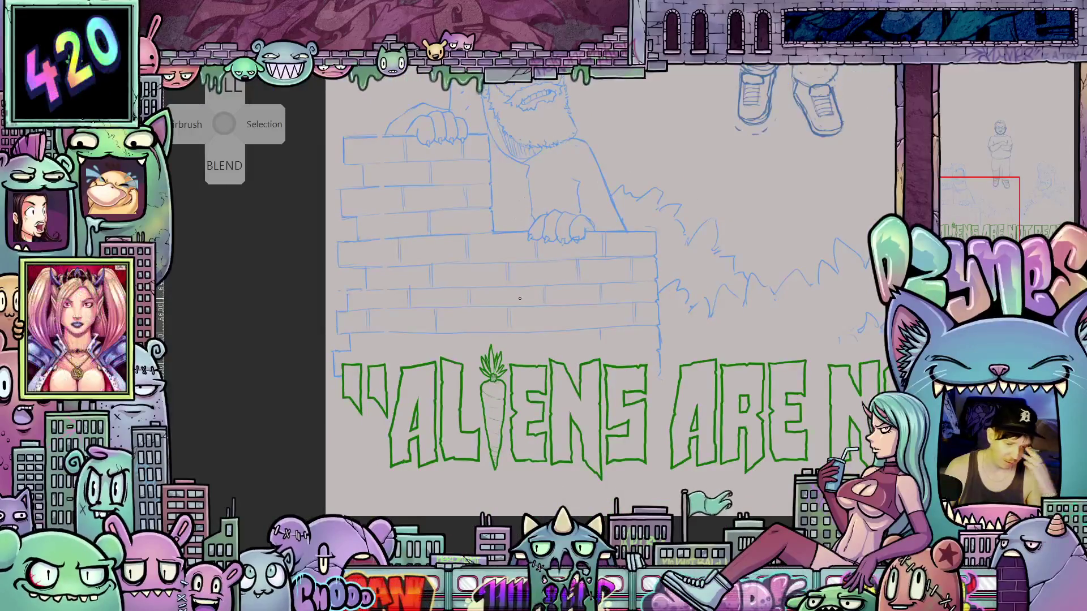
pyautogui.scroll(-2, 520, 309)
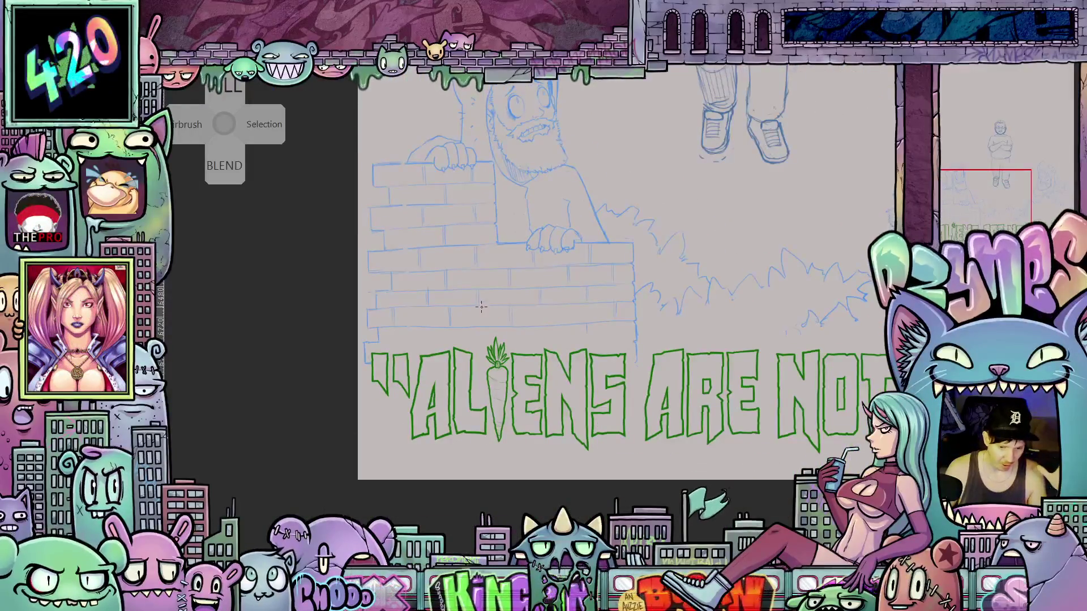
pyautogui.scroll(2, 480, 307)
pyautogui.scroll(1, 479, 307)
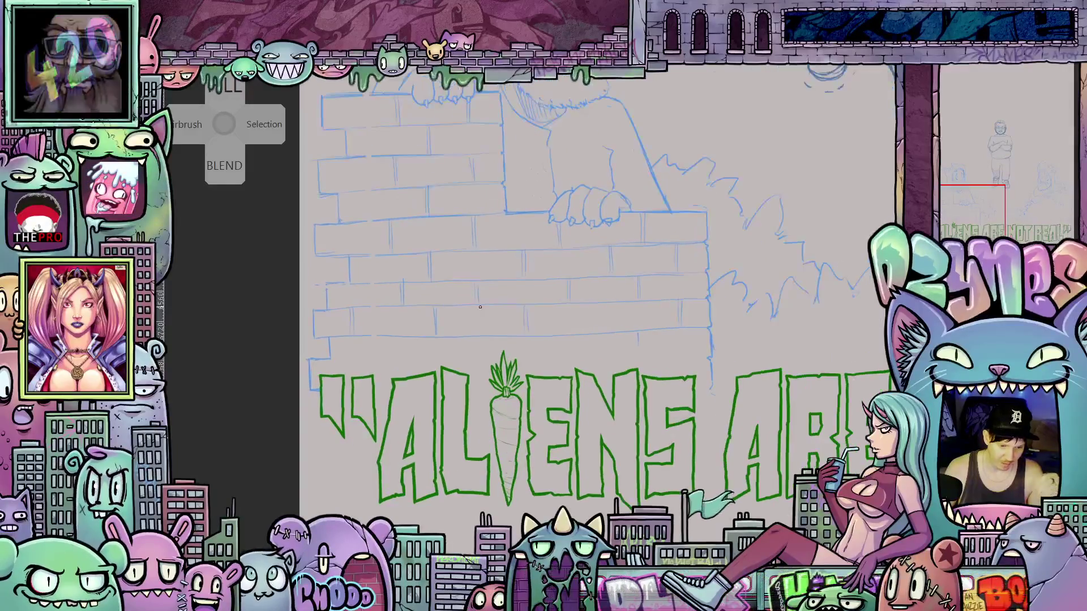
pyautogui.scroll(1, 480, 307)
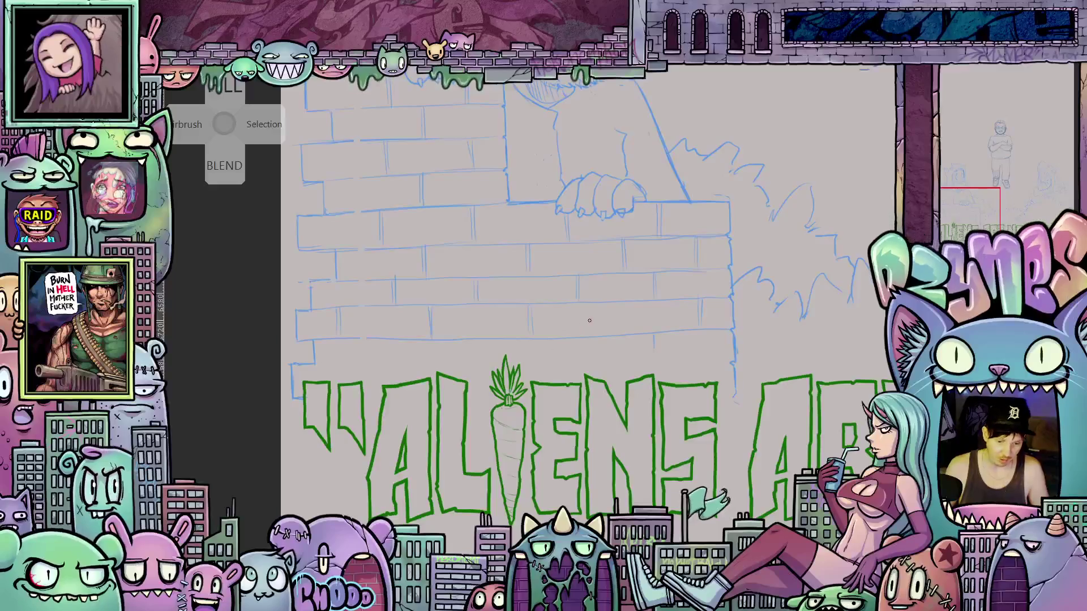
pyautogui.scroll(-1, 592, 314)
pyautogui.scroll(-1, 614, 292)
pyautogui.scroll(1, 671, 256)
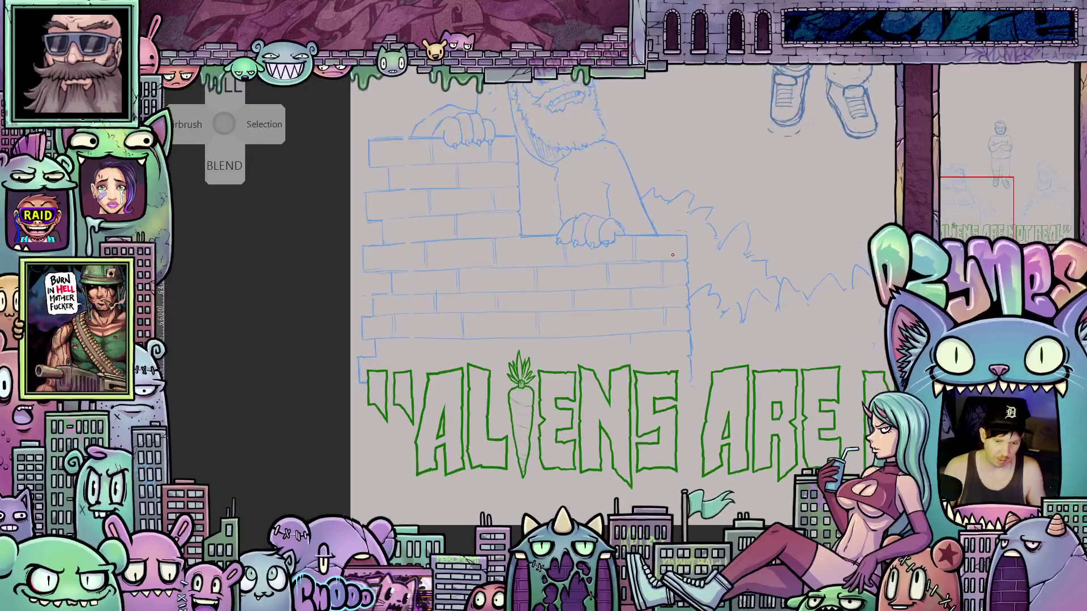
pyautogui.moveTo(609, 261)
pyautogui.mouseDown()
pyautogui.moveTo(580, 266)
pyautogui.moveTo(578, 349)
pyautogui.mouseUp()
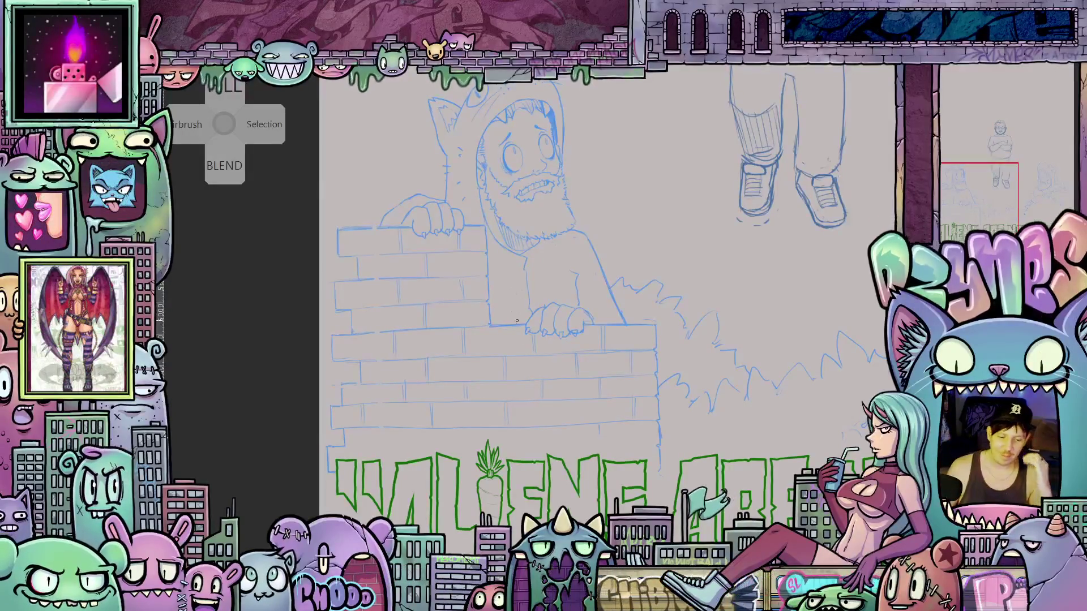
# - Zoom and pan to center the view on the cat-hood figure leaning on the wall
pyautogui.scroll(5, 525, 257)
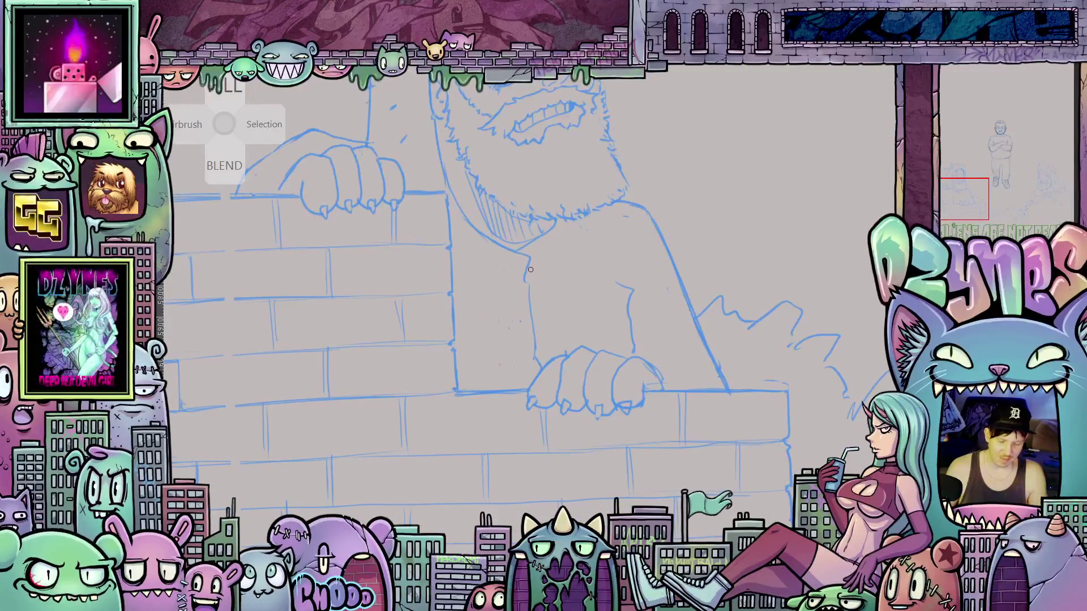
pyautogui.scroll(-2, 530, 270)
pyautogui.scroll(-1, 530, 269)
pyautogui.scroll(-2, 622, 292)
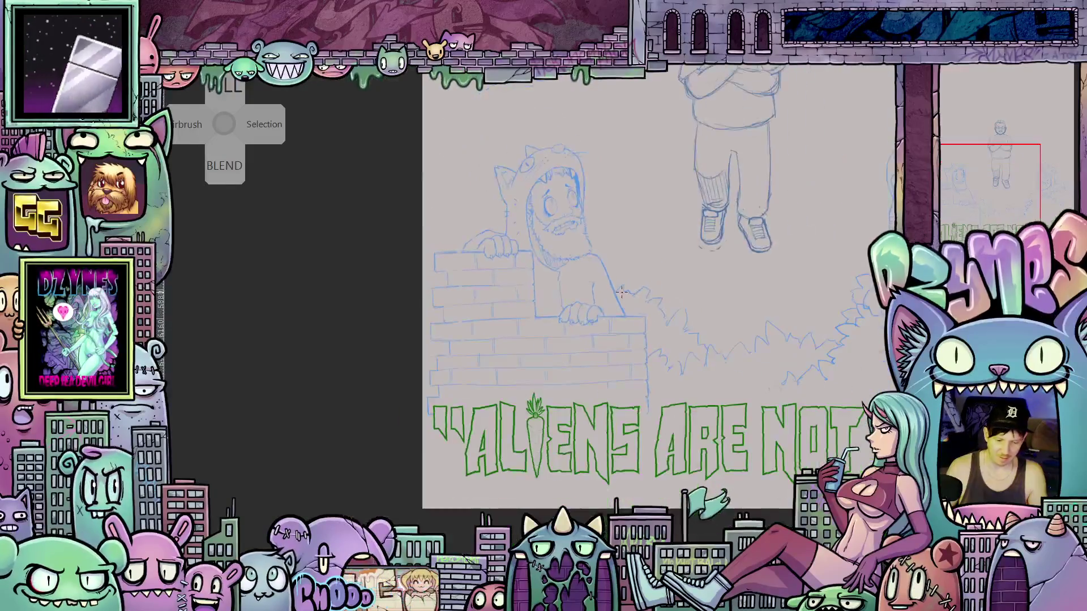
pyautogui.scroll(4, 574, 260)
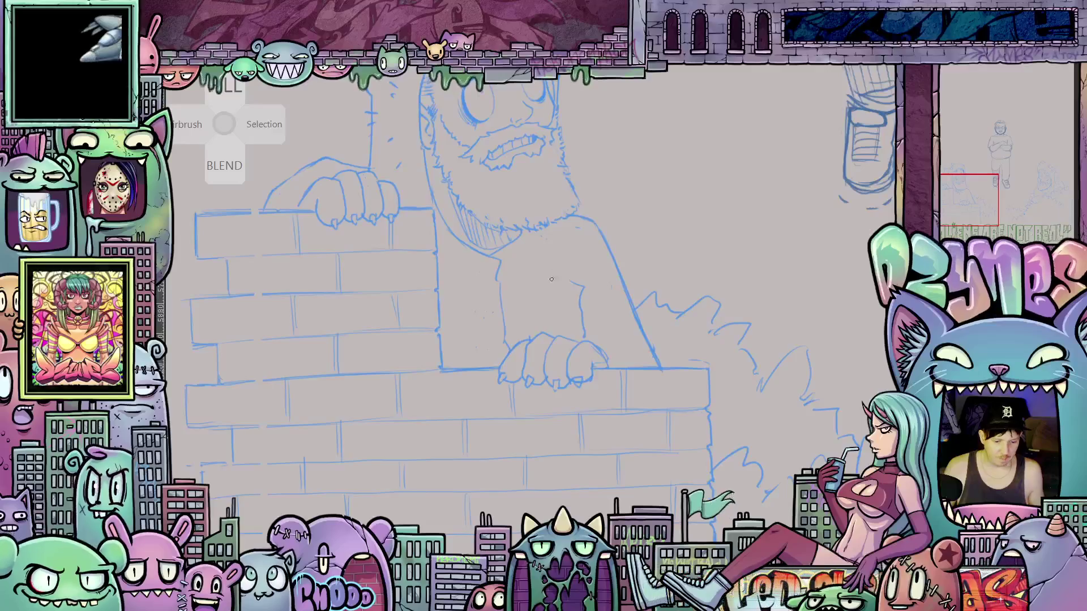
pyautogui.moveTo(551, 279); pyautogui.dragTo(625, 354)
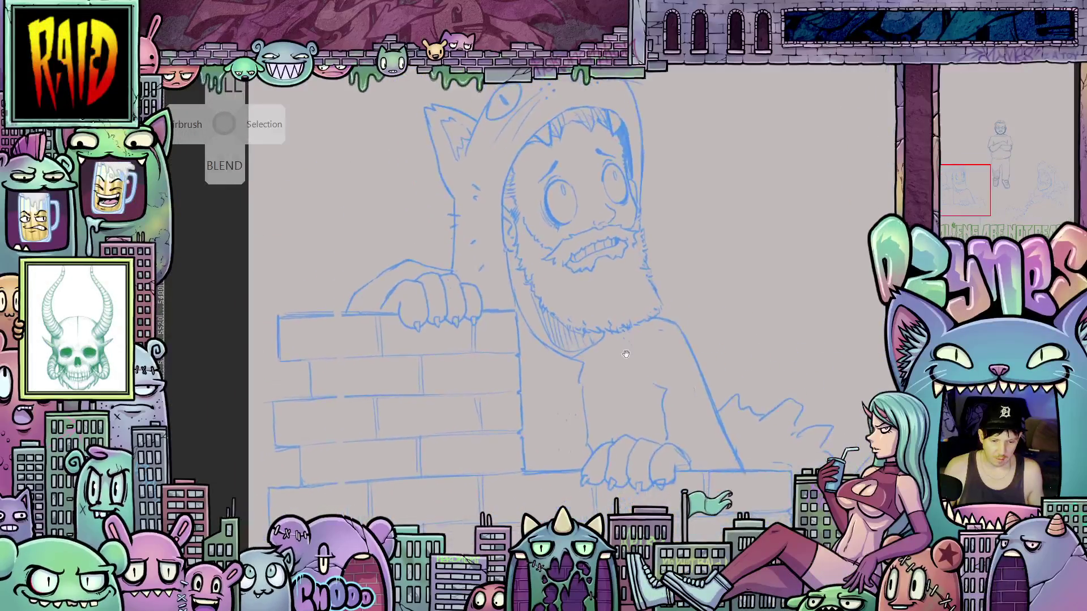
pyautogui.scroll(4, 625, 354)
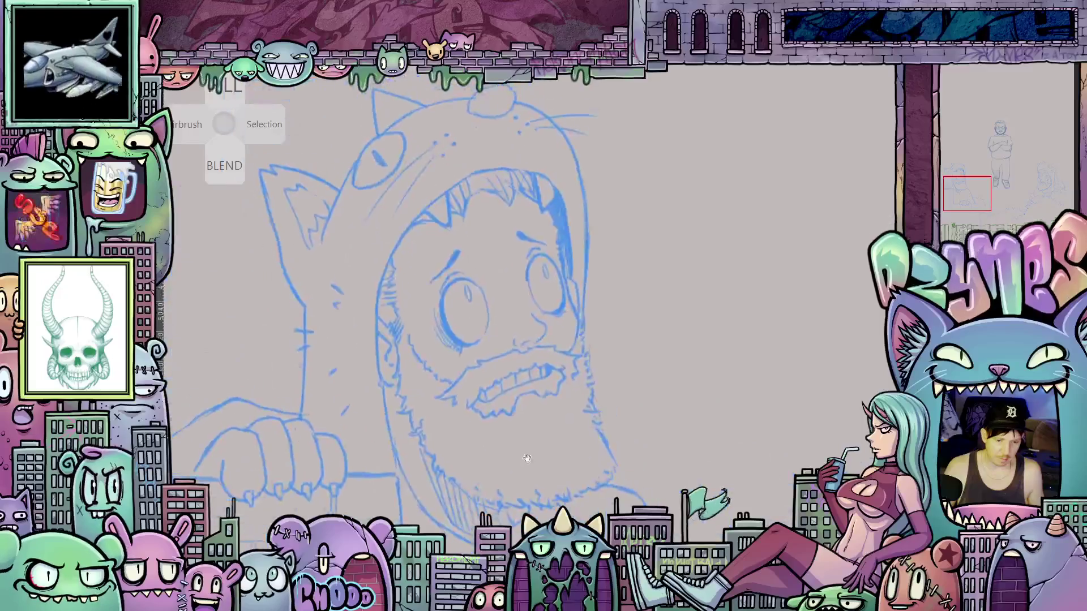
pyautogui.scroll(5, 527, 458)
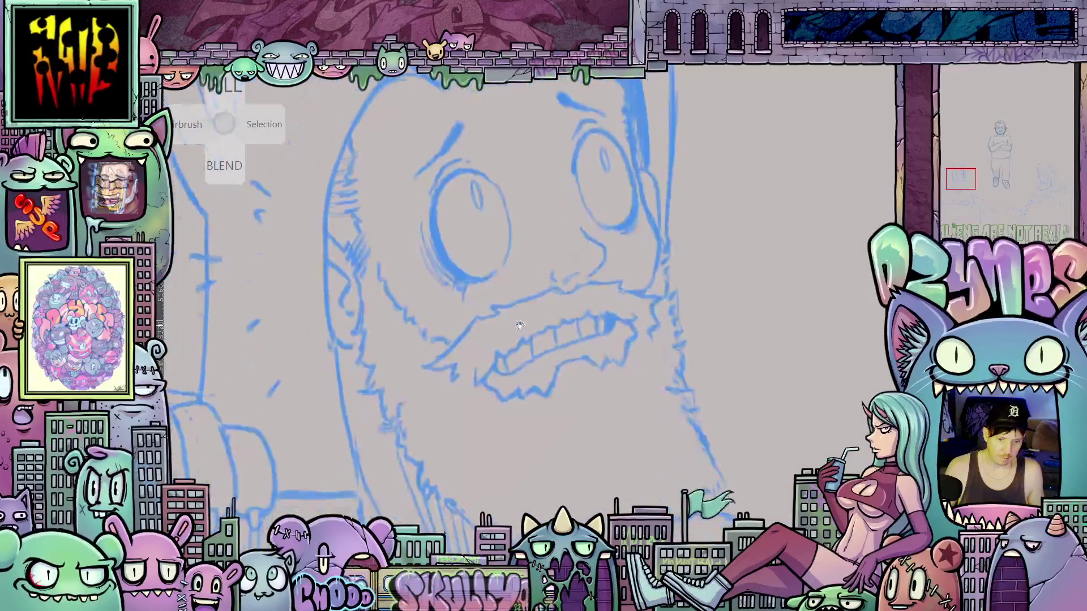
pyautogui.scroll(-3, 520, 325)
pyautogui.scroll(-2, 534, 338)
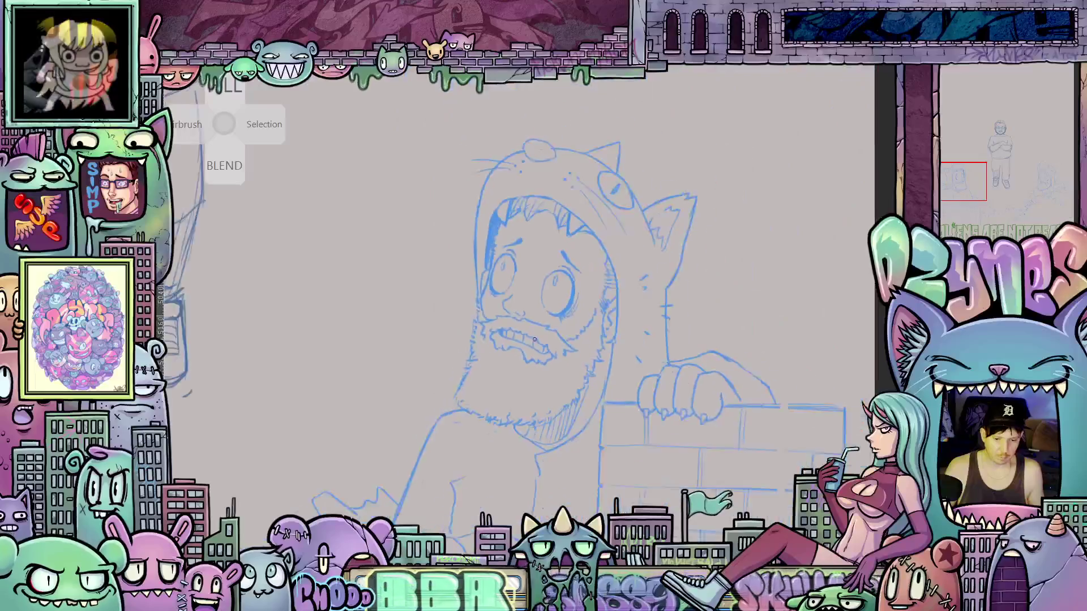
pyautogui.scroll(-2, 534, 339)
# - Toggle the horizontal view flip twice, leaving the canvas unmirrored
pyautogui.press('m')
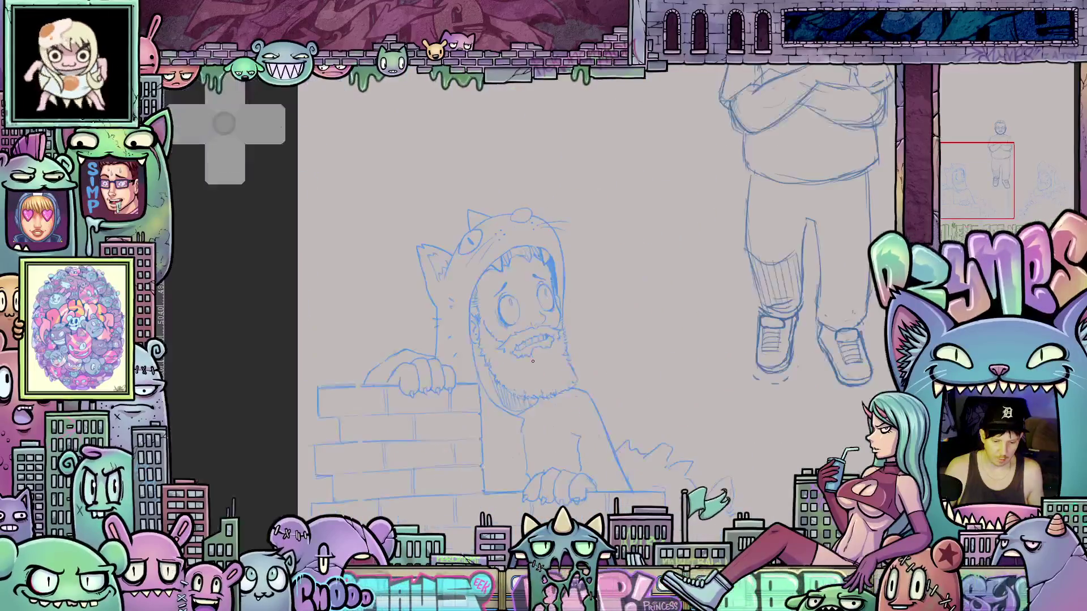
pyautogui.press('m')
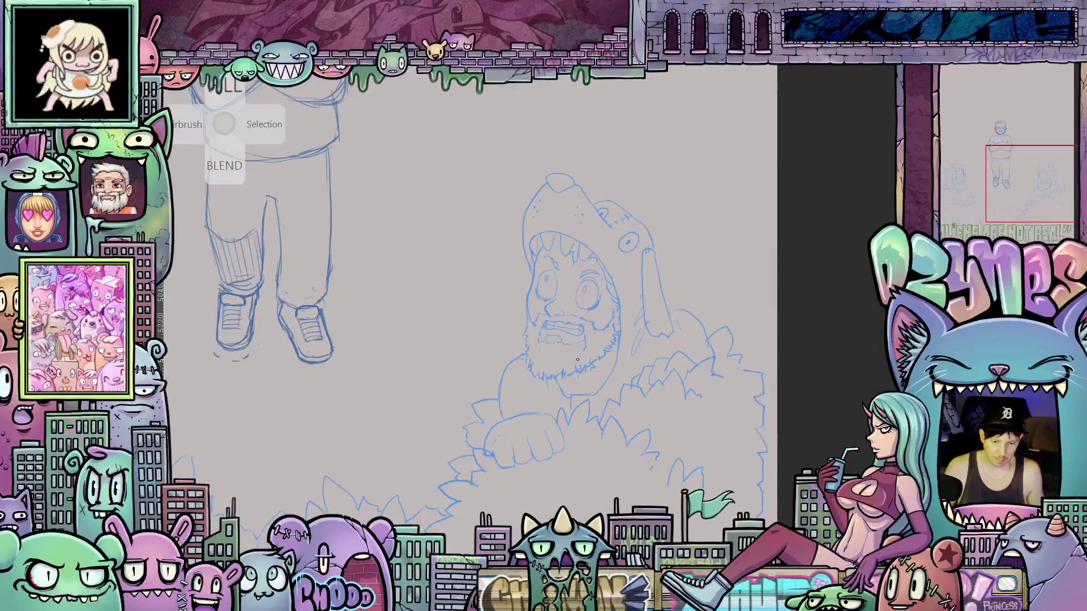
pyautogui.press('m')
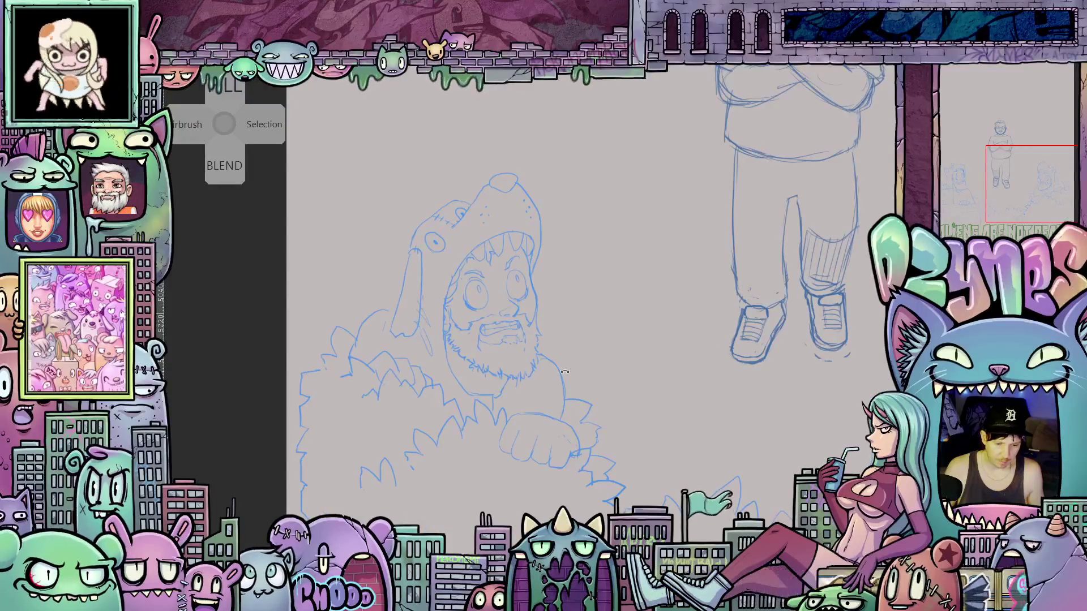
pyautogui.press('m')
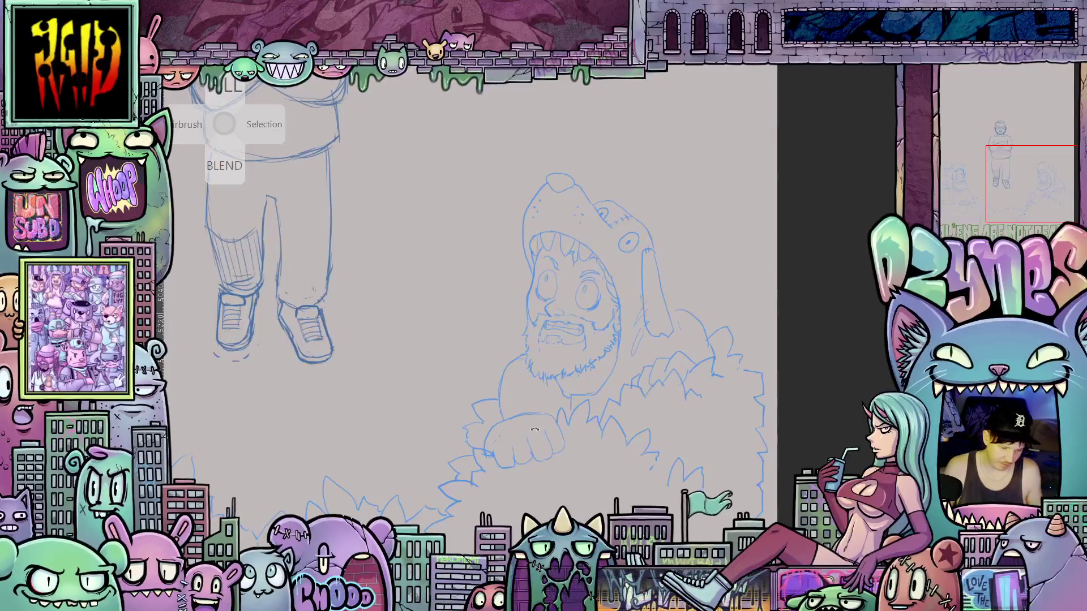
# - Zoom and pan onto the bearded man's wide-eyed face
pyautogui.moveTo(321, 406)
pyautogui.mouseDown()
pyautogui.moveTo(707, 385)
pyautogui.moveTo(570, 369)
pyautogui.mouseUp()
pyautogui.scroll(3, 569, 368)
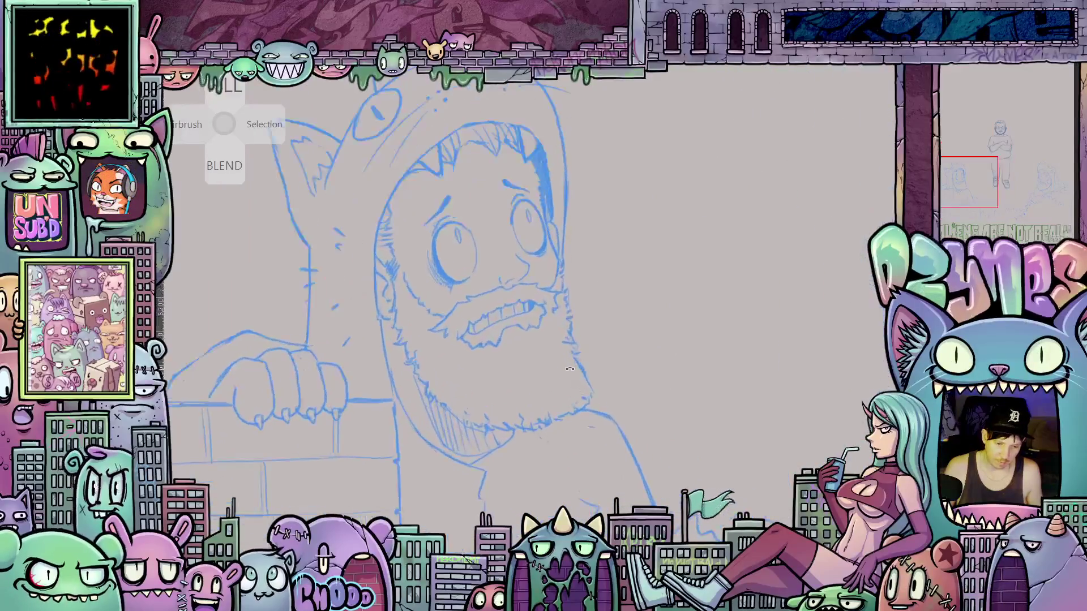
pyautogui.scroll(2, 586, 372)
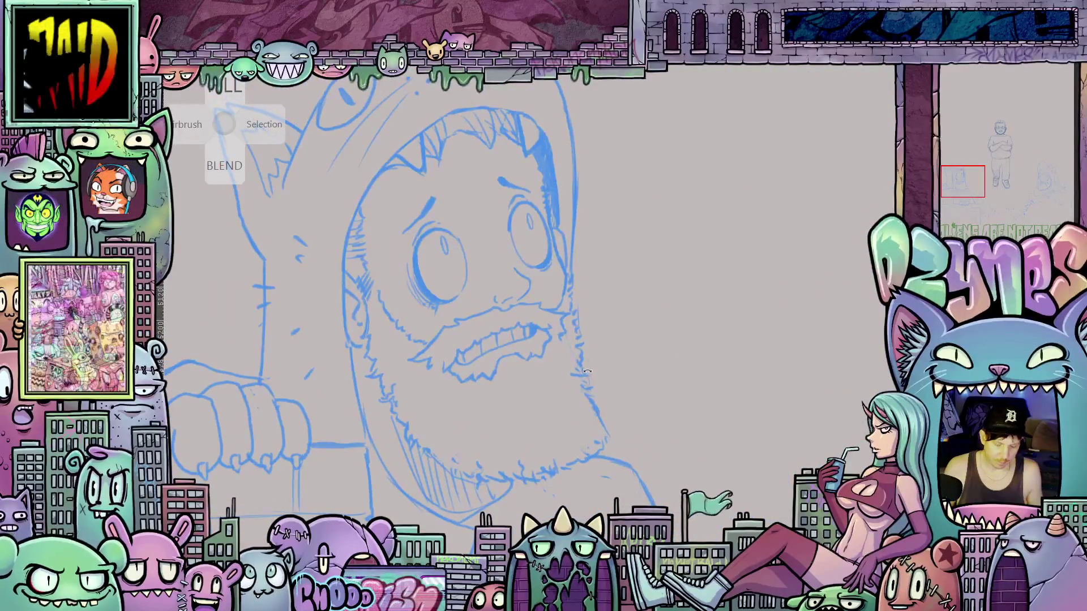
pyautogui.scroll(2, 589, 362)
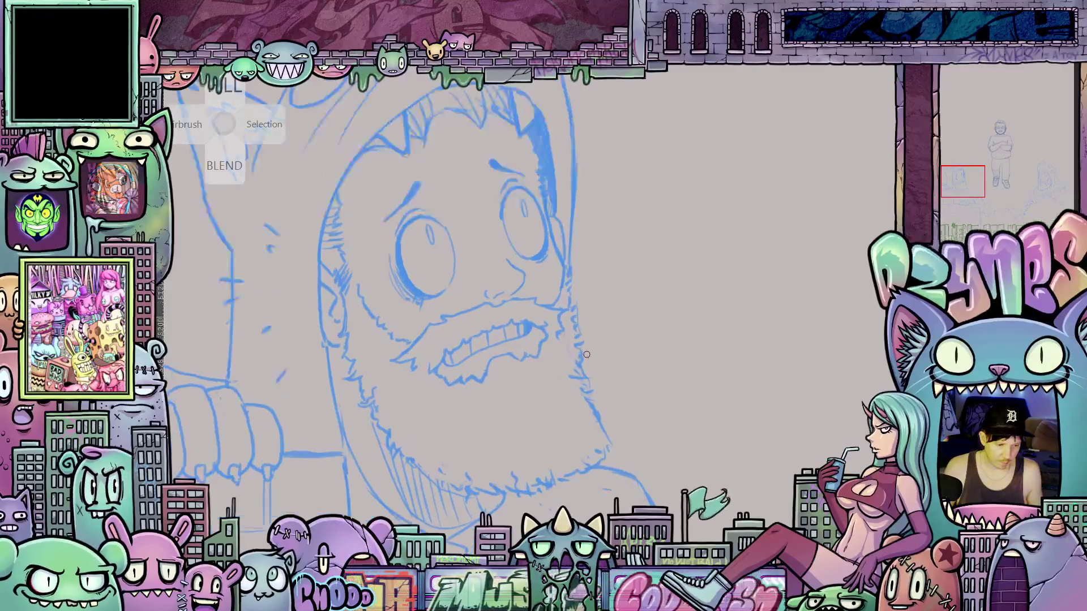
pyautogui.moveTo(601, 413); pyautogui.dragTo(649, 461)
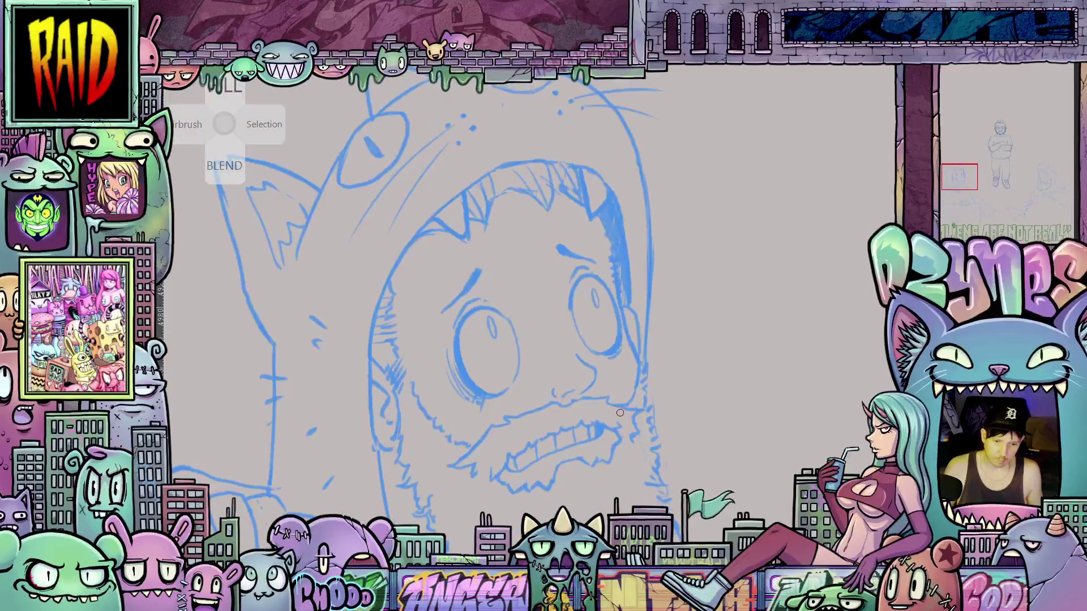
# - Zoom in and tilt the view, then ink a black arc over the right eye
pyautogui.scroll(1, 620, 405)
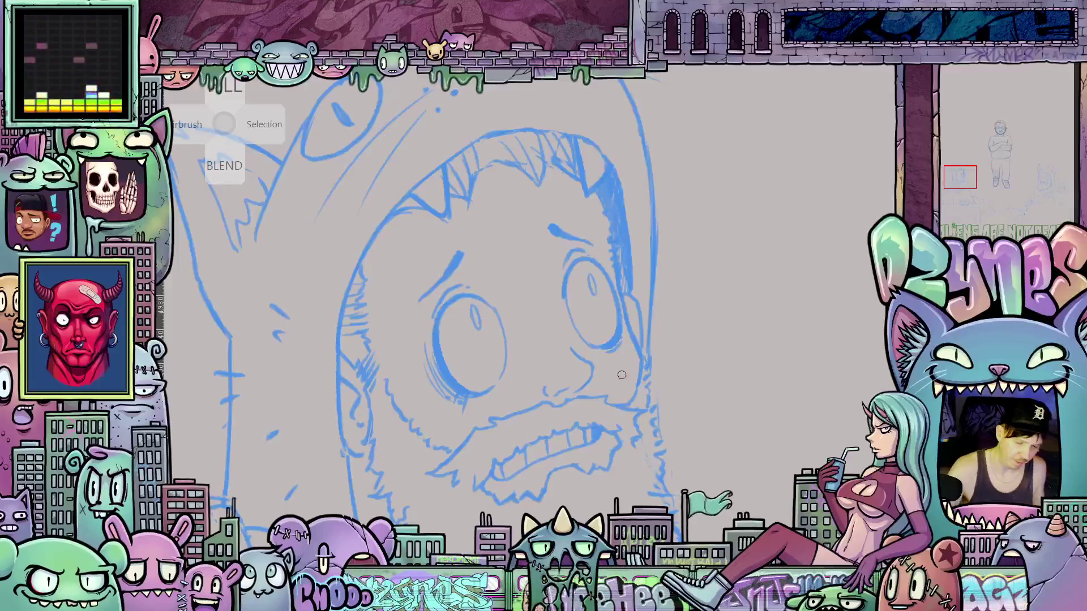
pyautogui.moveTo(639, 429)
pyautogui.mouseDown()
pyautogui.moveTo(544, 326)
pyautogui.moveTo(507, 339)
pyautogui.mouseUp()
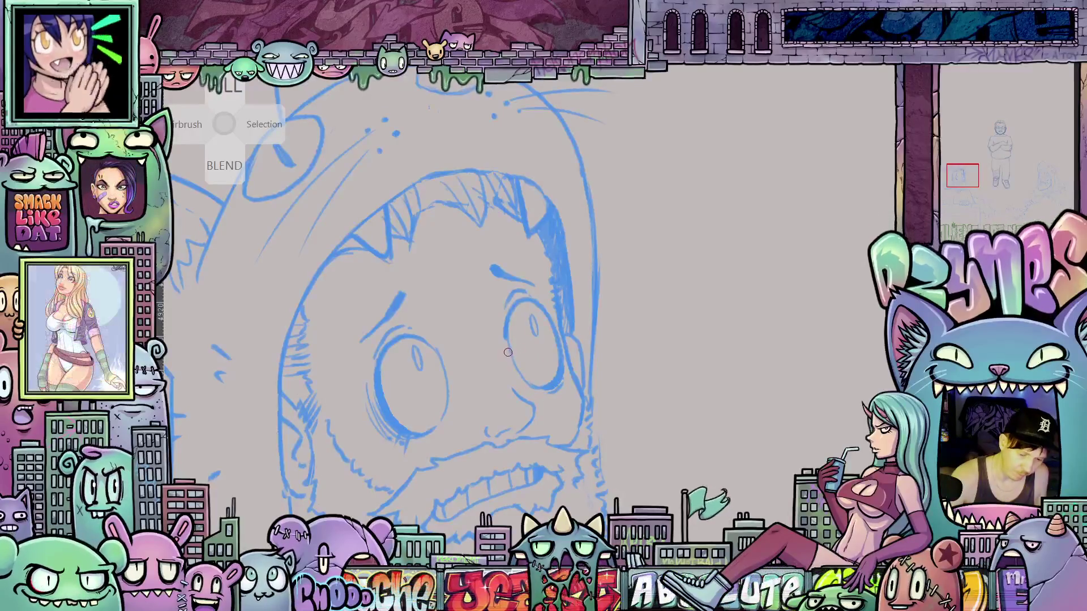
pyautogui.moveTo(519, 373); pyautogui.dragTo(505, 332)
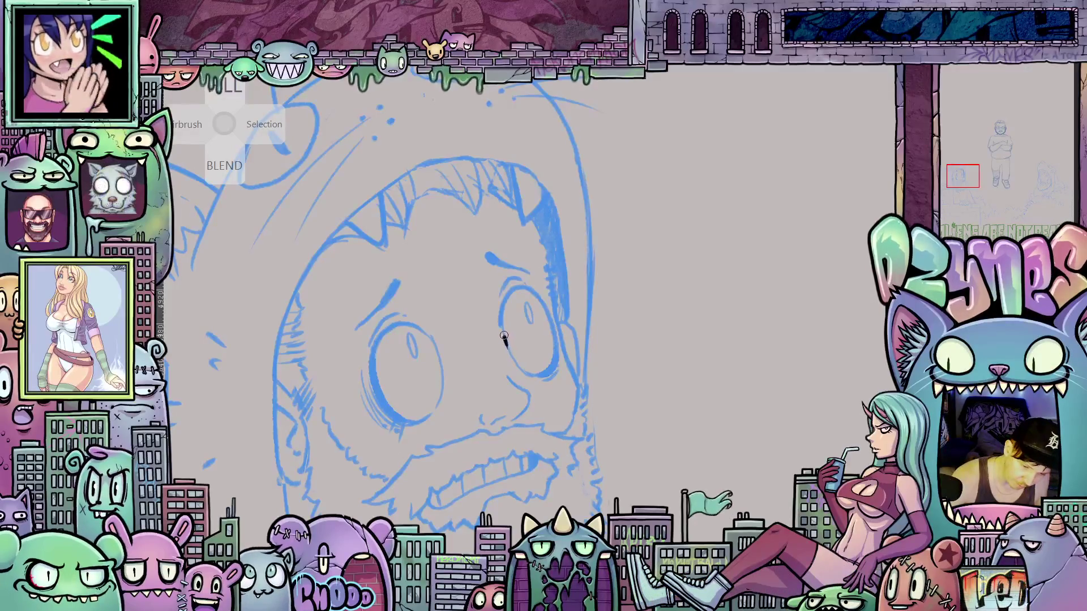
pyautogui.moveTo(503, 320)
pyautogui.mouseDown()
pyautogui.moveTo(507, 297)
pyautogui.moveTo(529, 293)
pyautogui.mouseUp()
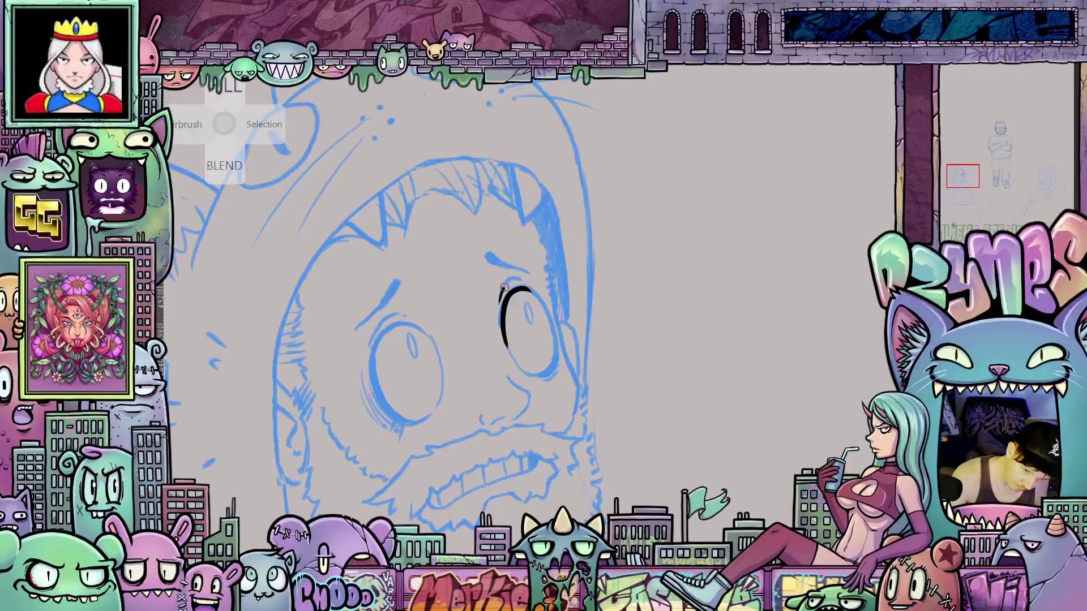
# - Rotate the view and thicken the lower-left outline of the right eye
pyautogui.moveTo(535, 292)
pyautogui.mouseDown()
pyautogui.moveTo(531, 274)
pyautogui.moveTo(552, 332)
pyautogui.moveTo(533, 356)
pyautogui.mouseUp()
pyautogui.moveTo(626, 356)
pyautogui.mouseDown()
pyautogui.moveTo(554, 368)
pyautogui.moveTo(515, 352)
pyautogui.moveTo(508, 329)
pyautogui.moveTo(512, 356)
pyautogui.moveTo(507, 343)
pyautogui.moveTo(545, 367)
pyautogui.moveTo(557, 337)
pyautogui.moveTo(560, 371)
pyautogui.moveTo(508, 330)
pyautogui.mouseUp()
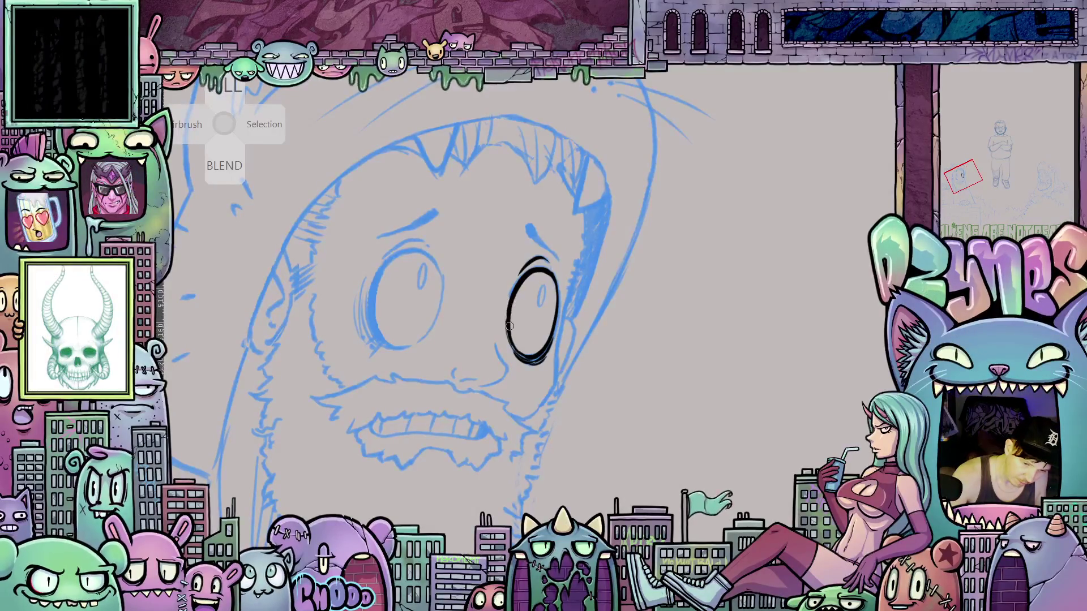
pyautogui.moveTo(505, 339); pyautogui.dragTo(511, 354)
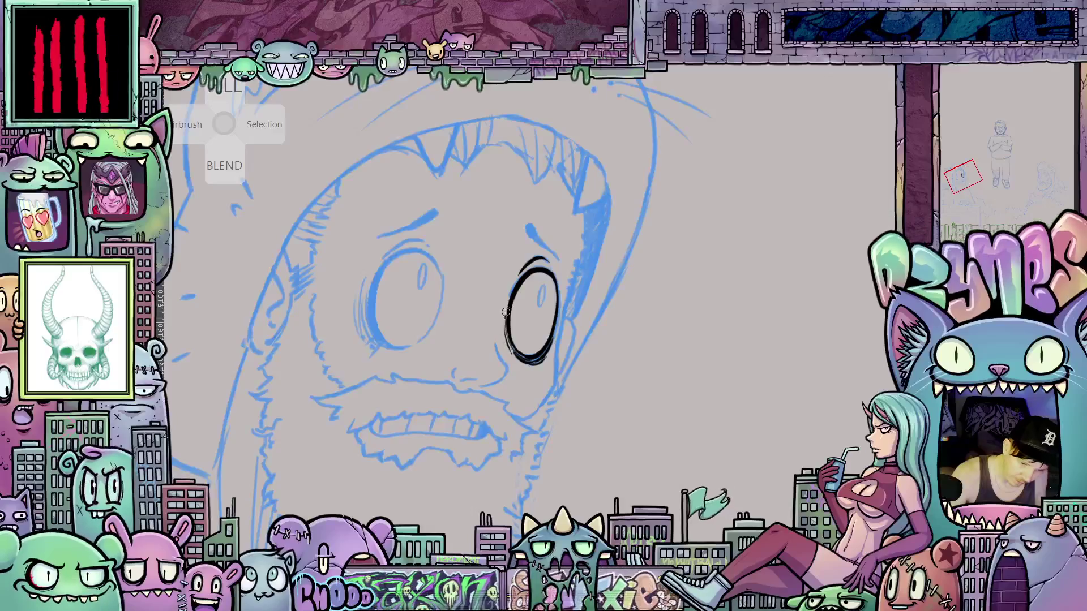
# - Ink a line up the right side of the eye and tilt the canvas toward the nose
pyautogui.moveTo(506, 312)
pyautogui.mouseDown()
pyautogui.moveTo(639, 375)
pyautogui.moveTo(597, 397)
pyautogui.mouseUp()
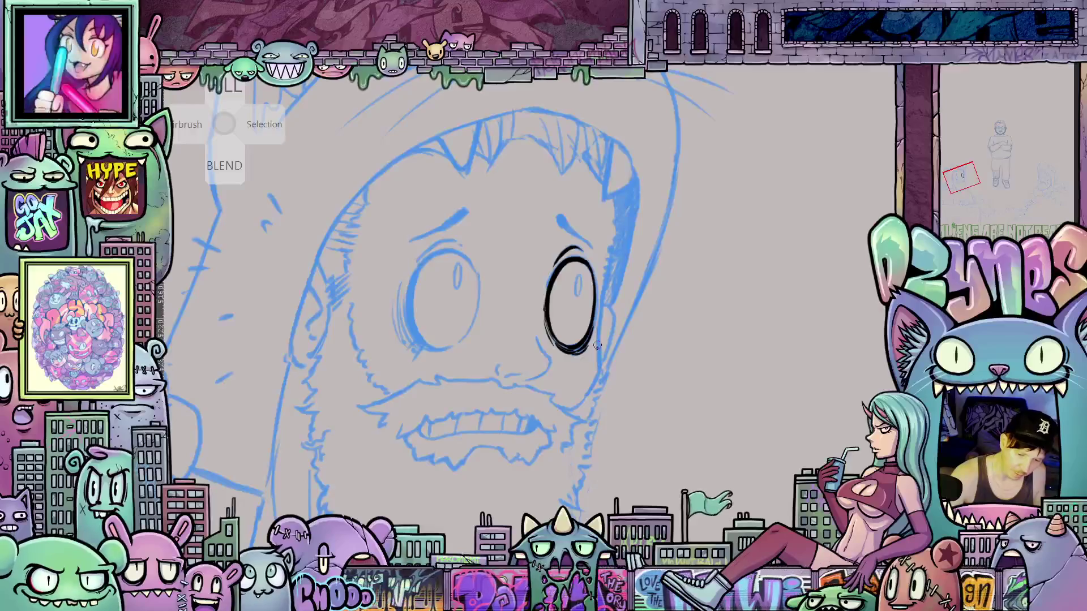
pyautogui.moveTo(598, 347); pyautogui.dragTo(599, 318)
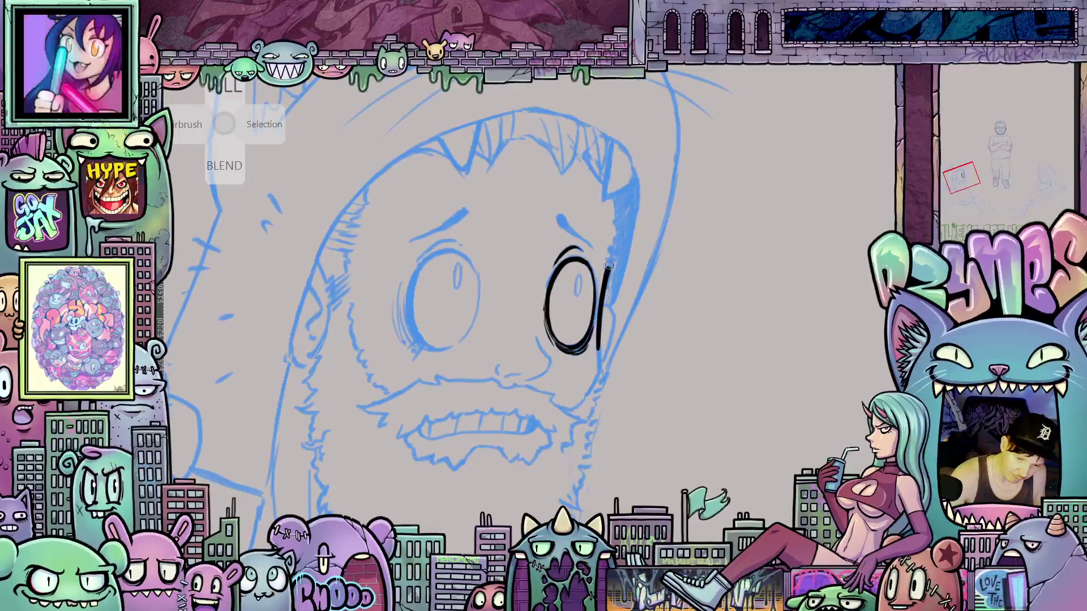
pyautogui.moveTo(609, 265); pyautogui.dragTo(615, 239)
pyautogui.moveTo(679, 404)
pyautogui.mouseDown()
pyautogui.moveTo(607, 362)
pyautogui.moveTo(679, 432)
pyautogui.moveTo(605, 378)
pyautogui.mouseUp()
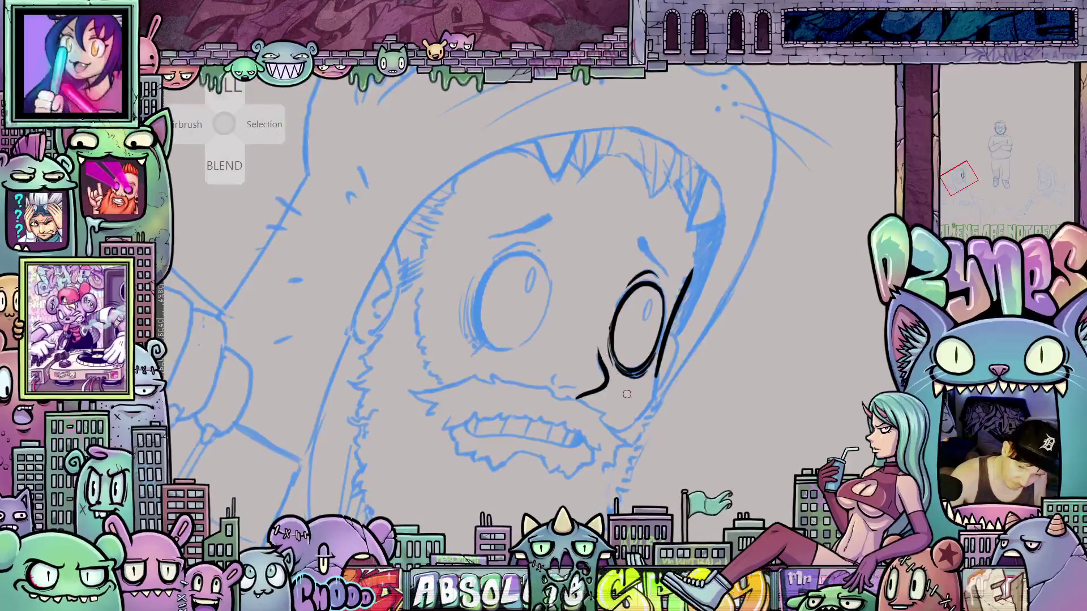
pyautogui.moveTo(626, 394); pyautogui.dragTo(592, 349)
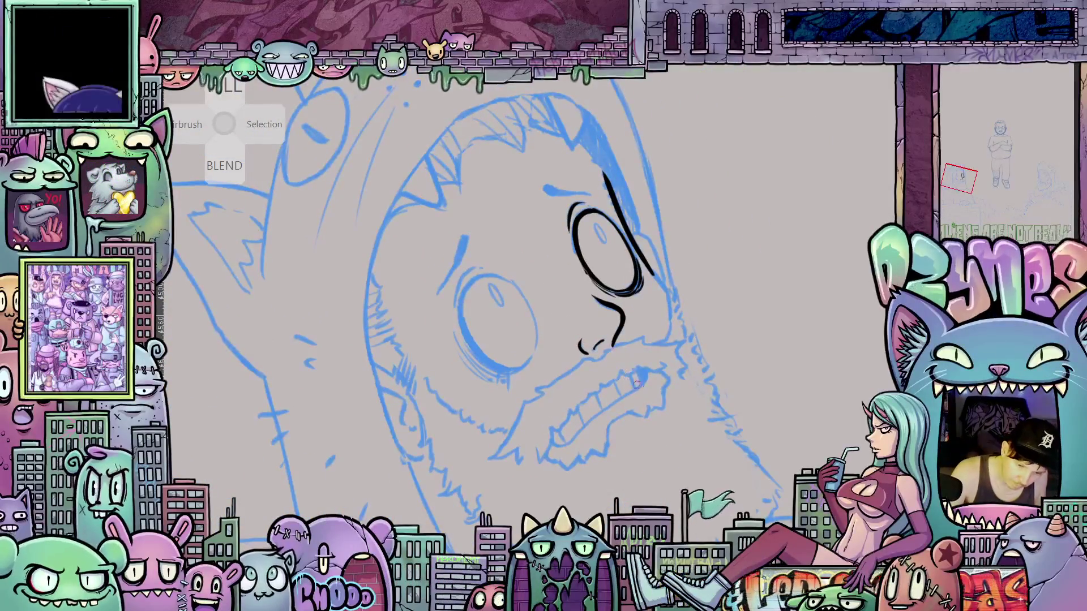
# - Ink the jagged mustache above the mouth and the strokes running down below the mouth
pyautogui.moveTo(699, 380); pyautogui.dragTo(650, 362)
pyautogui.moveTo(605, 320); pyautogui.dragTo(561, 376)
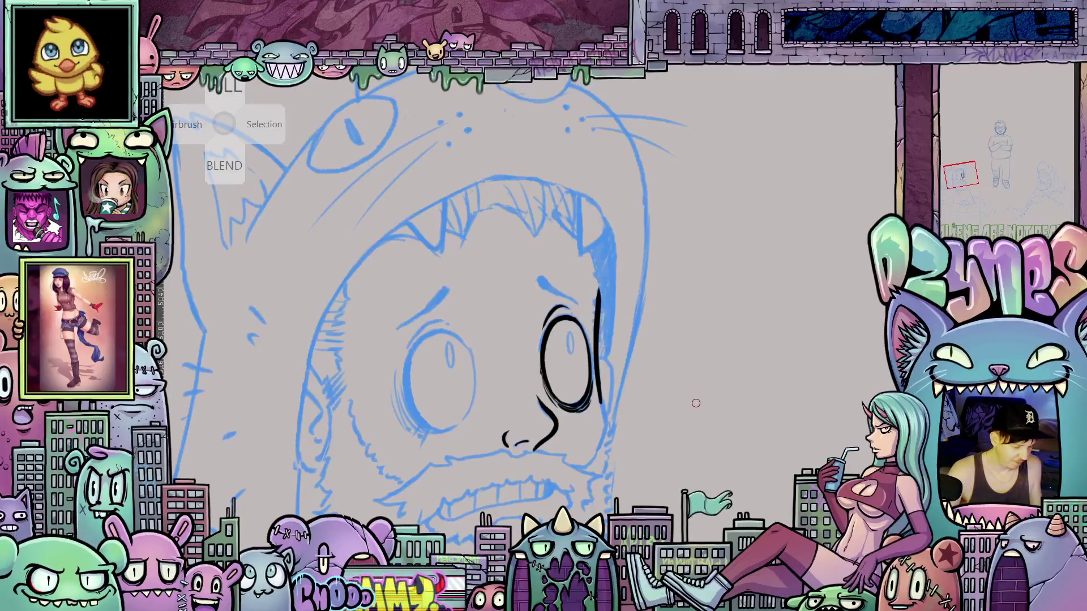
pyautogui.moveTo(711, 404)
pyautogui.mouseDown()
pyautogui.moveTo(732, 457)
pyautogui.moveTo(764, 377)
pyautogui.moveTo(816, 368)
pyautogui.moveTo(773, 414)
pyautogui.moveTo(815, 321)
pyautogui.moveTo(808, 235)
pyautogui.mouseUp()
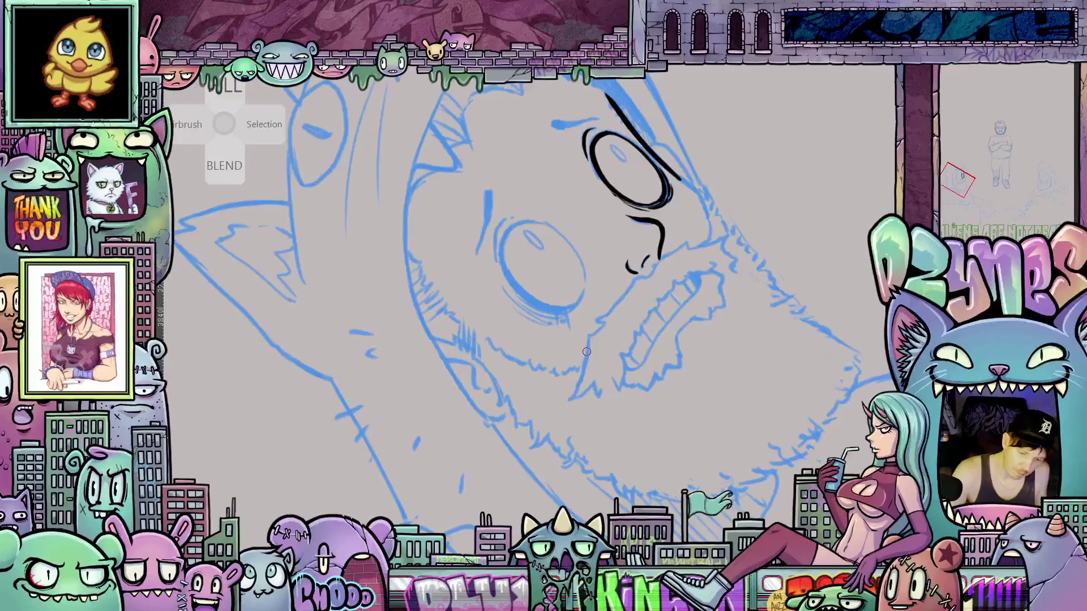
pyautogui.moveTo(586, 352)
pyautogui.mouseDown()
pyautogui.moveTo(567, 404)
pyautogui.moveTo(588, 401)
pyautogui.mouseUp()
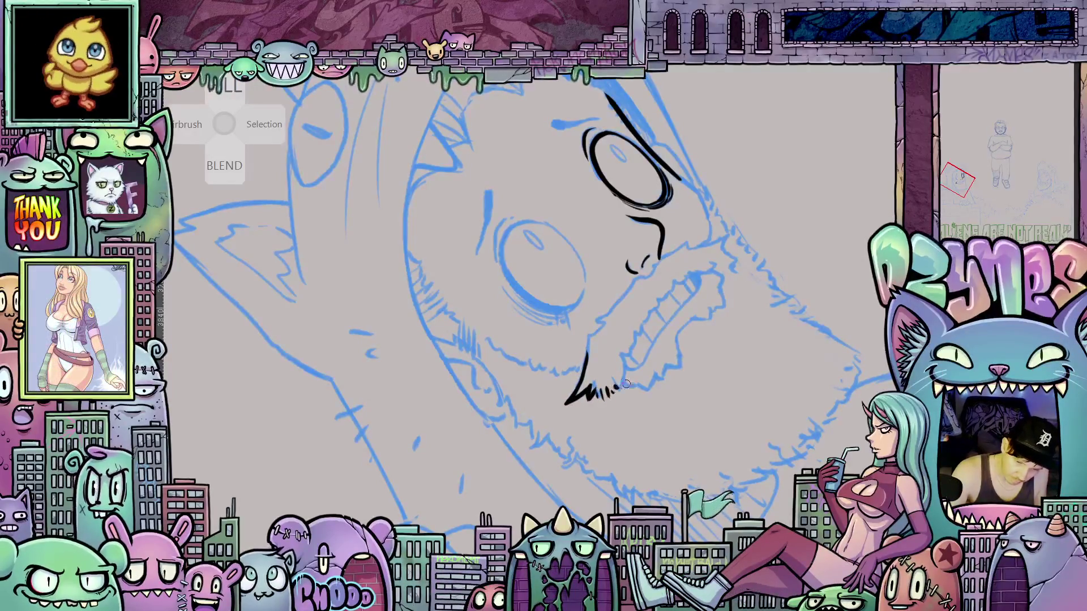
pyautogui.moveTo(719, 396)
pyautogui.mouseDown()
pyautogui.moveTo(600, 408)
pyautogui.moveTo(648, 355)
pyautogui.moveTo(693, 335)
pyautogui.mouseUp()
pyautogui.moveTo(467, 416)
pyautogui.mouseDown()
pyautogui.moveTo(688, 334)
pyautogui.moveTo(679, 399)
pyautogui.mouseUp()
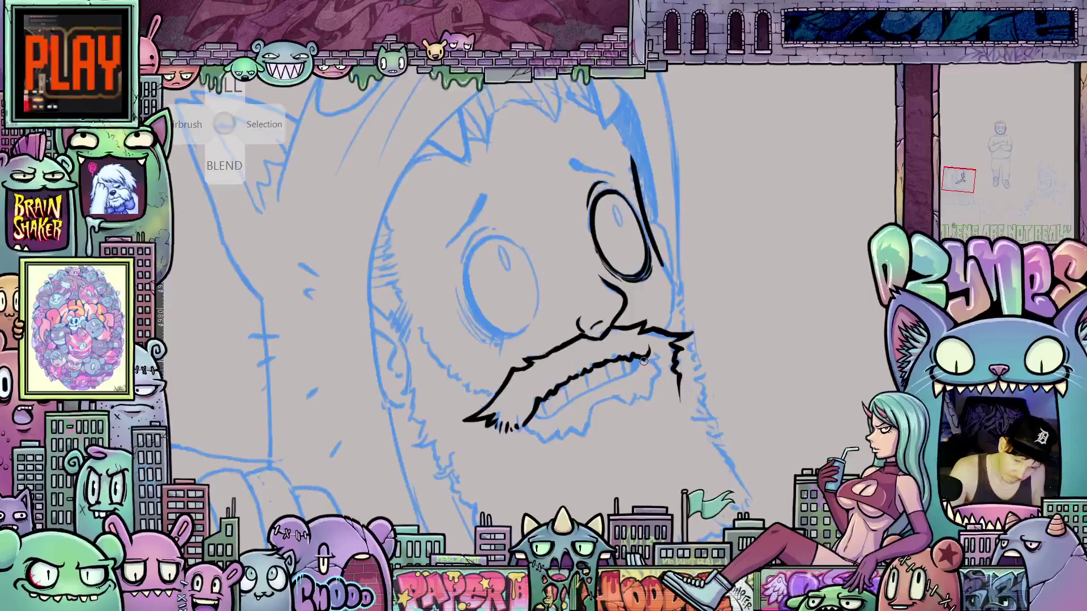
pyautogui.moveTo(652, 394); pyautogui.dragTo(660, 422)
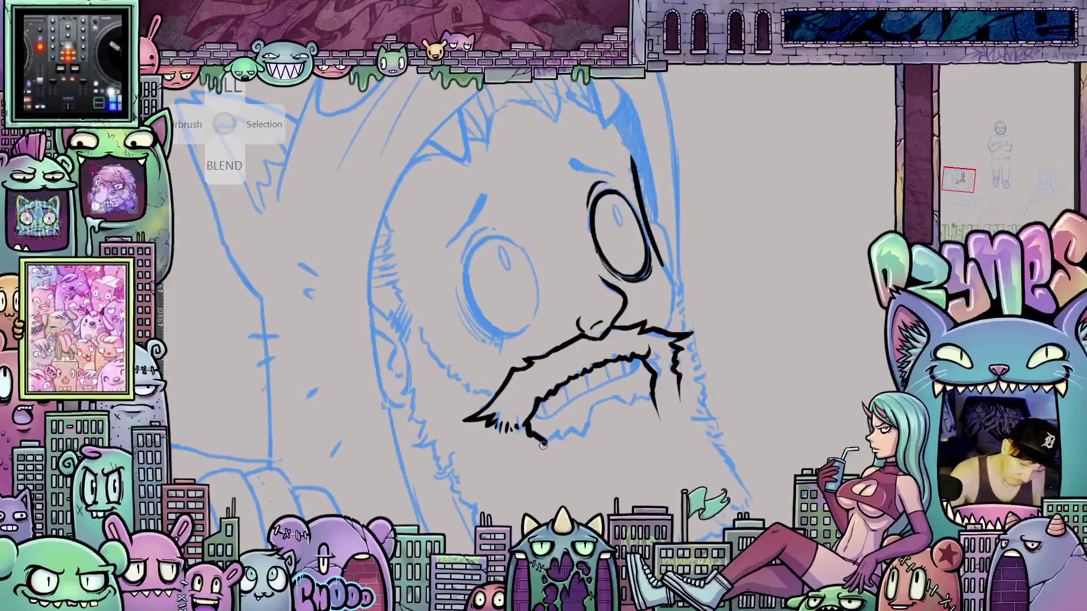
pyautogui.moveTo(526, 421)
pyautogui.mouseDown()
pyautogui.moveTo(557, 463)
pyautogui.moveTo(616, 479)
pyautogui.mouseUp()
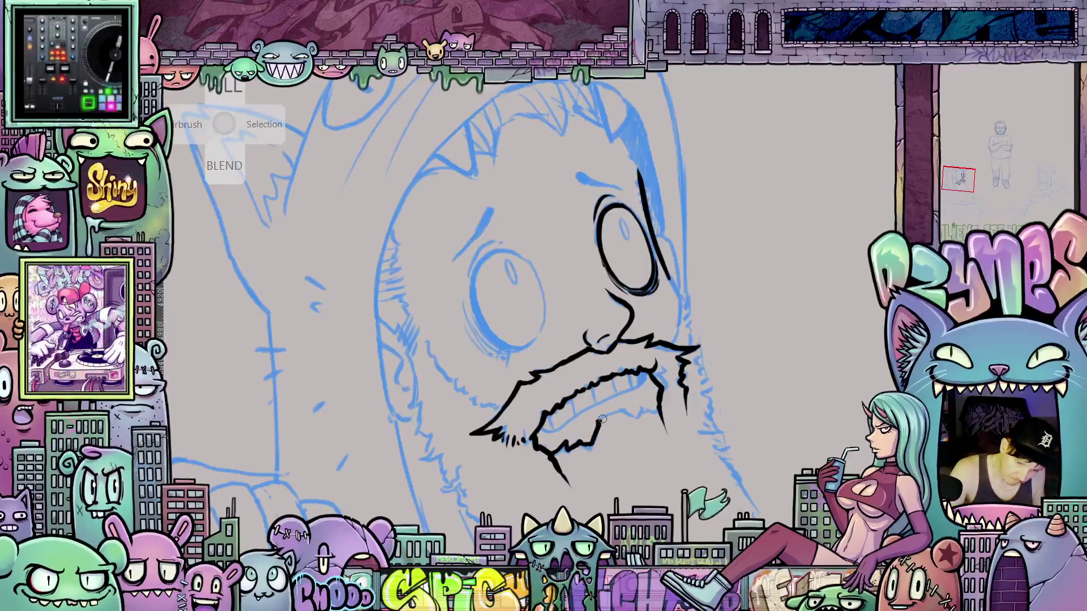
# - Ink the lower lip and add lashes under the left eye
pyautogui.moveTo(589, 428)
pyautogui.mouseDown()
pyautogui.moveTo(631, 407)
pyautogui.moveTo(638, 420)
pyautogui.moveTo(654, 416)
pyautogui.moveTo(659, 405)
pyautogui.moveTo(651, 413)
pyautogui.mouseUp()
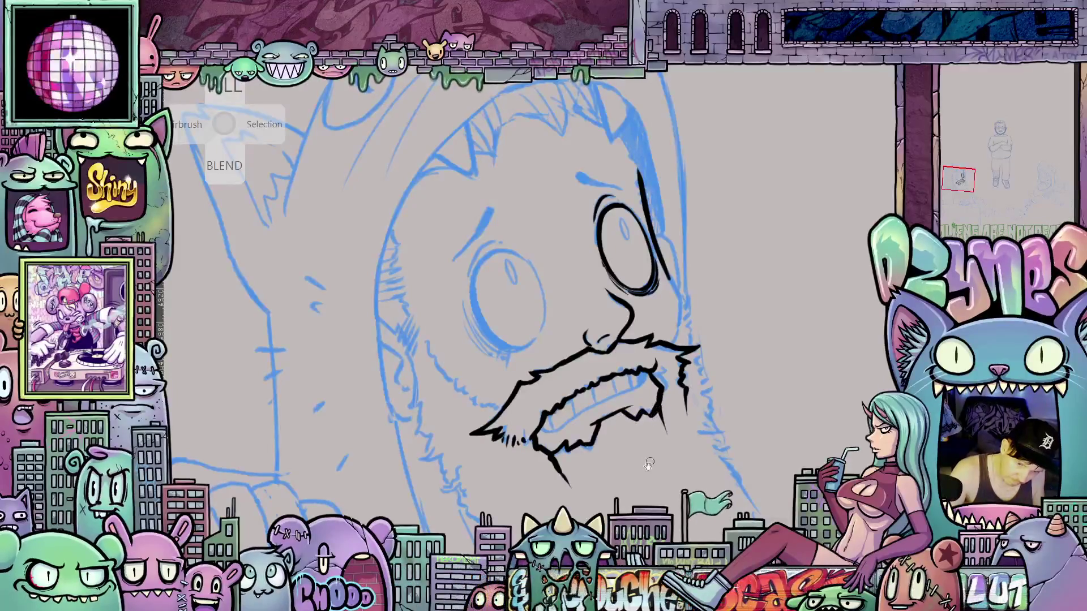
pyautogui.moveTo(648, 467)
pyautogui.mouseDown()
pyautogui.moveTo(691, 407)
pyautogui.moveTo(696, 437)
pyautogui.moveTo(736, 454)
pyautogui.moveTo(730, 447)
pyautogui.moveTo(566, 537)
pyautogui.mouseUp()
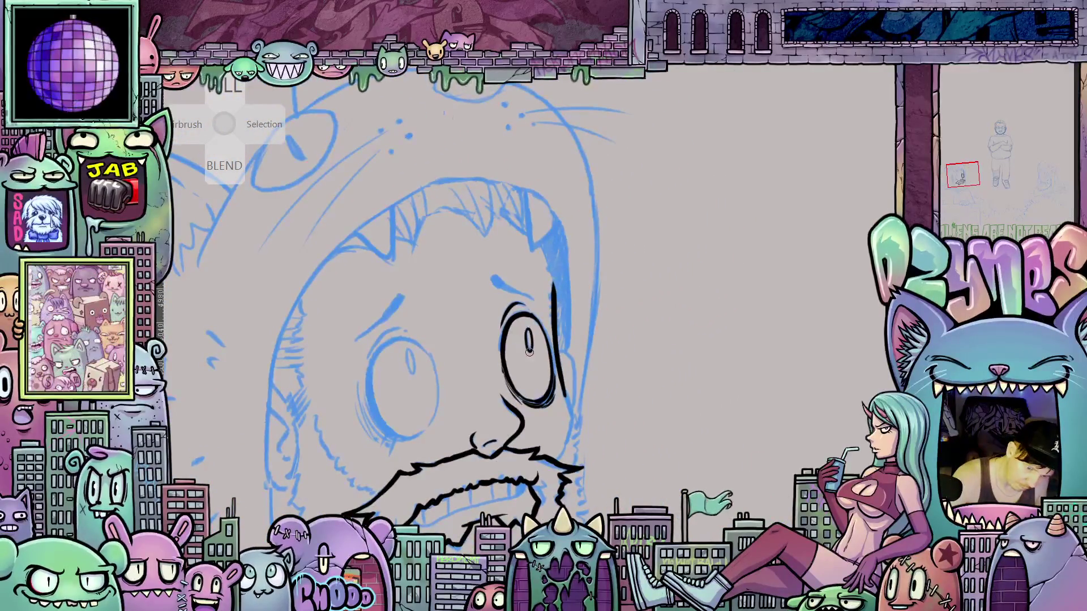
pyautogui.moveTo(460, 369)
pyautogui.mouseDown()
pyautogui.moveTo(553, 347)
pyautogui.moveTo(504, 327)
pyautogui.moveTo(515, 322)
pyautogui.moveTo(474, 338)
pyautogui.moveTo(484, 394)
pyautogui.moveTo(467, 377)
pyautogui.moveTo(488, 409)
pyautogui.moveTo(536, 413)
pyautogui.moveTo(570, 398)
pyautogui.moveTo(576, 371)
pyautogui.mouseUp()
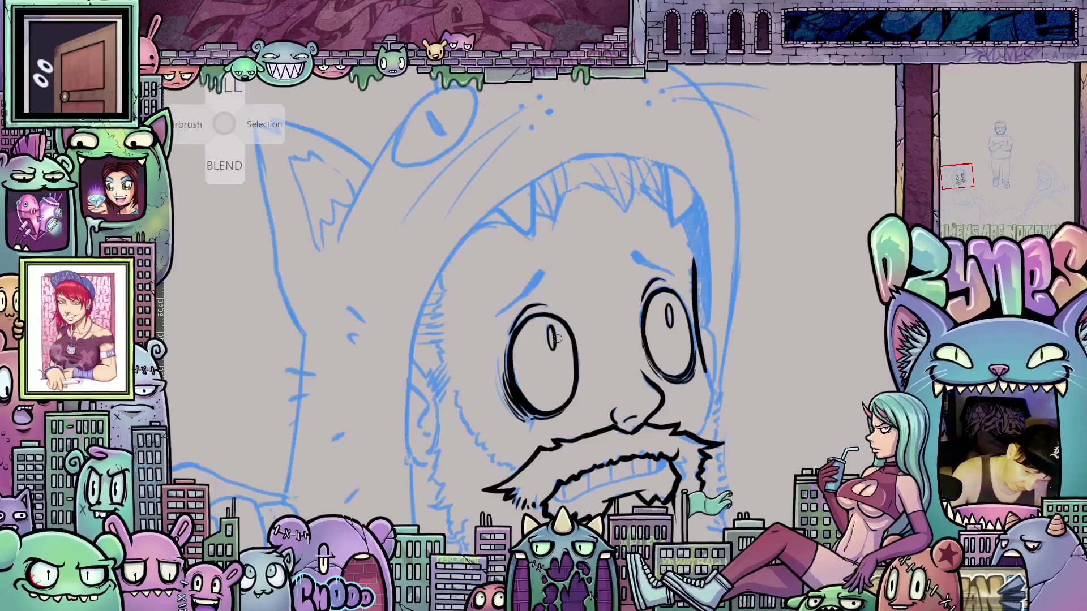
pyautogui.moveTo(645, 453); pyautogui.dragTo(702, 456)
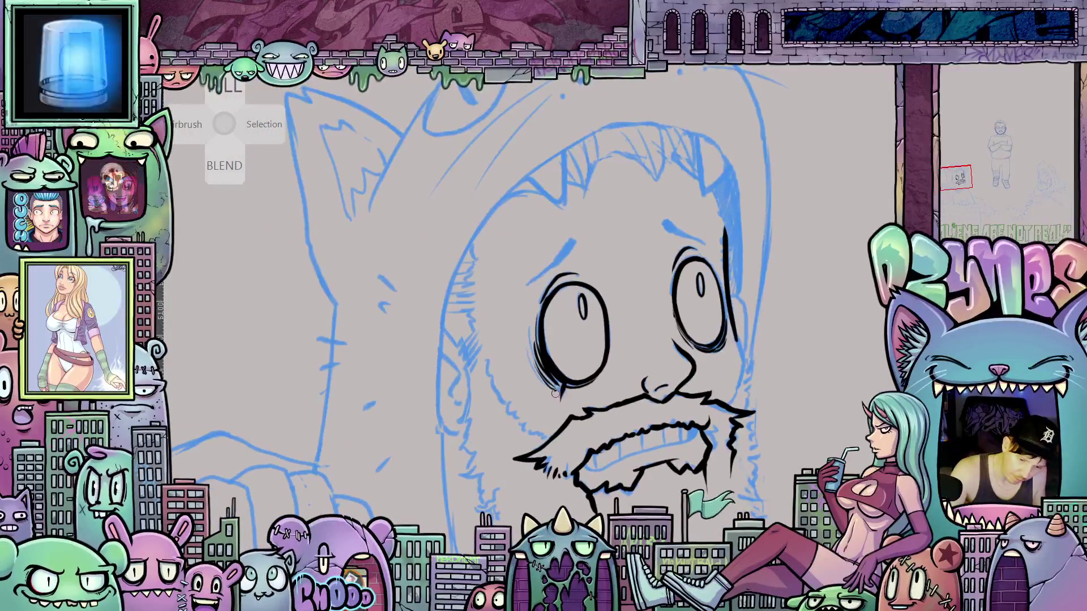
pyautogui.moveTo(554, 393); pyautogui.dragTo(544, 396)
# - Extend the left jaw line downward in black ink
pyautogui.moveTo(669, 465)
pyautogui.mouseDown()
pyautogui.moveTo(673, 410)
pyautogui.moveTo(656, 495)
pyautogui.moveTo(634, 509)
pyautogui.moveTo(652, 468)
pyautogui.mouseUp()
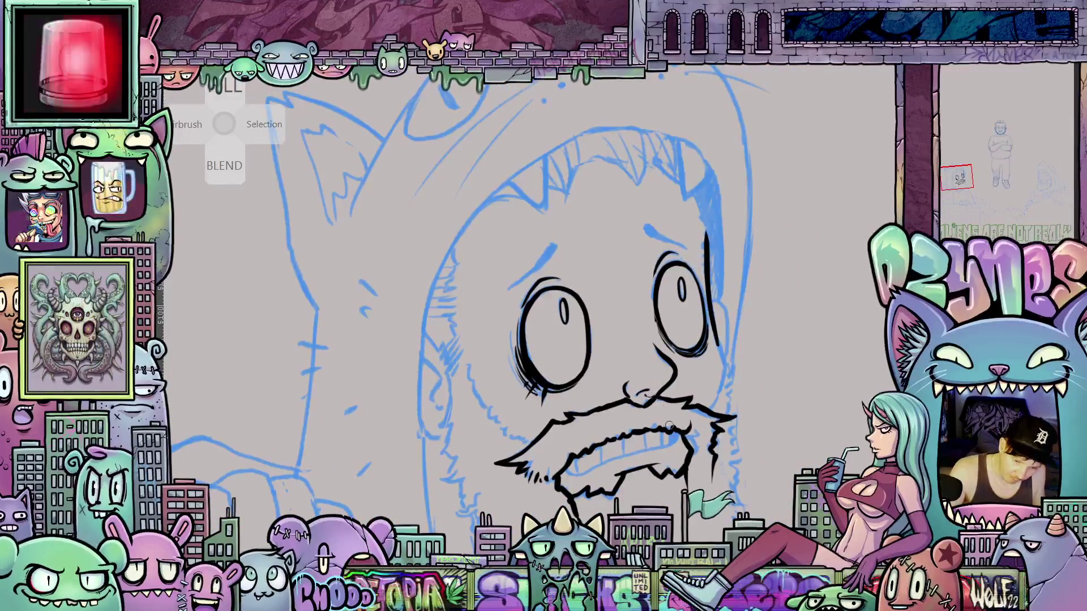
pyautogui.moveTo(728, 460); pyautogui.dragTo(697, 479)
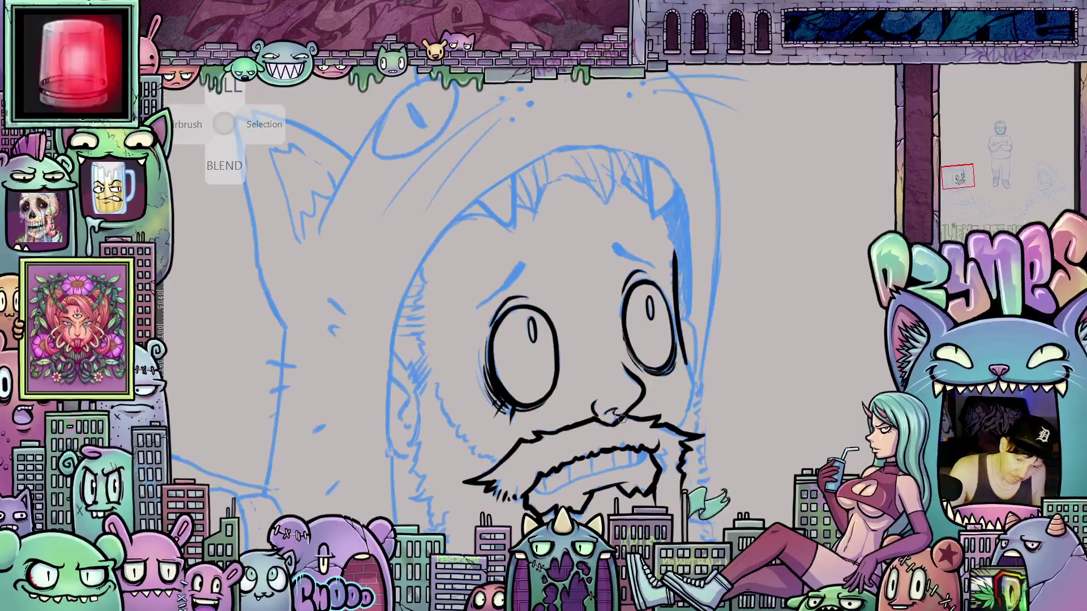
pyautogui.moveTo(629, 470)
pyautogui.mouseDown()
pyautogui.moveTo(658, 452)
pyautogui.moveTo(652, 509)
pyautogui.moveTo(656, 486)
pyautogui.moveTo(722, 464)
pyautogui.moveTo(728, 430)
pyautogui.mouseUp()
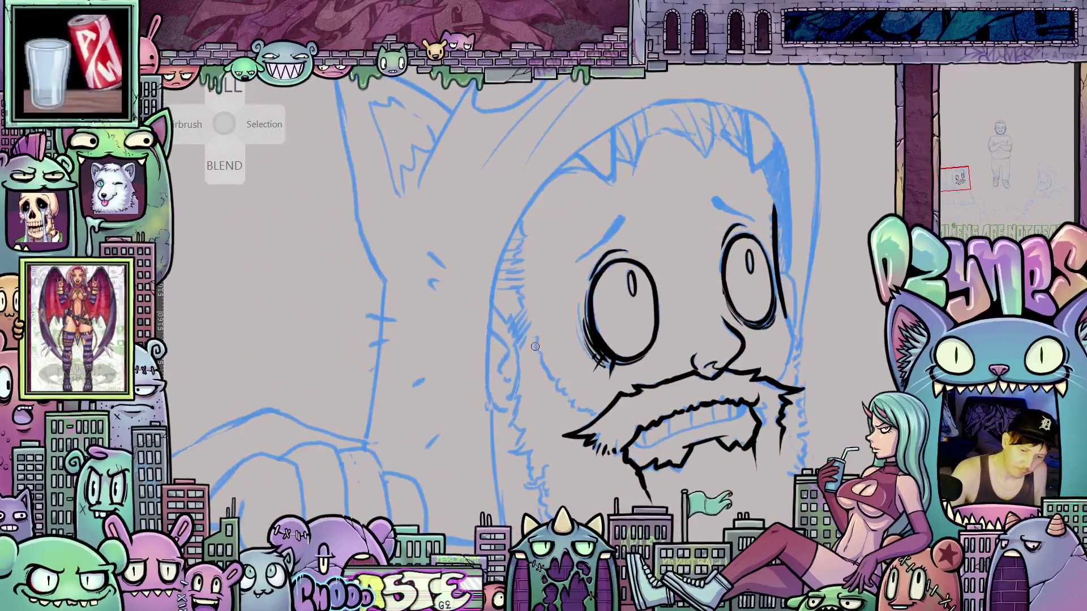
pyautogui.moveTo(542, 364); pyautogui.dragTo(571, 407)
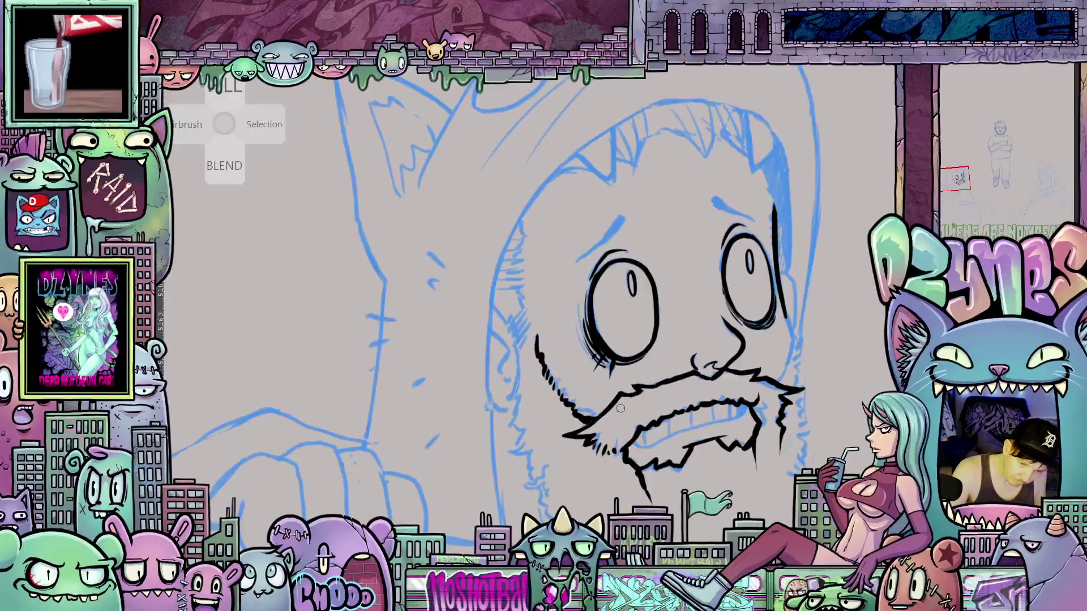
pyautogui.moveTo(840, 458)
pyautogui.mouseDown()
pyautogui.moveTo(703, 401)
pyautogui.moveTo(720, 396)
pyautogui.moveTo(744, 431)
pyautogui.moveTo(748, 399)
pyautogui.mouseUp()
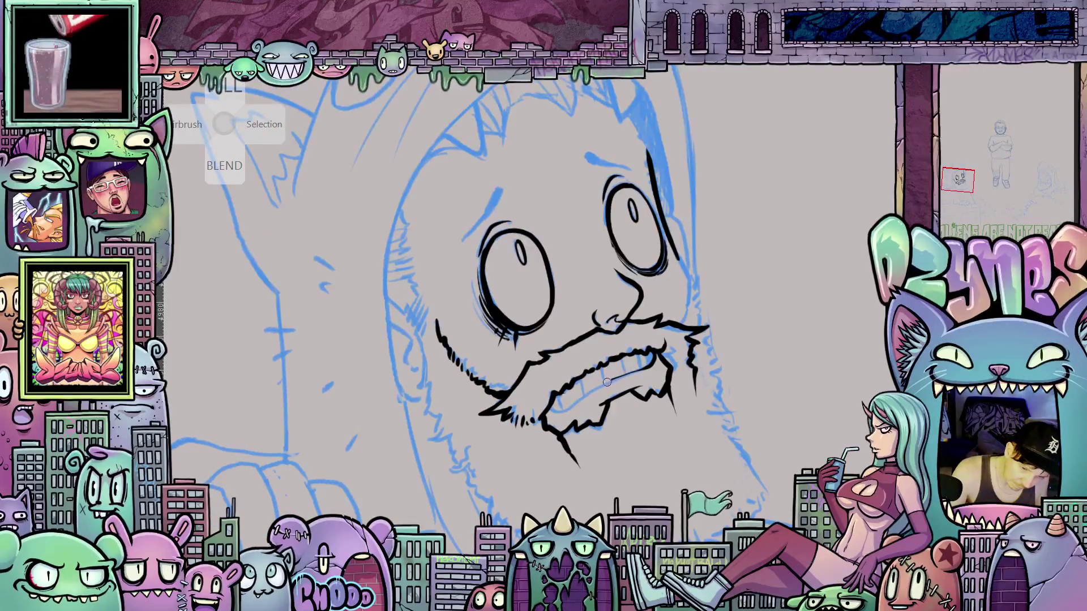
# - Ink the lower lip inside the mouth and the right cheek outline
pyautogui.moveTo(607, 382); pyautogui.dragTo(548, 415)
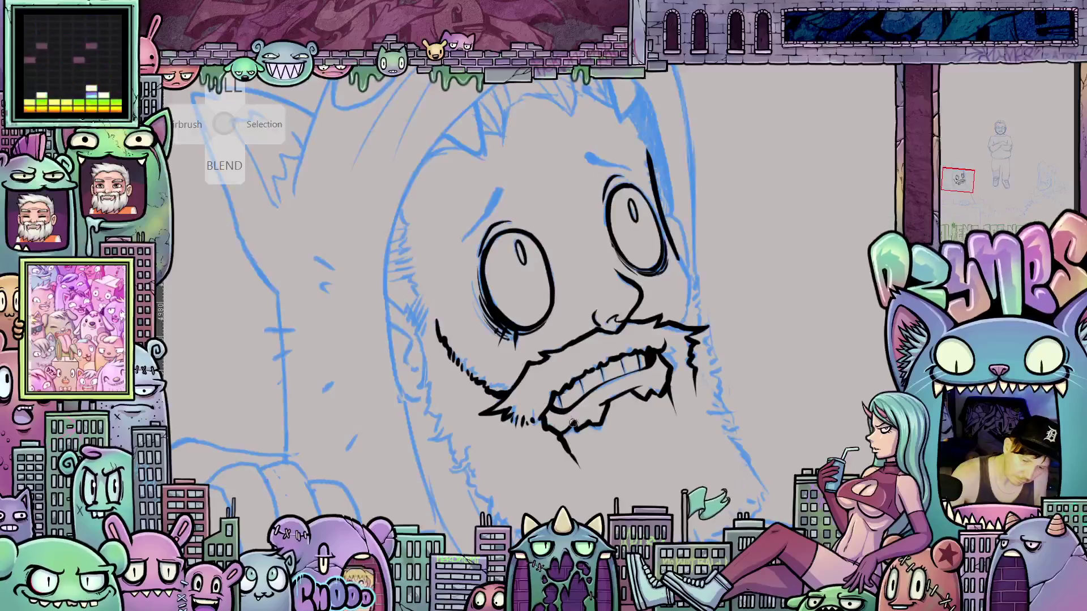
pyautogui.moveTo(684, 445); pyautogui.dragTo(667, 462)
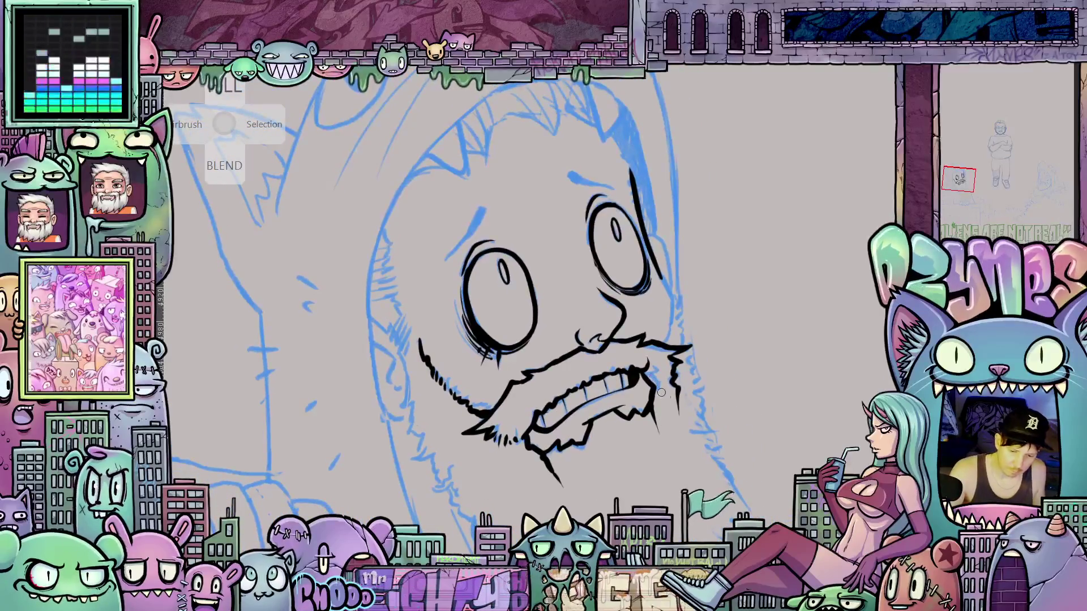
pyautogui.moveTo(651, 402)
pyautogui.mouseDown()
pyautogui.moveTo(653, 431)
pyautogui.moveTo(694, 451)
pyautogui.mouseUp()
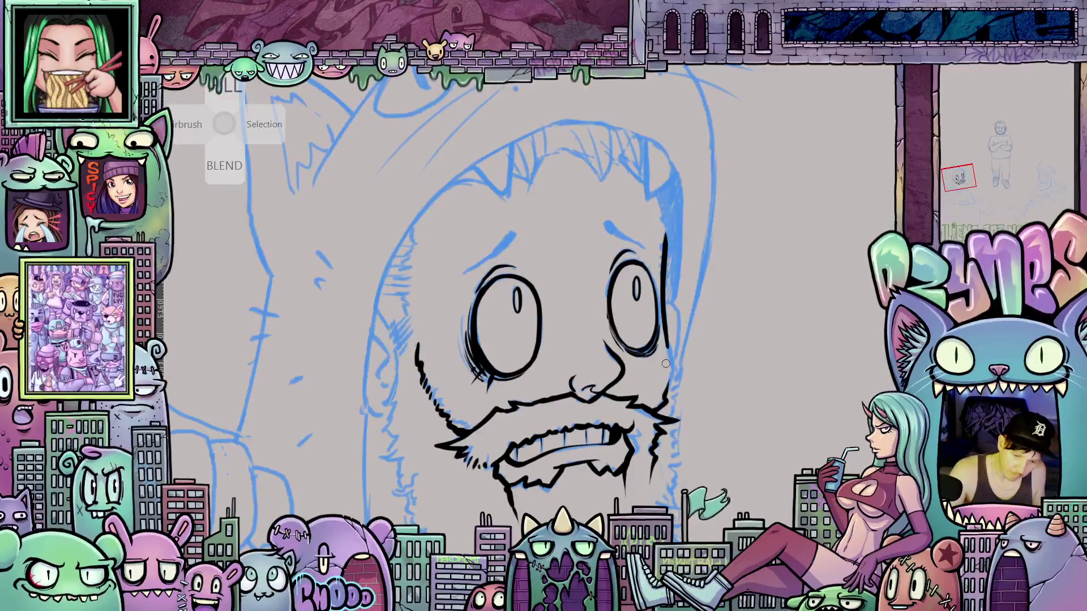
pyautogui.moveTo(672, 363); pyautogui.dragTo(667, 331)
# - Add hatching strokes at the top of the left cheek
pyautogui.moveTo(589, 443)
pyautogui.mouseDown()
pyautogui.moveTo(628, 392)
pyautogui.moveTo(750, 404)
pyautogui.moveTo(698, 449)
pyautogui.mouseUp()
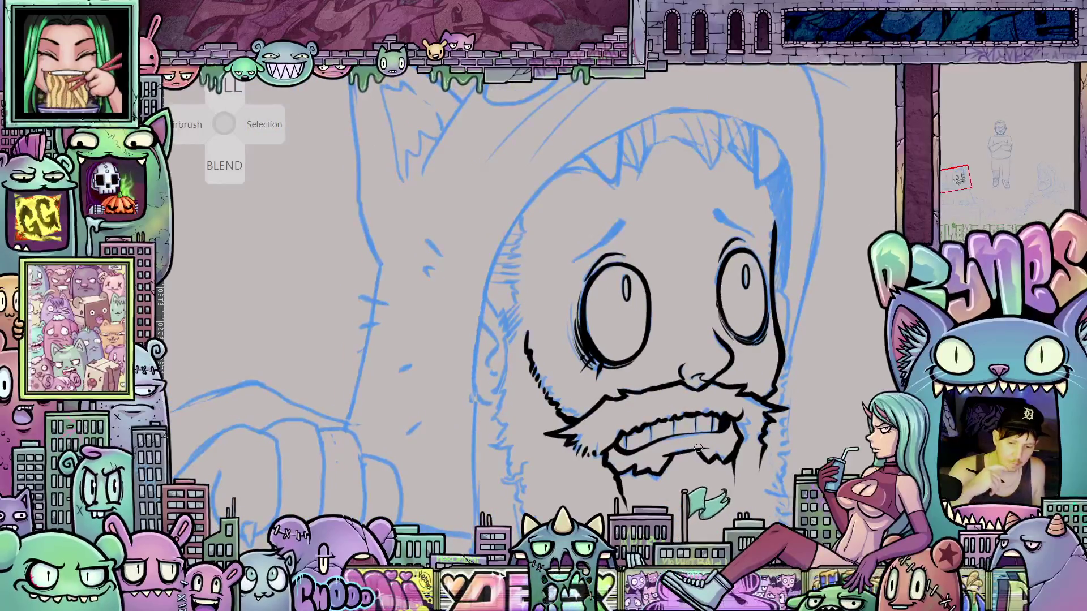
pyautogui.moveTo(697, 449)
pyautogui.mouseDown()
pyautogui.moveTo(501, 338)
pyautogui.moveTo(505, 322)
pyautogui.moveTo(512, 351)
pyautogui.mouseUp()
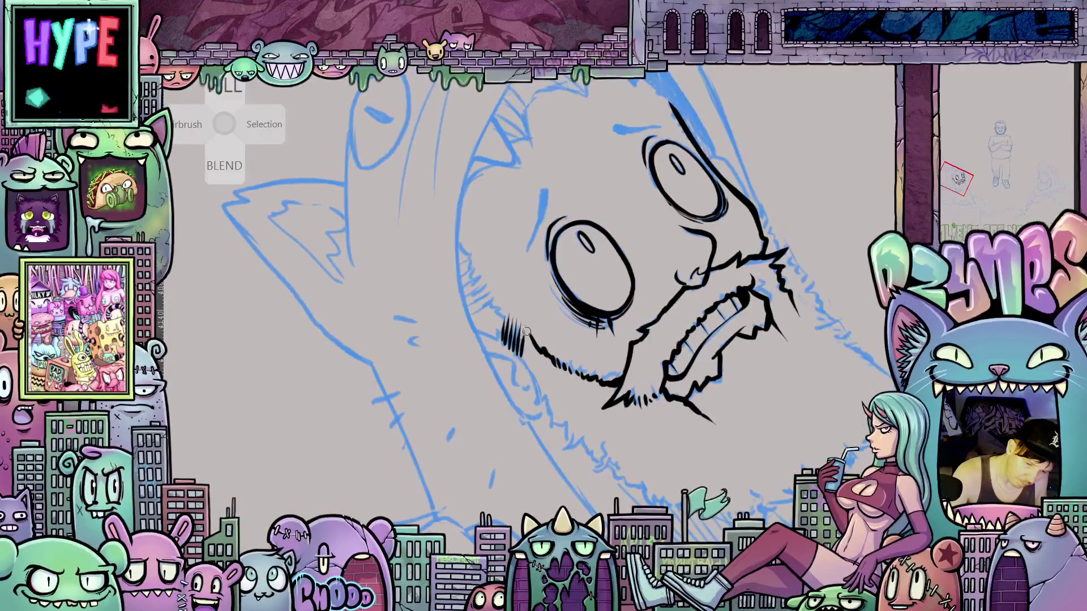
pyautogui.moveTo(528, 337); pyautogui.dragTo(598, 451)
pyautogui.moveTo(519, 298); pyautogui.dragTo(505, 306)
pyautogui.moveTo(513, 282); pyautogui.dragTo(503, 299)
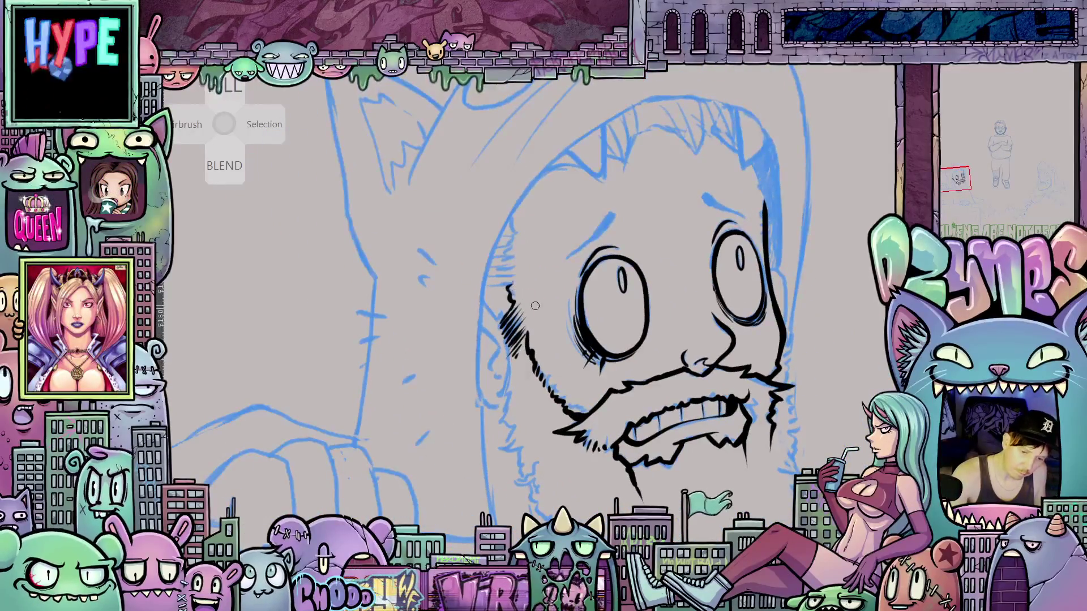
# - Ink the head's left outline in three strokes down toward the chin
pyautogui.moveTo(768, 399)
pyautogui.mouseDown()
pyautogui.moveTo(788, 312)
pyautogui.moveTo(780, 222)
pyautogui.moveTo(634, 227)
pyautogui.mouseUp()
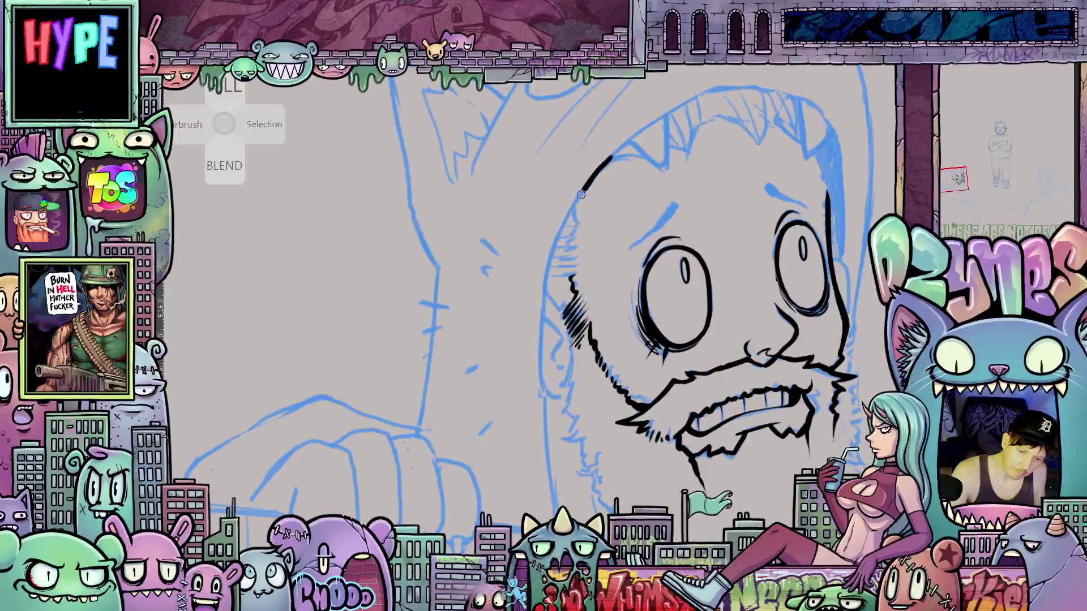
pyautogui.moveTo(560, 236); pyautogui.dragTo(547, 285)
pyautogui.moveTo(542, 335); pyautogui.dragTo(542, 416)
pyautogui.moveTo(548, 471)
pyautogui.mouseDown()
pyautogui.moveTo(529, 379)
pyautogui.moveTo(574, 506)
pyautogui.moveTo(518, 377)
pyautogui.moveTo(535, 343)
pyautogui.moveTo(529, 352)
pyautogui.mouseUp()
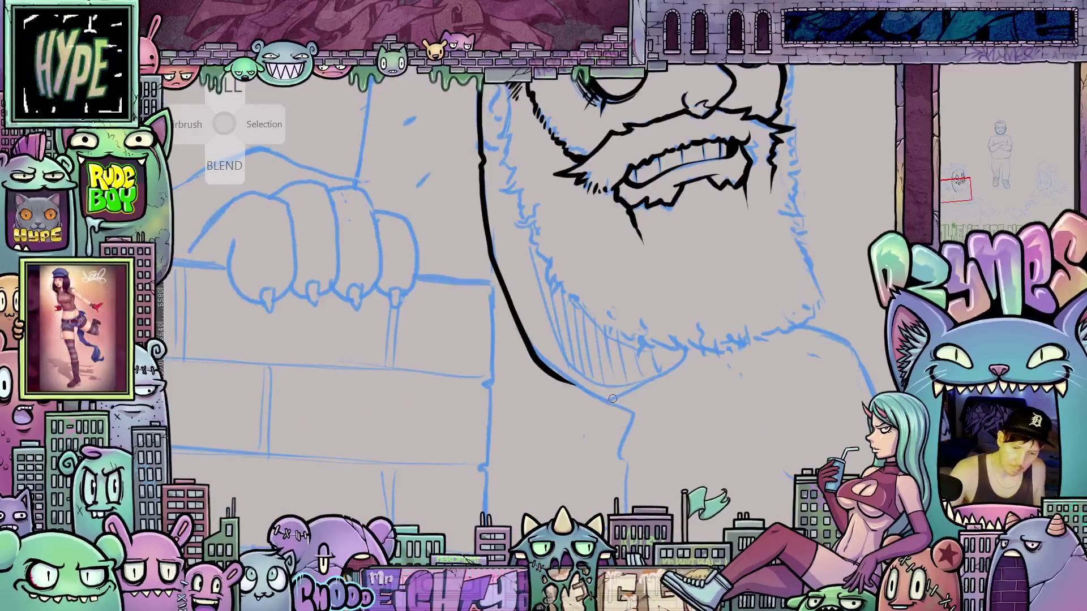
# - Ink the chin point and its hook, the tag's hole, and curve the beard line up to the tag
pyautogui.moveTo(620, 454); pyautogui.dragTo(626, 455)
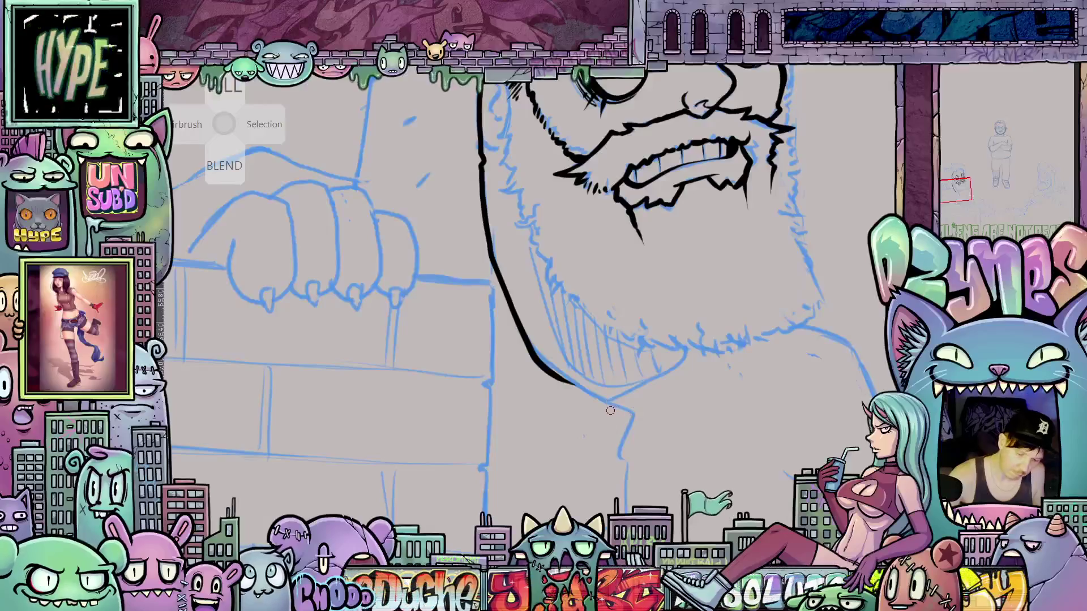
pyautogui.moveTo(605, 399); pyautogui.dragTo(633, 414)
pyautogui.moveTo(620, 456)
pyautogui.mouseDown()
pyautogui.moveTo(637, 452)
pyautogui.moveTo(623, 395)
pyautogui.mouseUp()
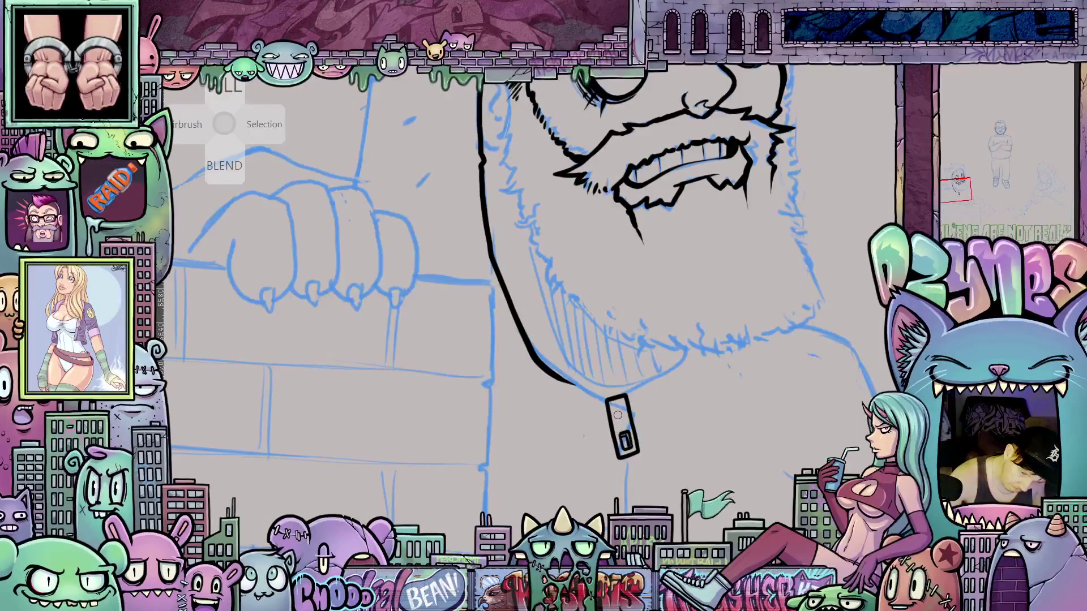
pyautogui.moveTo(620, 410); pyautogui.dragTo(618, 407)
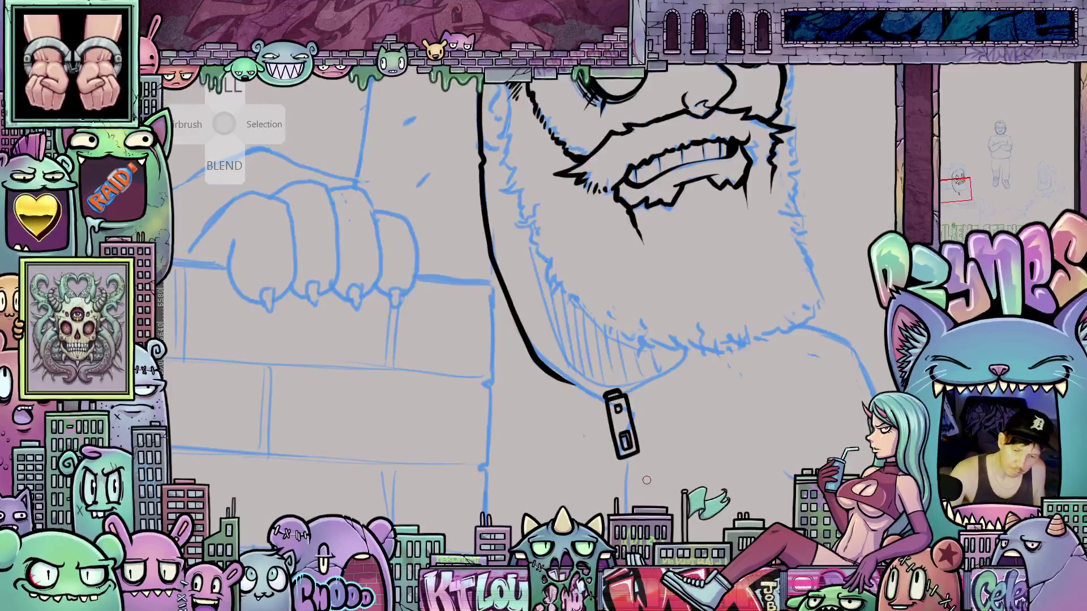
pyautogui.moveTo(644, 477)
pyautogui.mouseDown()
pyautogui.moveTo(679, 403)
pyautogui.moveTo(679, 343)
pyautogui.moveTo(710, 456)
pyautogui.moveTo(678, 490)
pyautogui.mouseUp()
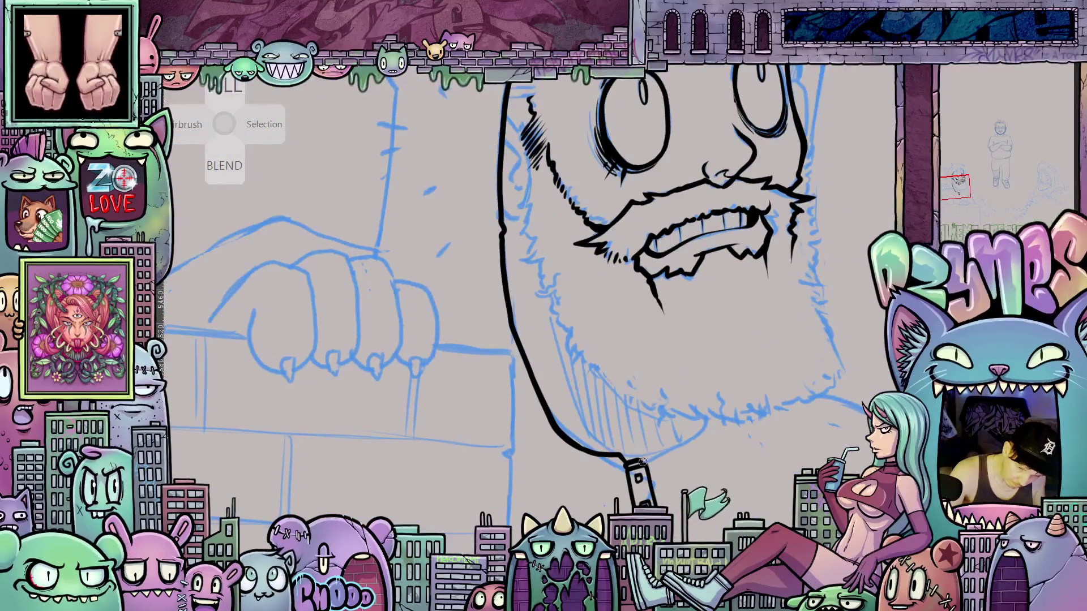
pyautogui.moveTo(678, 447)
pyautogui.mouseDown()
pyautogui.moveTo(706, 425)
pyautogui.moveTo(685, 502)
pyautogui.moveTo(637, 502)
pyautogui.moveTo(666, 482)
pyautogui.mouseUp()
# - Add jagged hatching along the cheek and jaw line
pyautogui.moveTo(733, 450)
pyautogui.mouseDown()
pyautogui.moveTo(738, 412)
pyautogui.moveTo(759, 452)
pyautogui.moveTo(628, 363)
pyautogui.mouseUp()
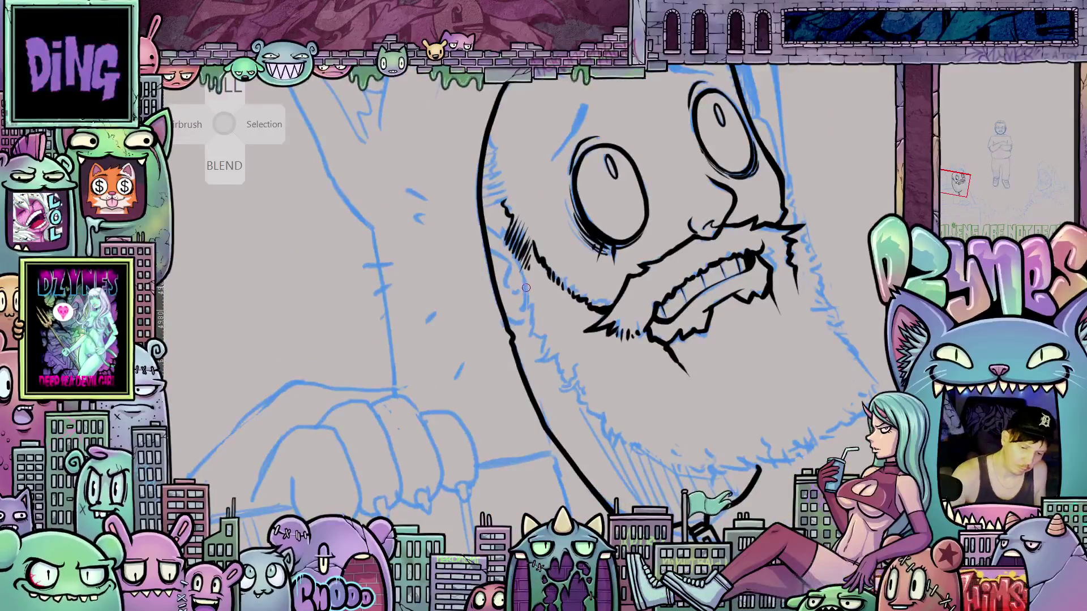
pyautogui.moveTo(523, 305); pyautogui.dragTo(554, 355)
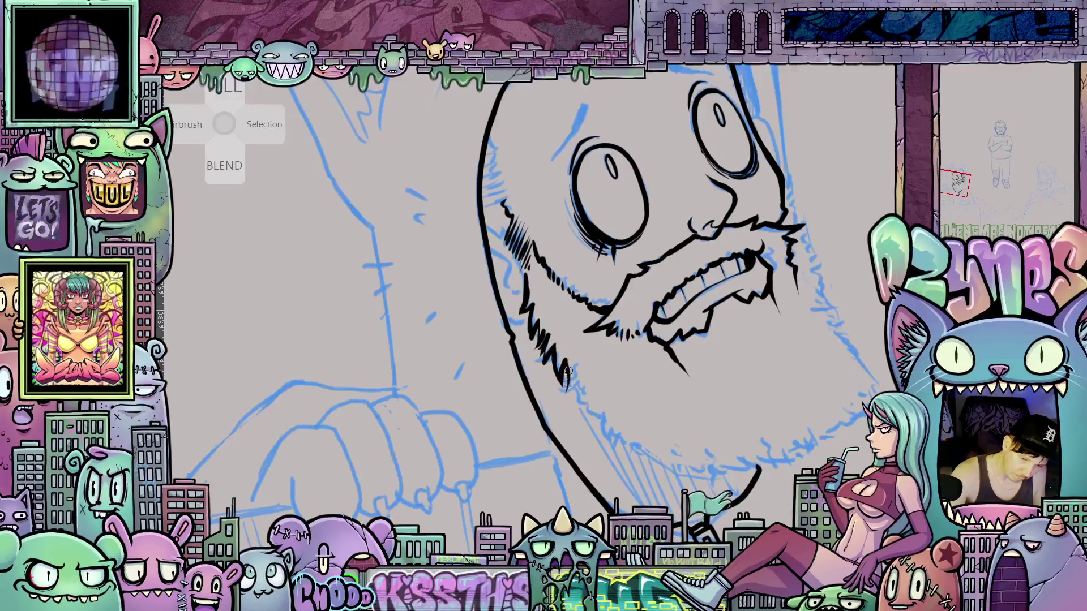
pyautogui.moveTo(578, 393)
pyautogui.mouseDown()
pyautogui.moveTo(575, 408)
pyautogui.moveTo(592, 417)
pyautogui.mouseUp()
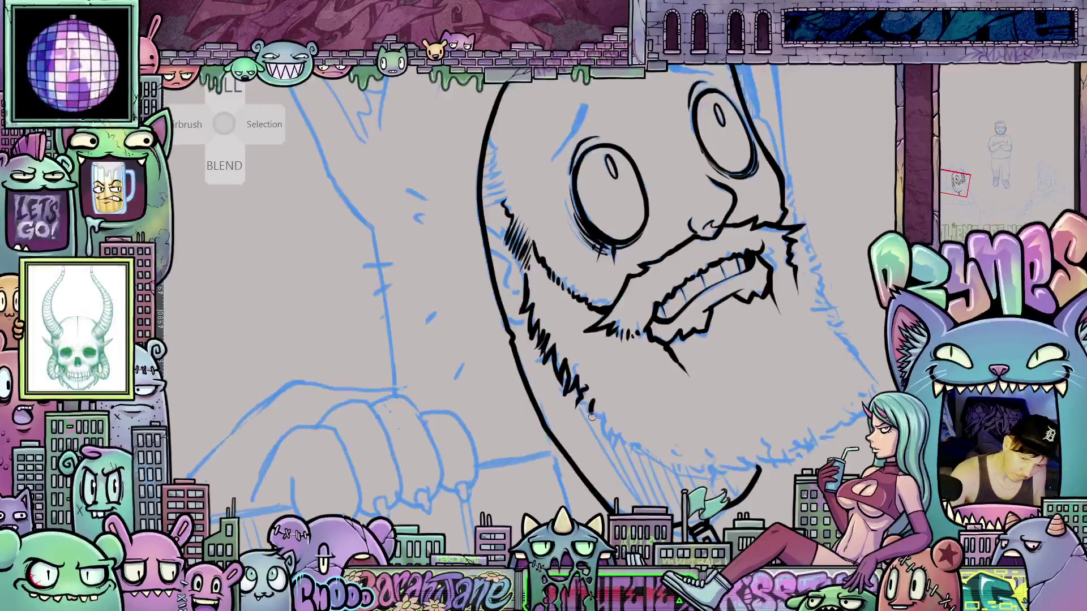
pyautogui.moveTo(565, 356); pyautogui.dragTo(549, 370)
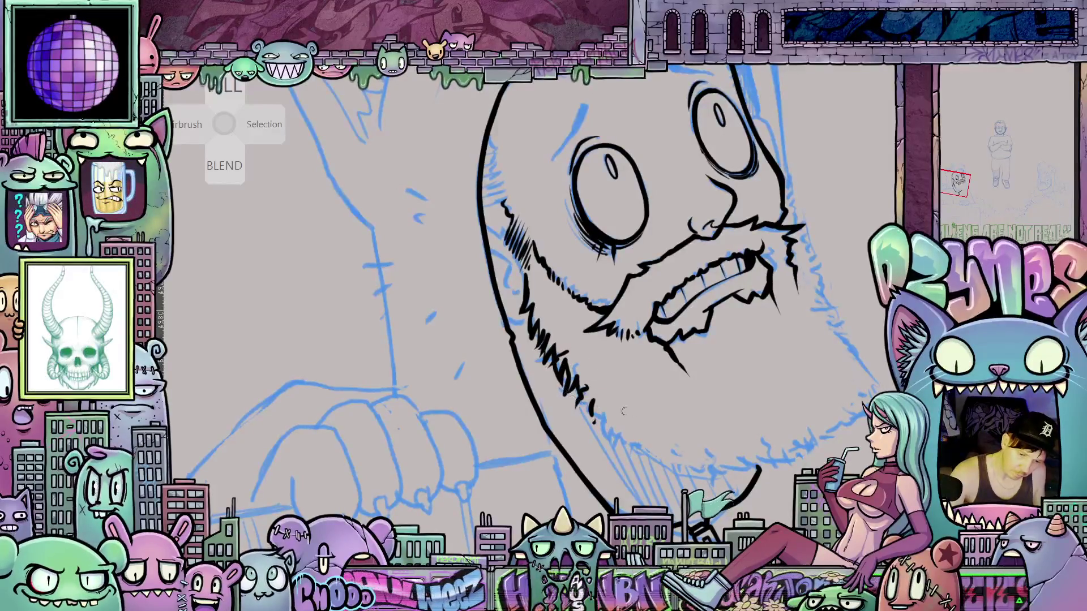
# - Hatch the line beside the right eye
pyautogui.moveTo(828, 429)
pyautogui.mouseDown()
pyautogui.moveTo(734, 479)
pyautogui.moveTo(729, 467)
pyautogui.moveTo(735, 482)
pyautogui.moveTo(721, 511)
pyautogui.mouseUp()
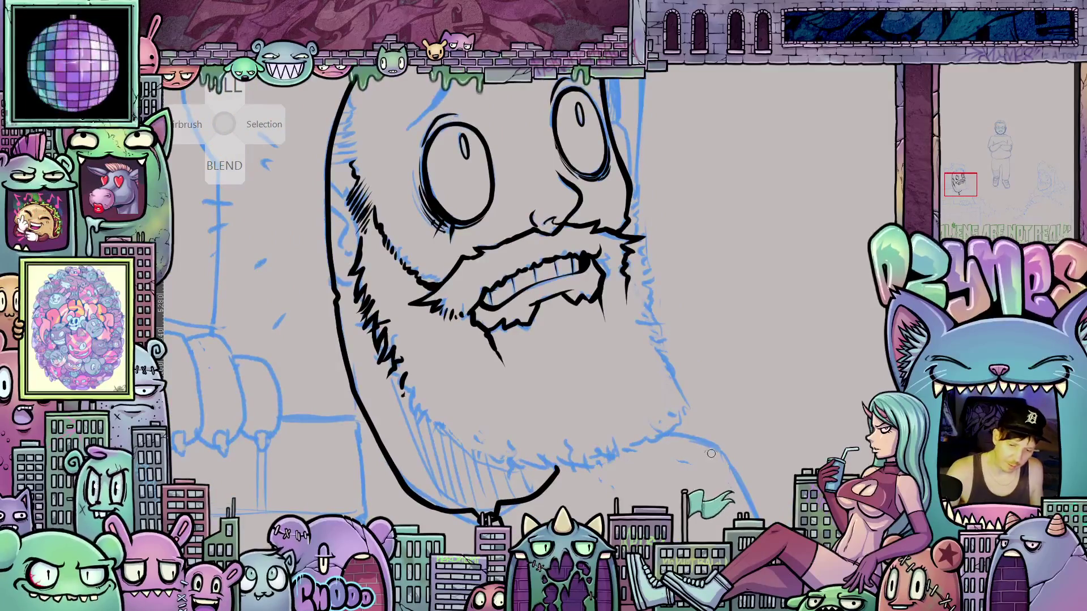
pyautogui.moveTo(766, 449); pyautogui.dragTo(699, 534)
pyautogui.moveTo(678, 271); pyautogui.dragTo(678, 330)
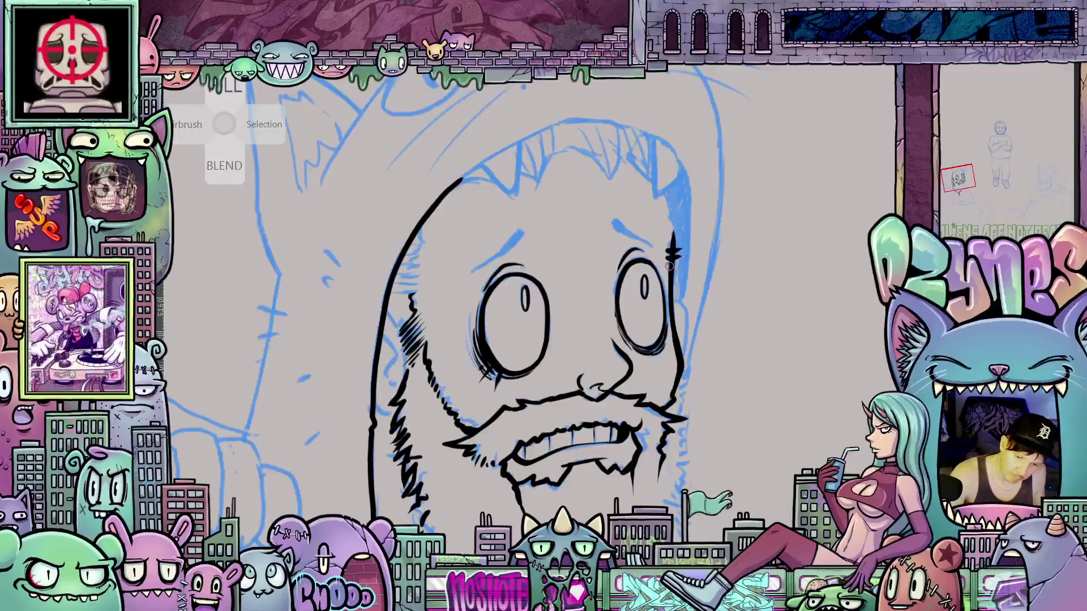
pyautogui.moveTo(666, 264); pyautogui.dragTo(678, 261)
pyautogui.moveTo(595, 425)
pyautogui.mouseDown()
pyautogui.moveTo(668, 339)
pyautogui.moveTo(690, 445)
pyautogui.moveTo(554, 283)
pyautogui.mouseUp()
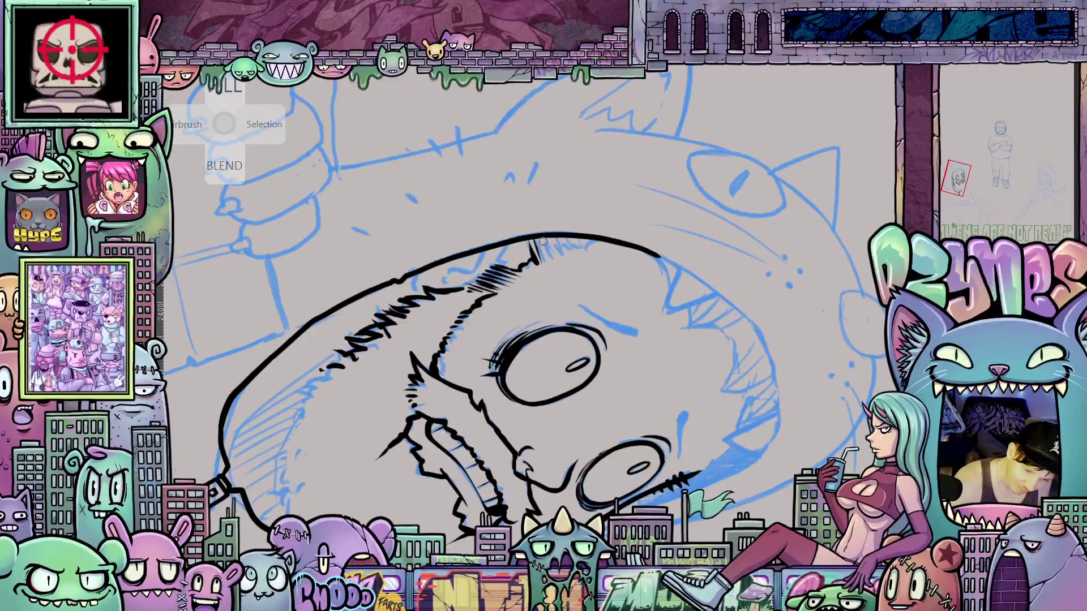
# - Add hatch strokes on the head outline, the chin and along the ear line
pyautogui.moveTo(545, 237)
pyautogui.mouseDown()
pyautogui.moveTo(540, 261)
pyautogui.moveTo(575, 248)
pyautogui.mouseUp()
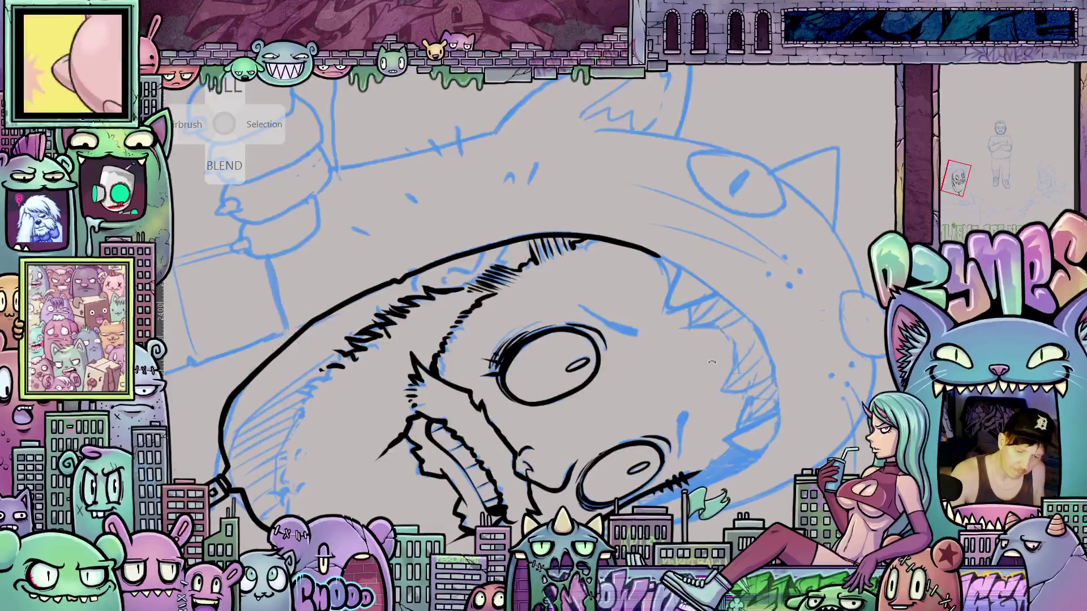
pyautogui.moveTo(712, 361)
pyautogui.mouseDown()
pyautogui.moveTo(699, 176)
pyautogui.moveTo(618, 113)
pyautogui.mouseUp()
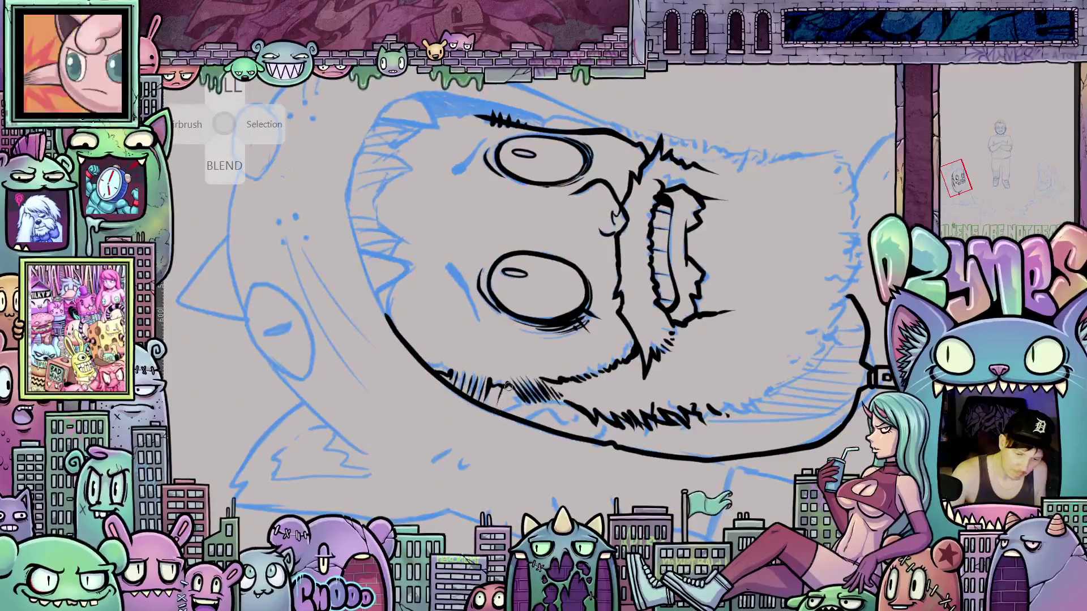
pyautogui.moveTo(508, 387)
pyautogui.mouseDown()
pyautogui.moveTo(504, 405)
pyautogui.moveTo(513, 388)
pyautogui.moveTo(626, 508)
pyautogui.moveTo(460, 334)
pyautogui.mouseUp()
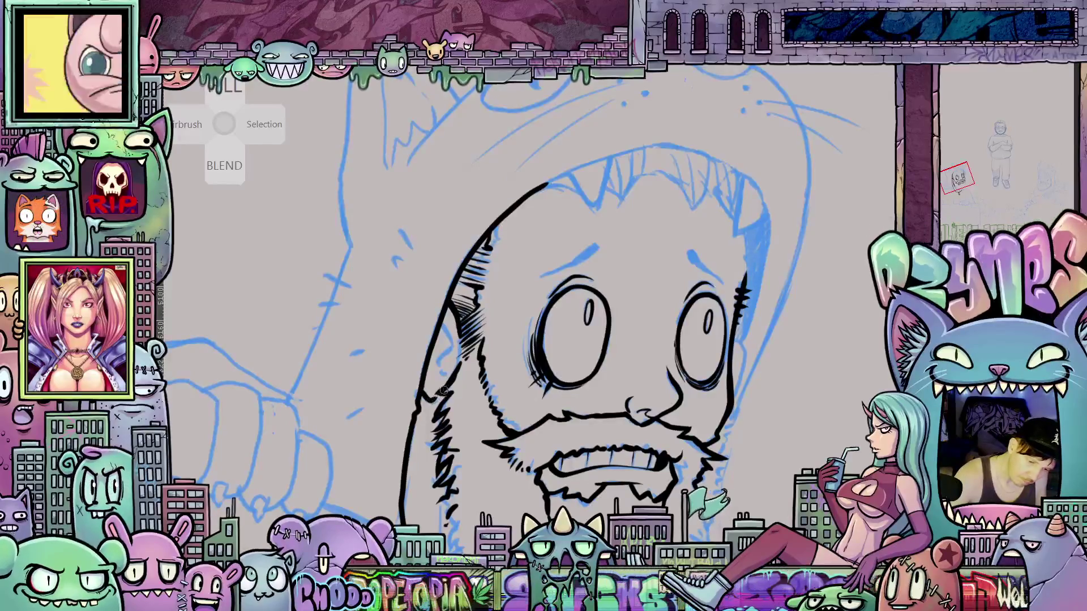
pyautogui.moveTo(446, 358)
pyautogui.mouseDown()
pyautogui.moveTo(447, 379)
pyautogui.moveTo(436, 353)
pyautogui.moveTo(431, 365)
pyautogui.moveTo(440, 376)
pyautogui.mouseUp()
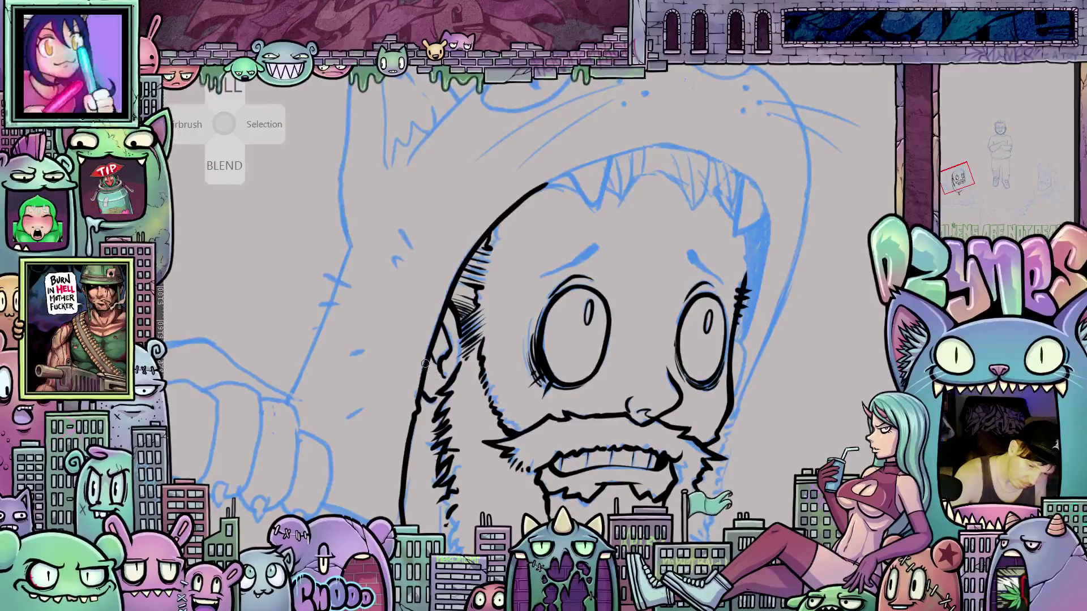
pyautogui.moveTo(446, 337); pyautogui.dragTo(445, 350)
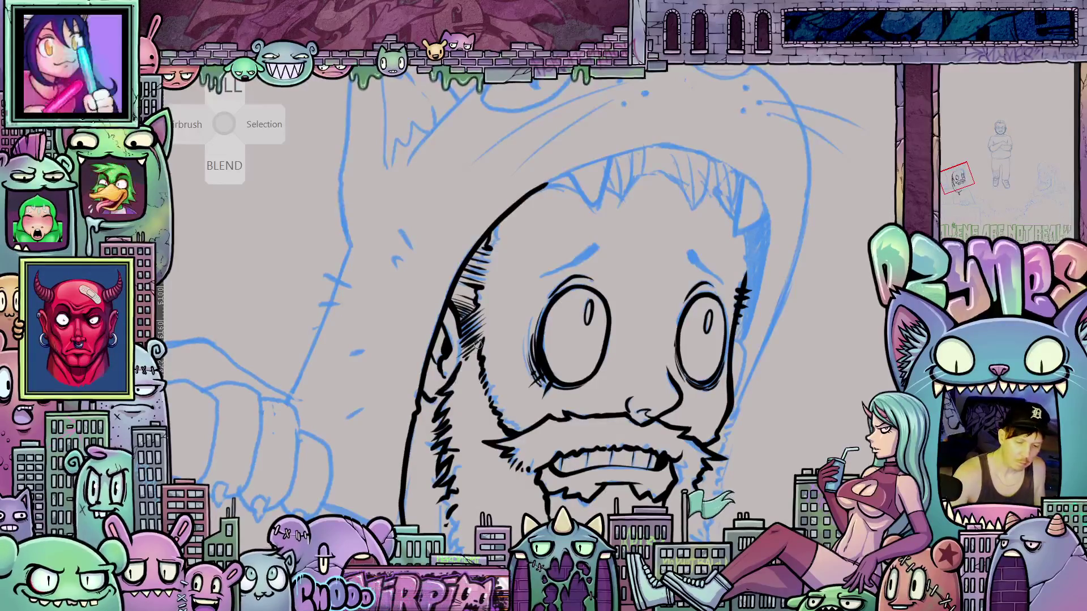
# - Ink and thicken the right cheek edge and the head's right outline
pyautogui.moveTo(436, 388)
pyautogui.mouseDown()
pyautogui.moveTo(790, 425)
pyautogui.moveTo(656, 421)
pyautogui.mouseUp()
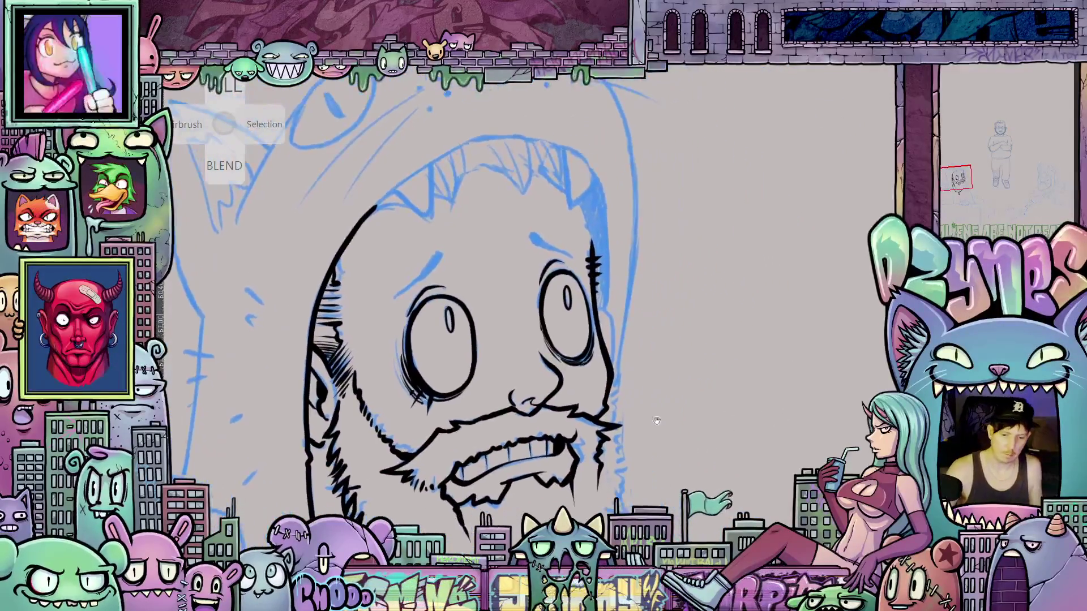
pyautogui.moveTo(601, 318); pyautogui.dragTo(612, 367)
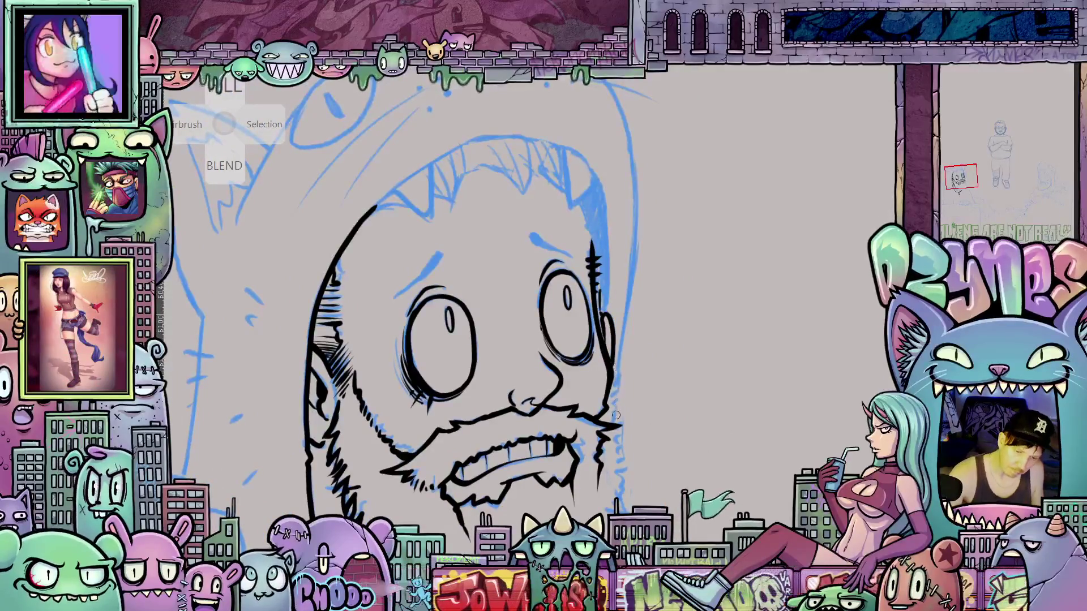
pyautogui.moveTo(615, 415)
pyautogui.mouseDown()
pyautogui.moveTo(595, 281)
pyautogui.moveTo(580, 259)
pyautogui.mouseUp()
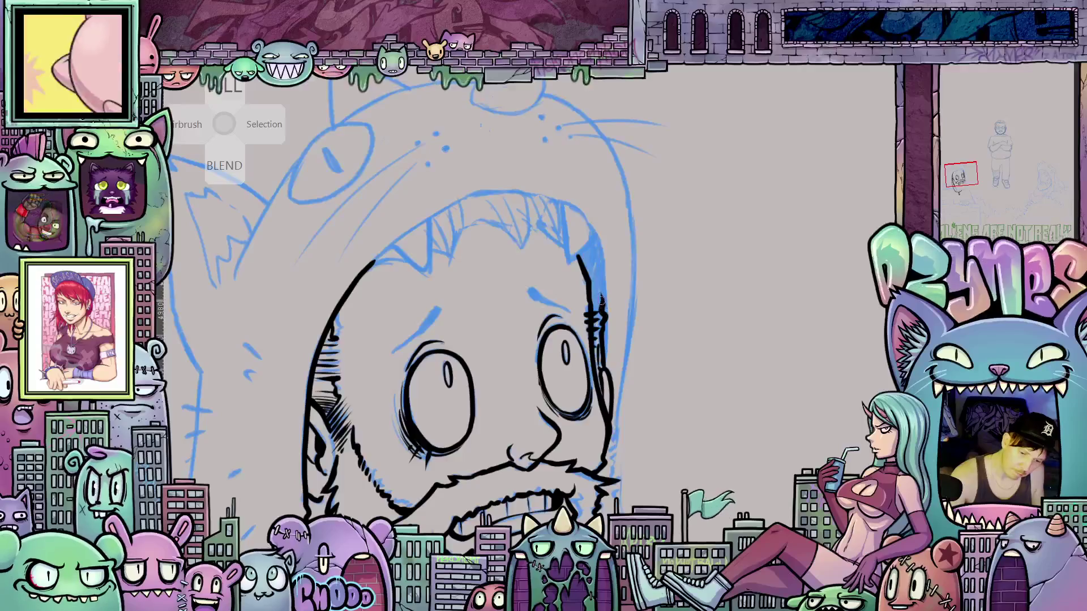
pyautogui.moveTo(603, 294)
pyautogui.mouseDown()
pyautogui.moveTo(601, 274)
pyautogui.moveTo(600, 360)
pyautogui.moveTo(574, 254)
pyautogui.mouseUp()
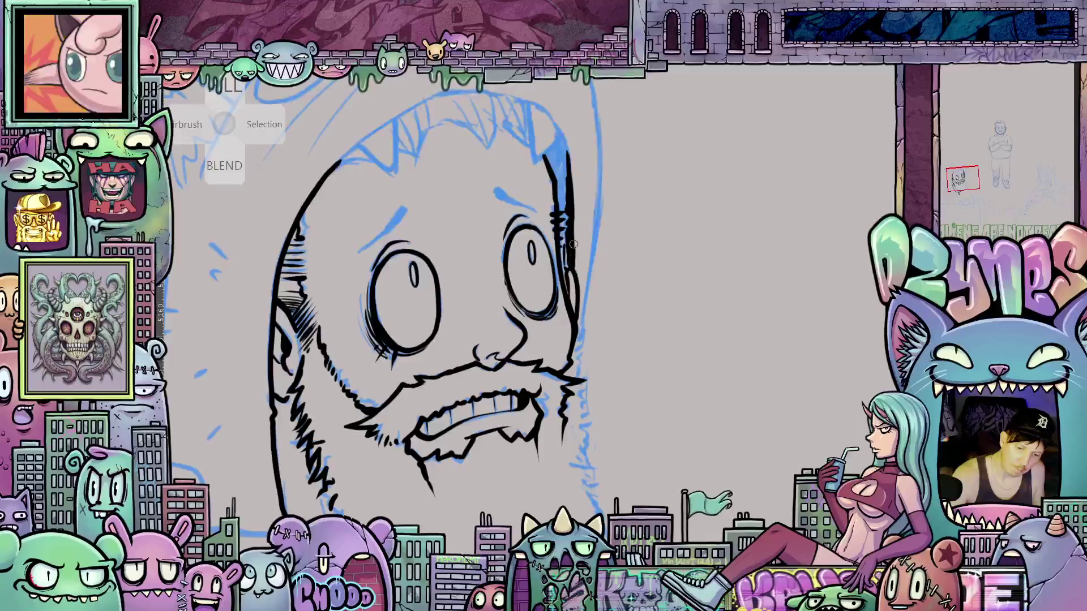
pyautogui.moveTo(574, 244); pyautogui.dragTo(571, 198)
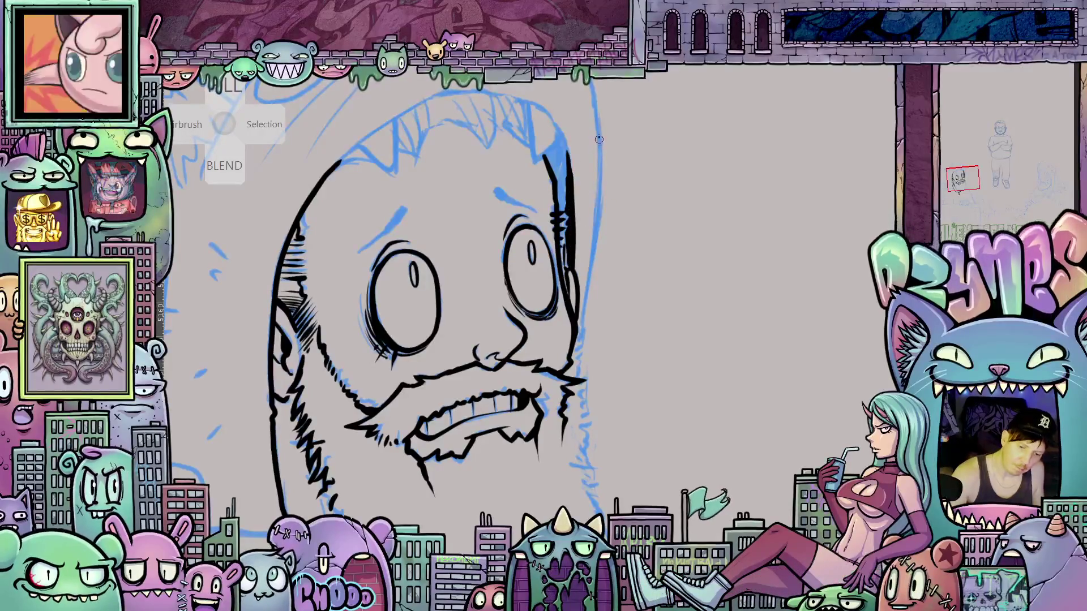
pyautogui.moveTo(598, 138)
pyautogui.mouseDown()
pyautogui.moveTo(582, 400)
pyautogui.moveTo(601, 353)
pyautogui.mouseUp()
# - Thicken the head's right outline upward and hatch the beard's left edge
pyautogui.moveTo(587, 306); pyautogui.dragTo(587, 240)
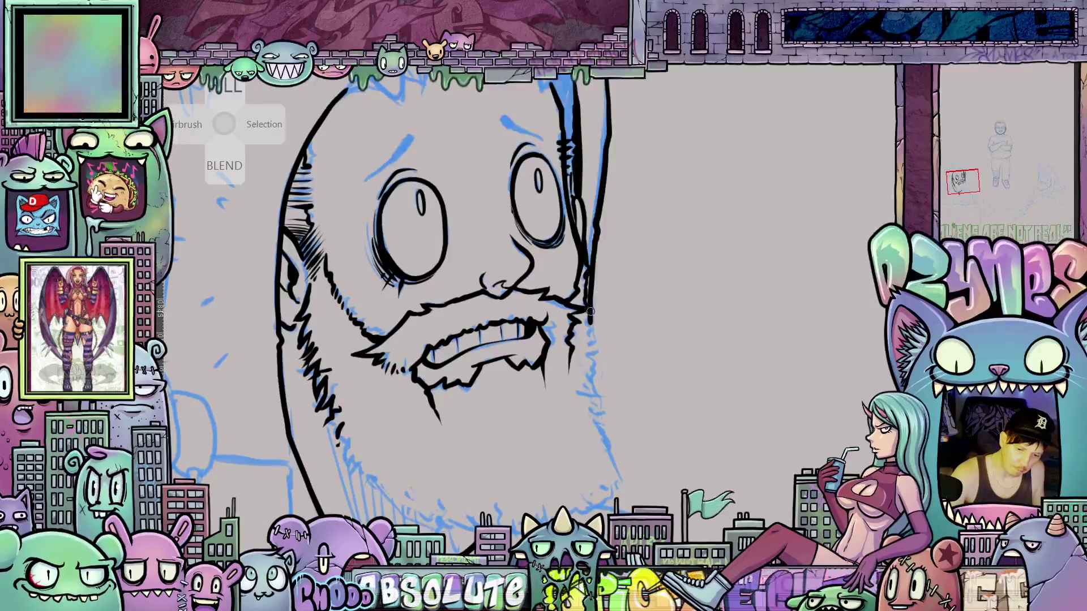
pyautogui.moveTo(630, 424)
pyautogui.mouseDown()
pyautogui.moveTo(576, 390)
pyautogui.moveTo(655, 390)
pyautogui.moveTo(706, 333)
pyautogui.moveTo(726, 430)
pyautogui.moveTo(628, 371)
pyautogui.mouseUp()
pyautogui.moveTo(505, 338)
pyautogui.mouseDown()
pyautogui.moveTo(493, 352)
pyautogui.moveTo(521, 374)
pyautogui.moveTo(723, 319)
pyautogui.mouseUp()
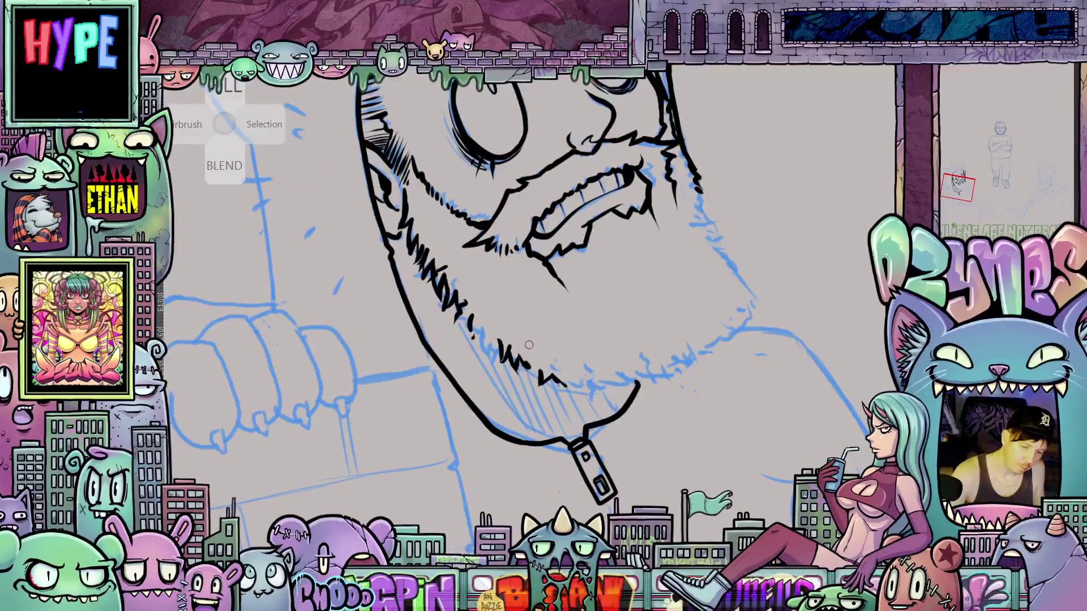
# - Add zigzag hatching along the lower beard and its edge, then straighten the view
pyautogui.moveTo(529, 345)
pyautogui.mouseDown()
pyautogui.moveTo(538, 382)
pyautogui.moveTo(552, 387)
pyautogui.mouseUp()
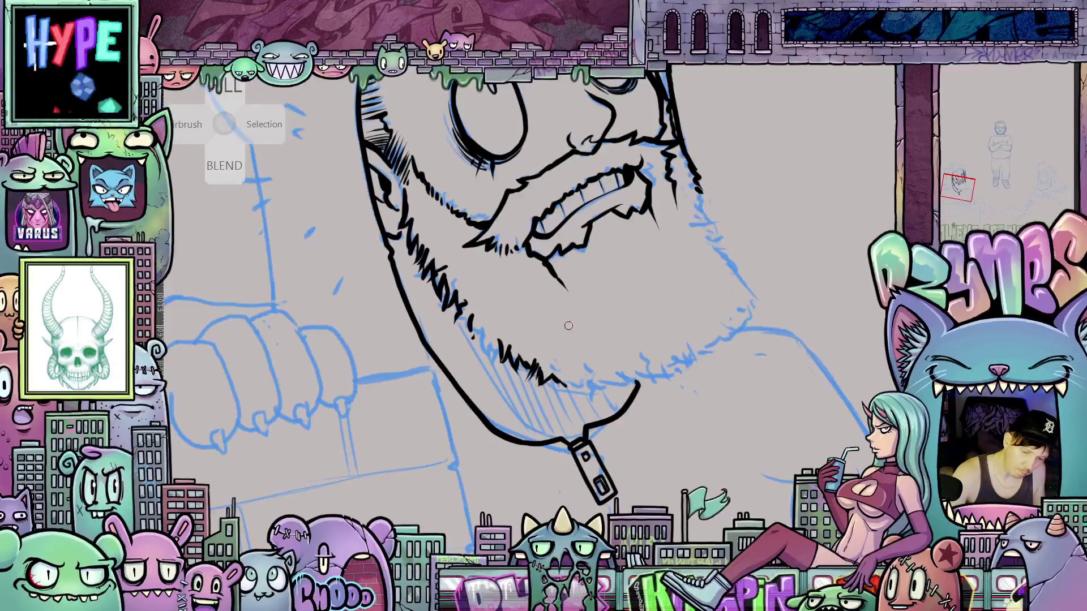
pyautogui.moveTo(485, 326); pyautogui.dragTo(498, 344)
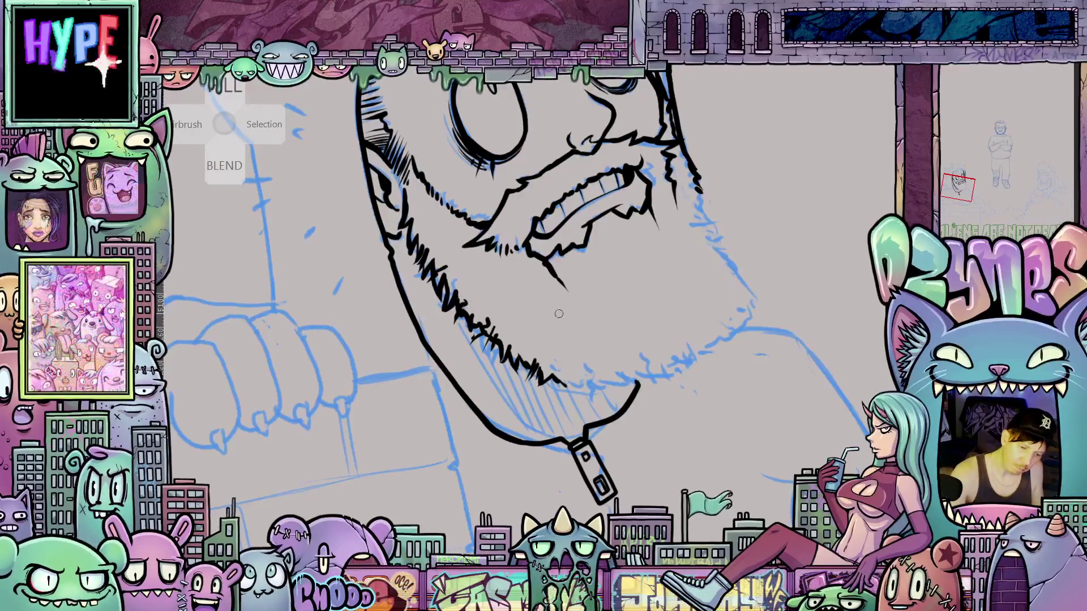
pyautogui.moveTo(444, 310)
pyautogui.mouseDown()
pyautogui.moveTo(663, 403)
pyautogui.moveTo(663, 455)
pyautogui.moveTo(717, 480)
pyautogui.moveTo(658, 378)
pyautogui.mouseUp()
pyautogui.scroll(-5, 715, 461)
# - Extend the ink down the beard's right edge and hatch along its lower edge
pyautogui.scroll(3, 659, 378)
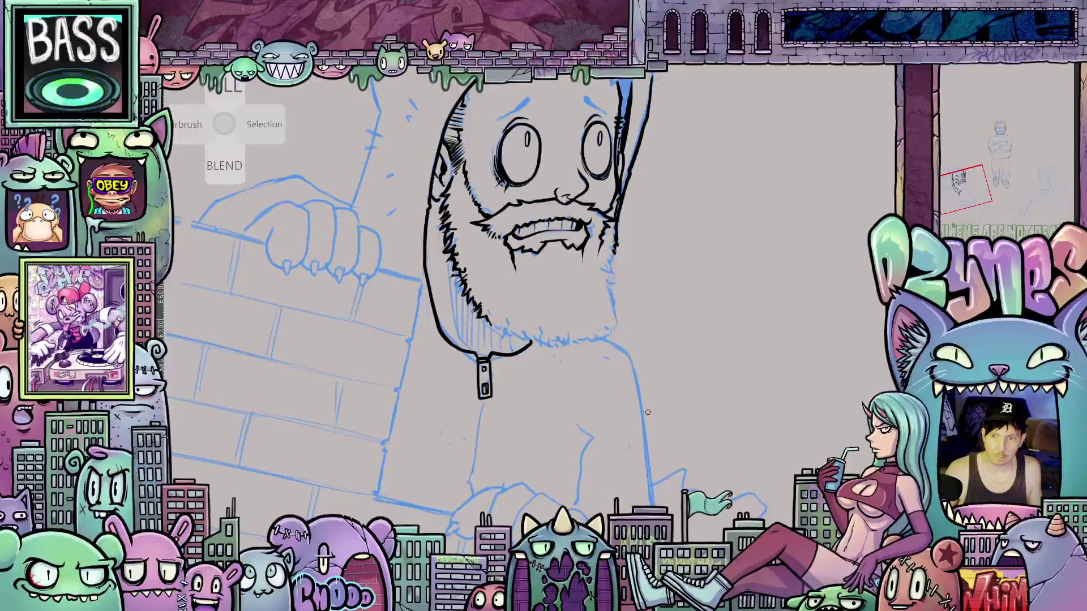
pyautogui.moveTo(699, 416)
pyautogui.mouseDown()
pyautogui.moveTo(674, 401)
pyautogui.moveTo(685, 415)
pyautogui.mouseUp()
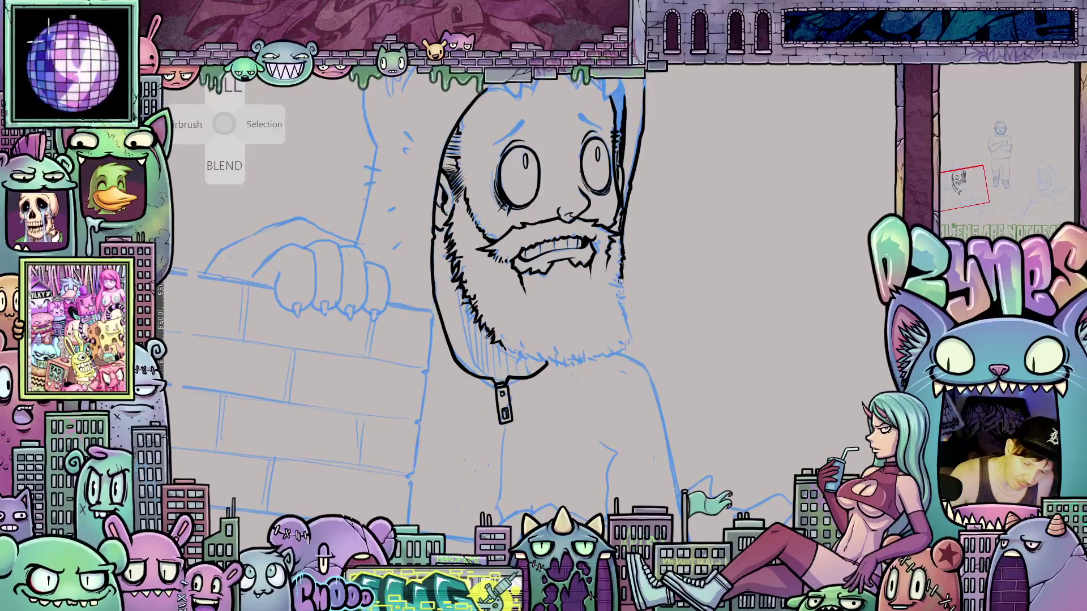
pyautogui.moveTo(621, 280); pyautogui.dragTo(625, 340)
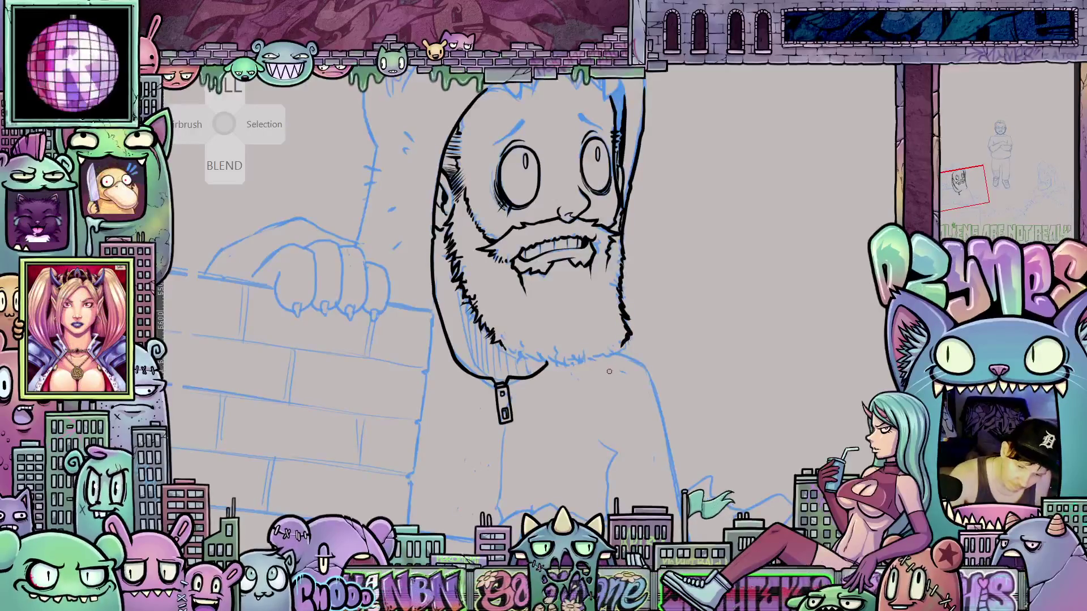
pyautogui.moveTo(507, 350); pyautogui.dragTo(563, 355)
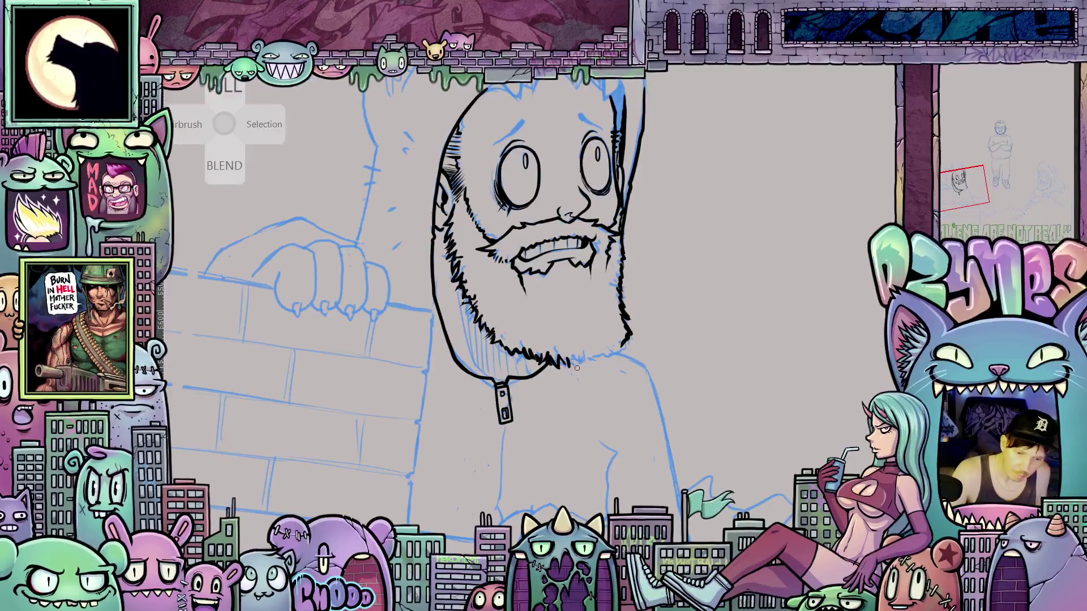
pyautogui.moveTo(587, 360)
pyautogui.mouseDown()
pyautogui.moveTo(624, 343)
pyautogui.moveTo(609, 345)
pyautogui.mouseUp()
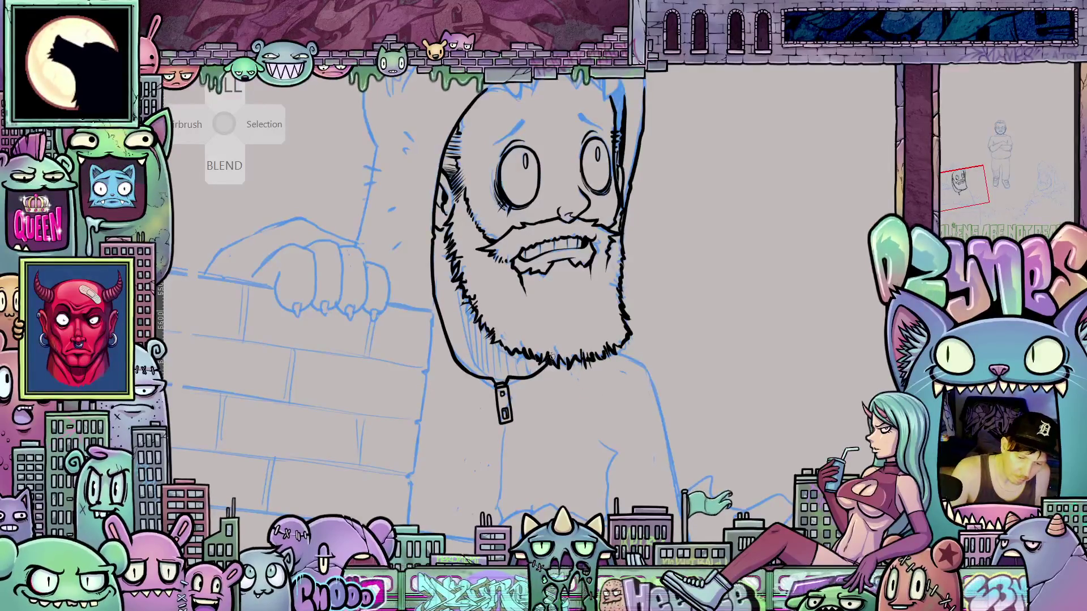
# - Hatch the beard's bottom, right and lower-left edges, then ink a stroke down the hood's side
pyautogui.moveTo(550, 361)
pyautogui.mouseDown()
pyautogui.moveTo(555, 349)
pyautogui.moveTo(509, 347)
pyautogui.mouseUp()
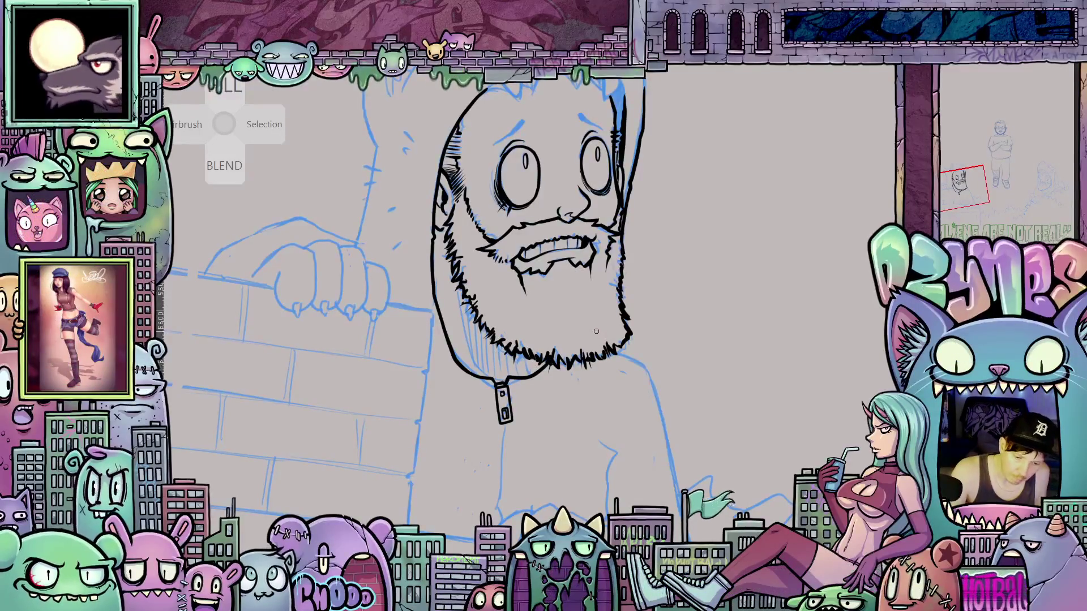
pyautogui.moveTo(611, 308); pyautogui.dragTo(625, 332)
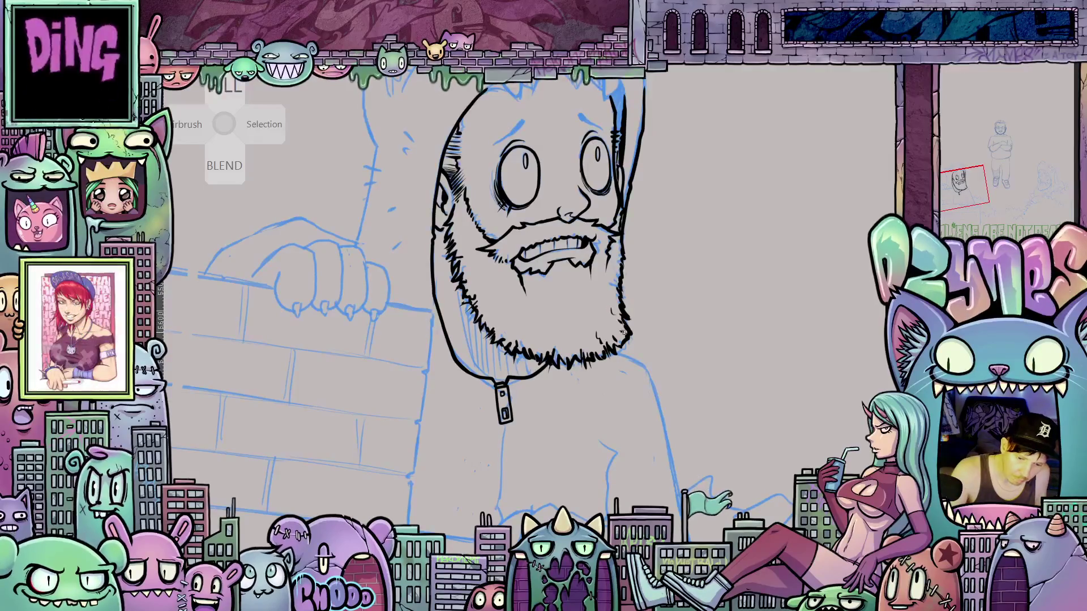
pyautogui.moveTo(530, 352); pyautogui.dragTo(524, 336)
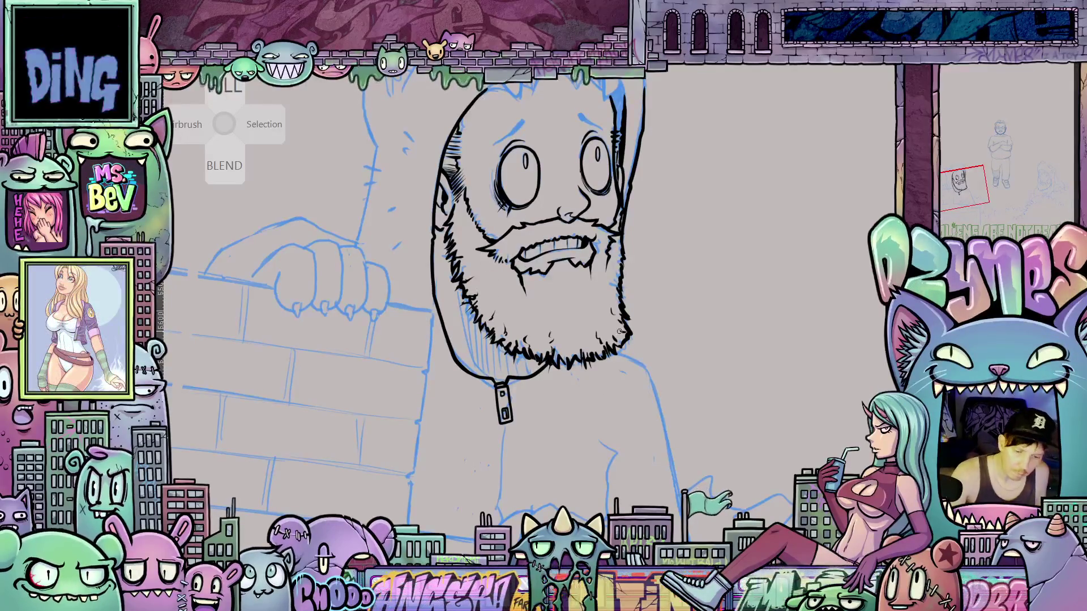
pyautogui.moveTo(667, 386); pyautogui.dragTo(655, 439)
pyautogui.moveTo(553, 247)
pyautogui.mouseDown()
pyautogui.moveTo(553, 264)
pyautogui.moveTo(537, 267)
pyautogui.mouseUp()
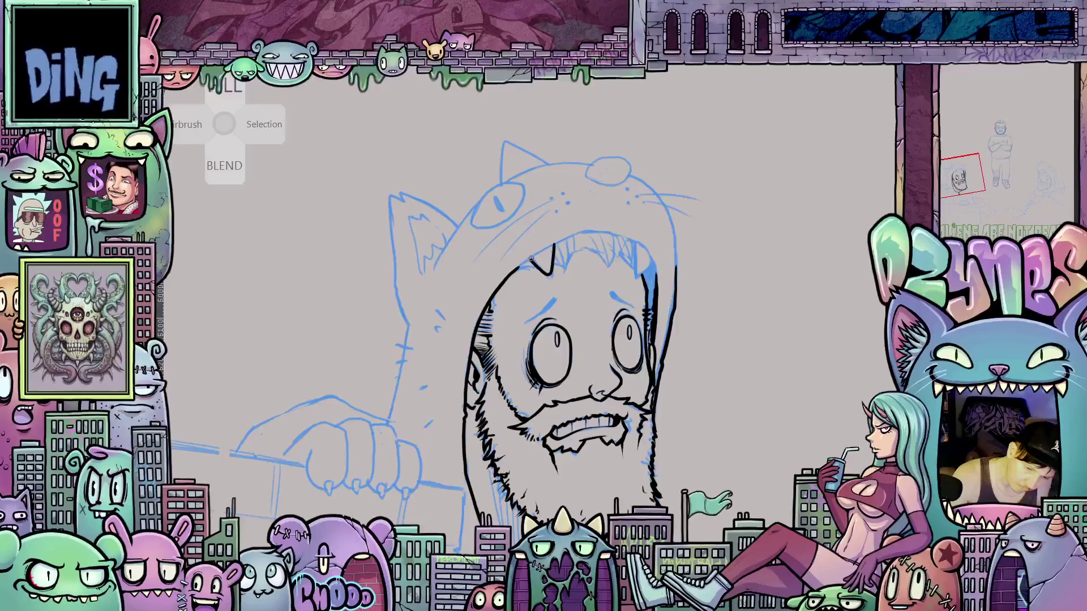
# - Ink the right side of the hood opening and re-ink the hood's left fang
pyautogui.moveTo(636, 241)
pyautogui.mouseDown()
pyautogui.moveTo(634, 262)
pyautogui.moveTo(653, 263)
pyautogui.mouseUp()
pyautogui.moveTo(564, 253)
pyautogui.mouseDown()
pyautogui.moveTo(554, 249)
pyautogui.moveTo(550, 276)
pyautogui.moveTo(530, 258)
pyautogui.mouseUp()
pyautogui.moveTo(672, 320)
pyautogui.mouseDown()
pyautogui.moveTo(523, 333)
pyautogui.moveTo(494, 289)
pyautogui.mouseUp()
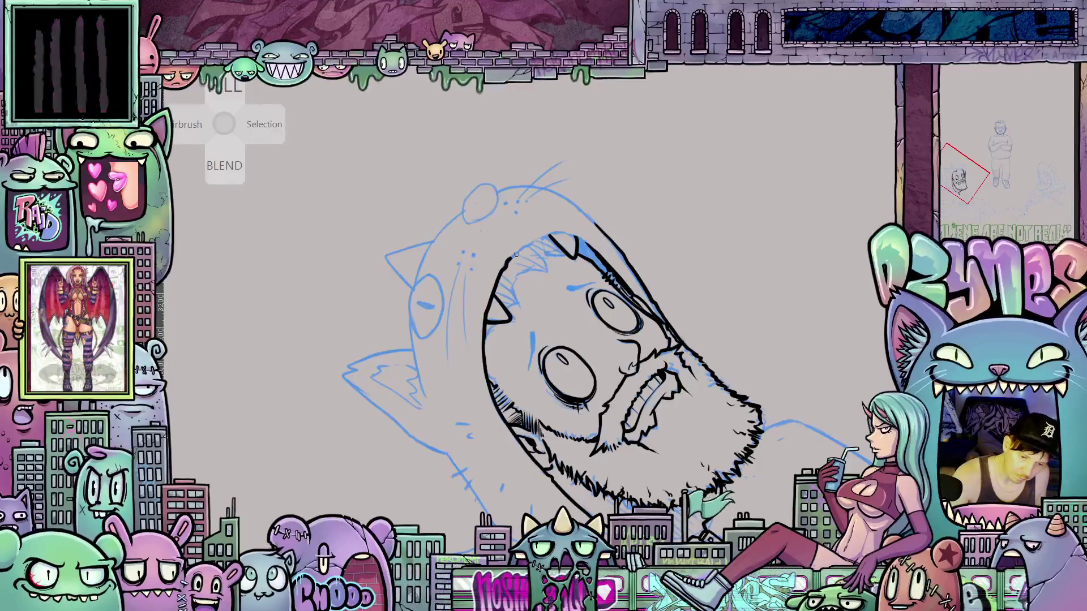
pyautogui.moveTo(683, 315)
pyautogui.mouseDown()
pyautogui.moveTo(503, 322)
pyautogui.moveTo(498, 306)
pyautogui.moveTo(516, 289)
pyautogui.moveTo(578, 324)
pyautogui.mouseUp()
pyautogui.hotkey('ctrl', '0')
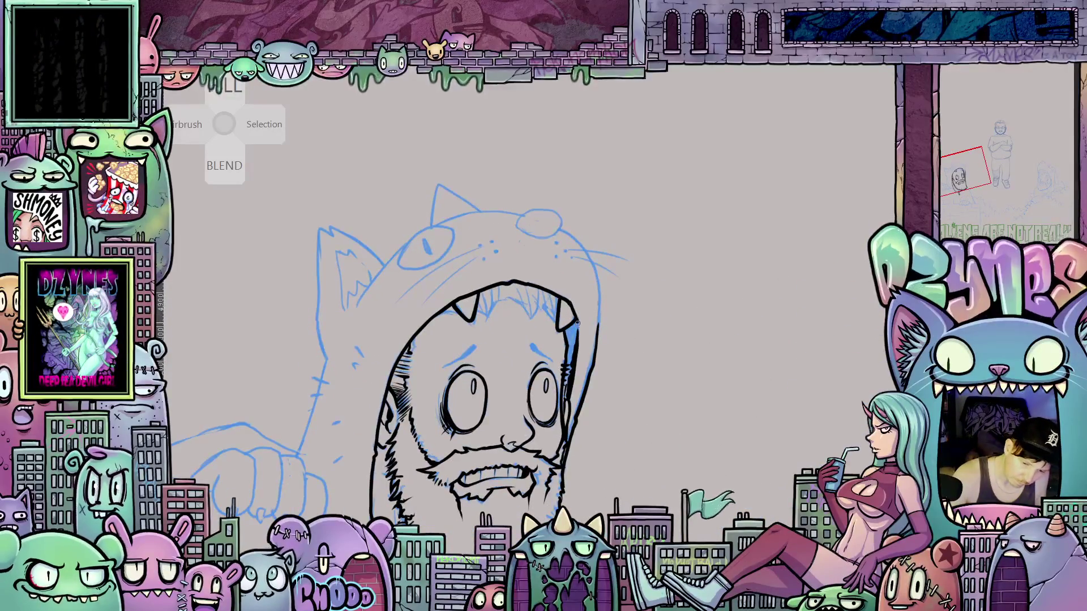
# - Darken the eyebrow with an ink stroke
pyautogui.moveTo(603, 483)
pyautogui.mouseDown()
pyautogui.moveTo(696, 296)
pyautogui.moveTo(570, 449)
pyautogui.moveTo(541, 367)
pyautogui.mouseUp()
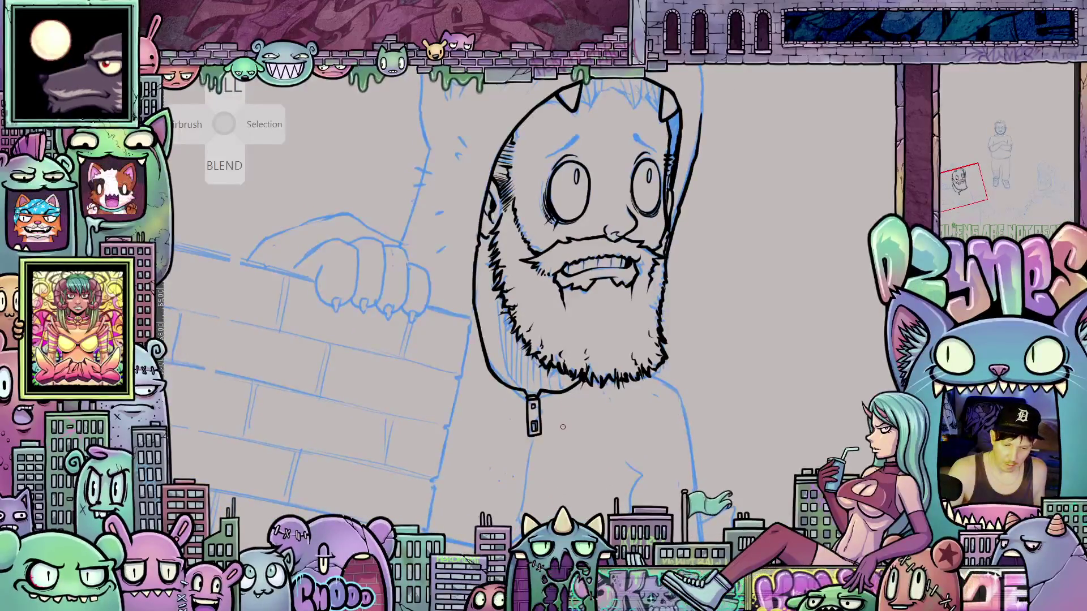
pyautogui.moveTo(552, 426); pyautogui.dragTo(510, 360)
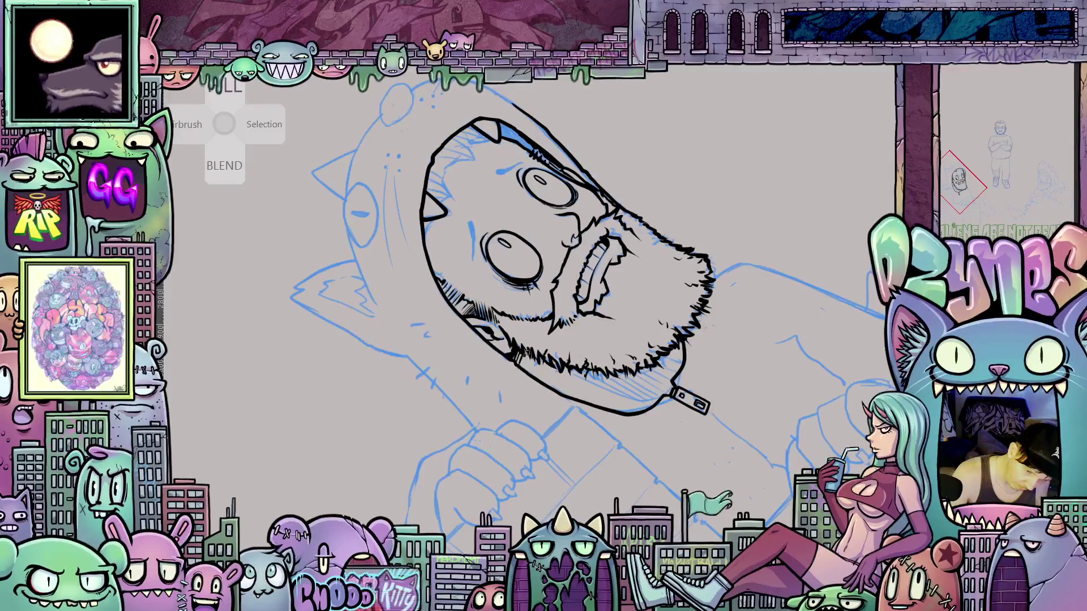
pyautogui.moveTo(544, 392); pyautogui.dragTo(701, 465)
pyautogui.moveTo(660, 135); pyautogui.dragTo(651, 277)
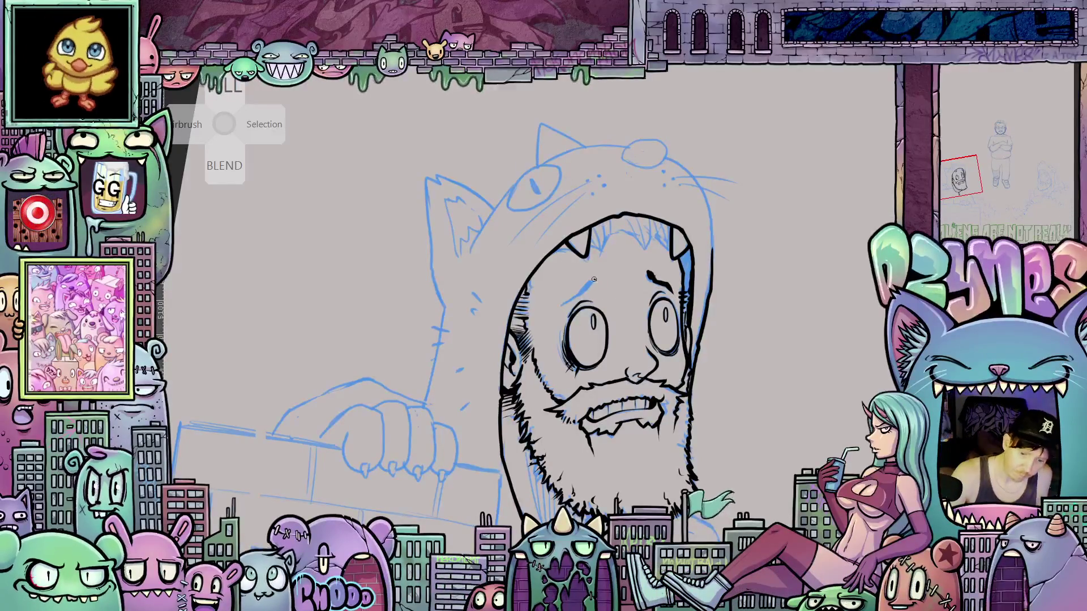
pyautogui.moveTo(584, 287)
pyautogui.mouseDown()
pyautogui.moveTo(592, 279)
pyautogui.moveTo(578, 294)
pyautogui.mouseUp()
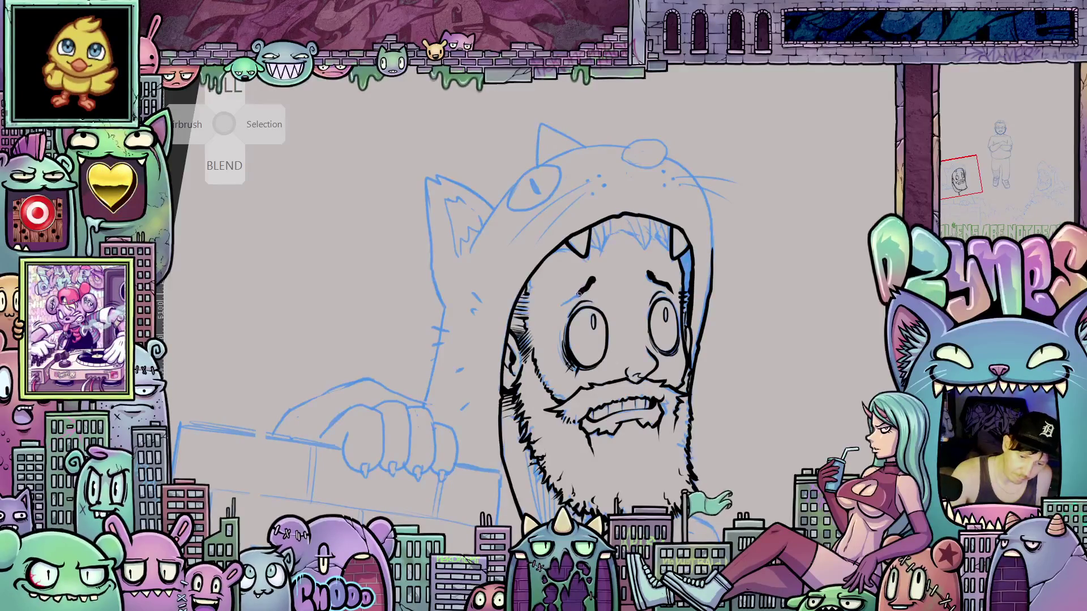
# - Ink hair strokes under the hood top and at its top-right
pyautogui.moveTo(672, 365); pyautogui.dragTo(712, 506)
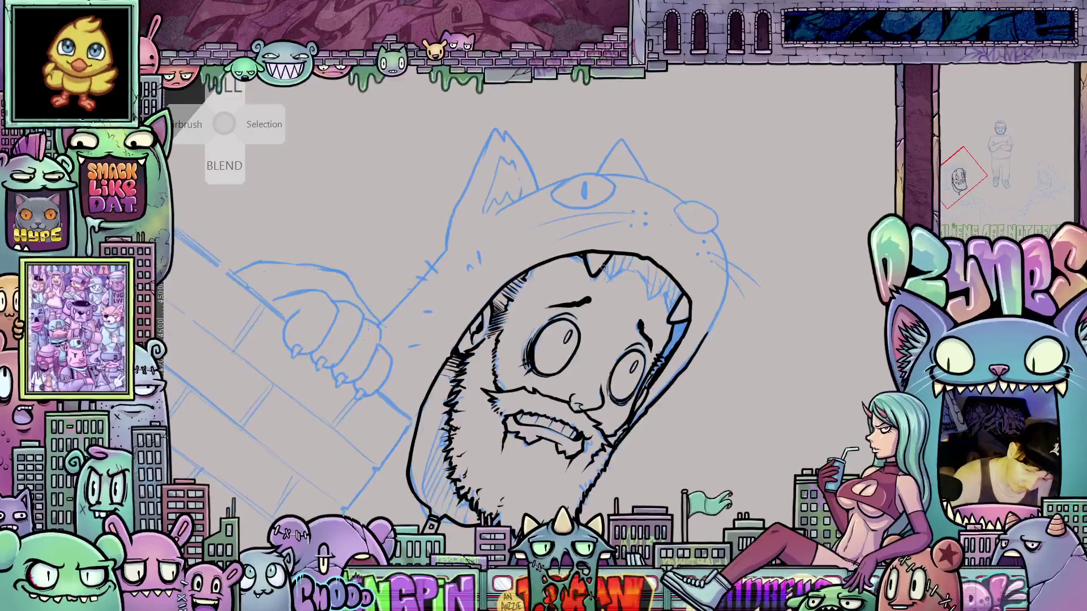
pyautogui.moveTo(612, 269)
pyautogui.mouseDown()
pyautogui.moveTo(615, 283)
pyautogui.moveTo(641, 274)
pyautogui.moveTo(650, 298)
pyautogui.mouseUp()
pyautogui.moveTo(654, 260)
pyautogui.mouseDown()
pyautogui.moveTo(649, 298)
pyautogui.moveTo(612, 231)
pyautogui.mouseUp()
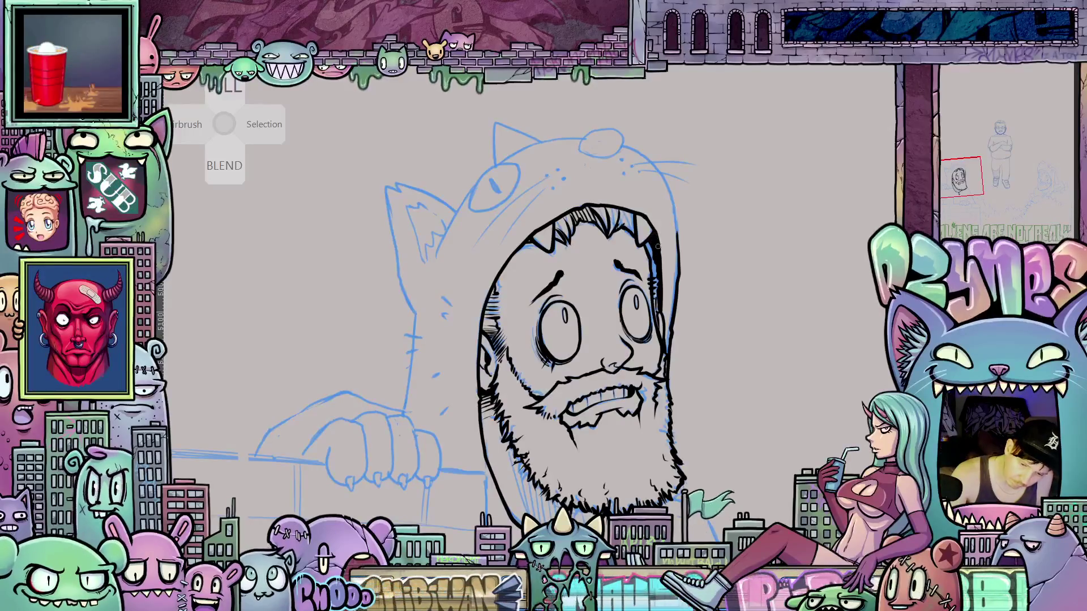
pyautogui.moveTo(690, 345)
pyautogui.mouseDown()
pyautogui.moveTo(736, 165)
pyautogui.moveTo(714, 375)
pyautogui.moveTo(754, 427)
pyautogui.mouseUp()
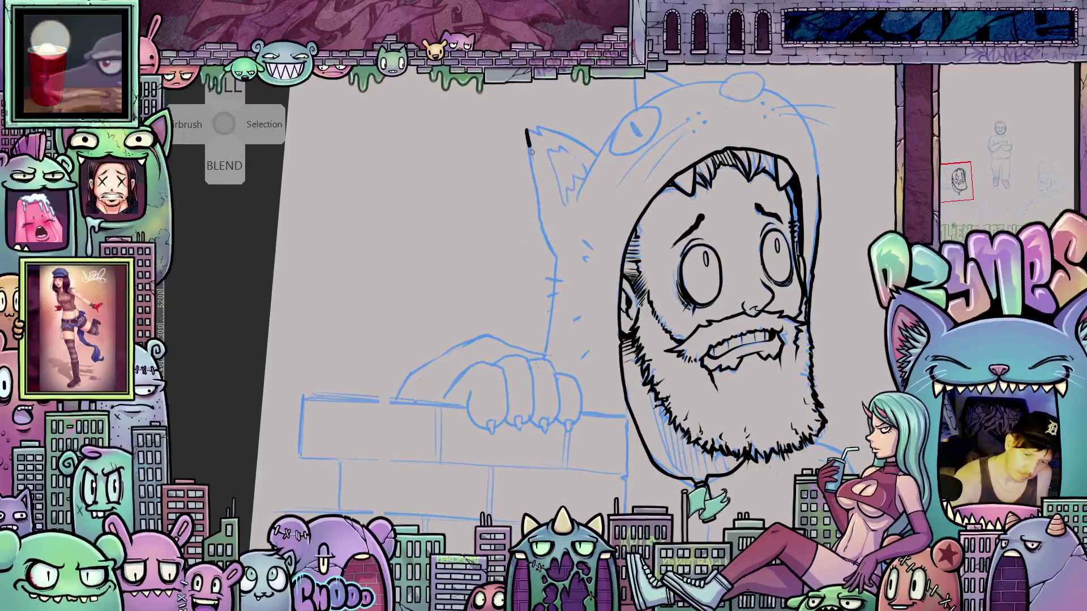
# - Ink the hood's left ear outline downward and the hood's right edge up toward the top
pyautogui.moveTo(525, 130); pyautogui.dragTo(539, 201)
pyautogui.moveTo(551, 248); pyautogui.dragTo(549, 340)
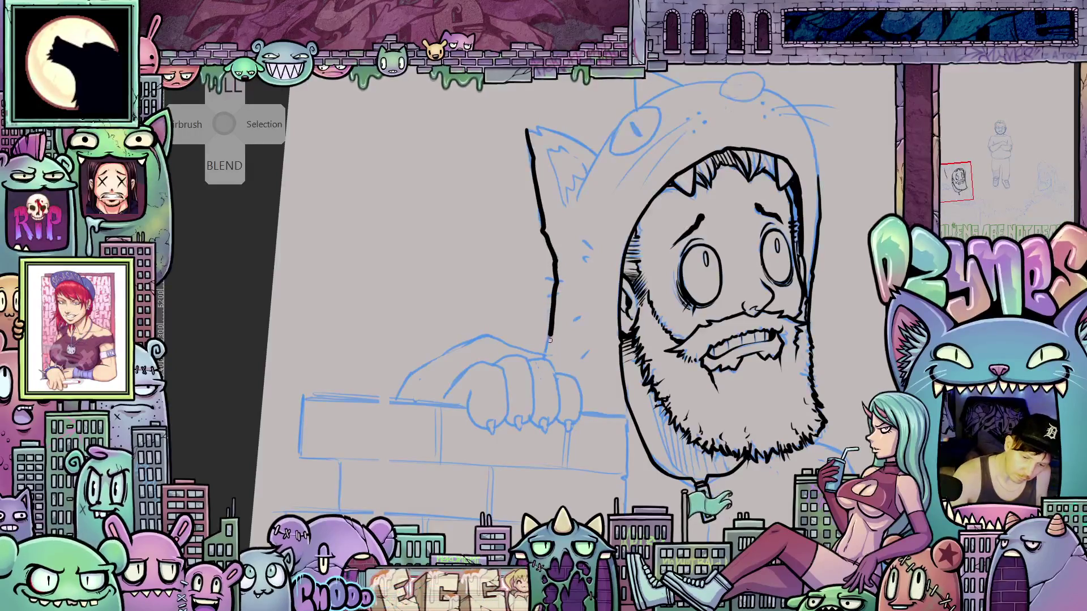
pyautogui.hscroll(5, 552, 347)
pyautogui.scroll(2, 584, 256)
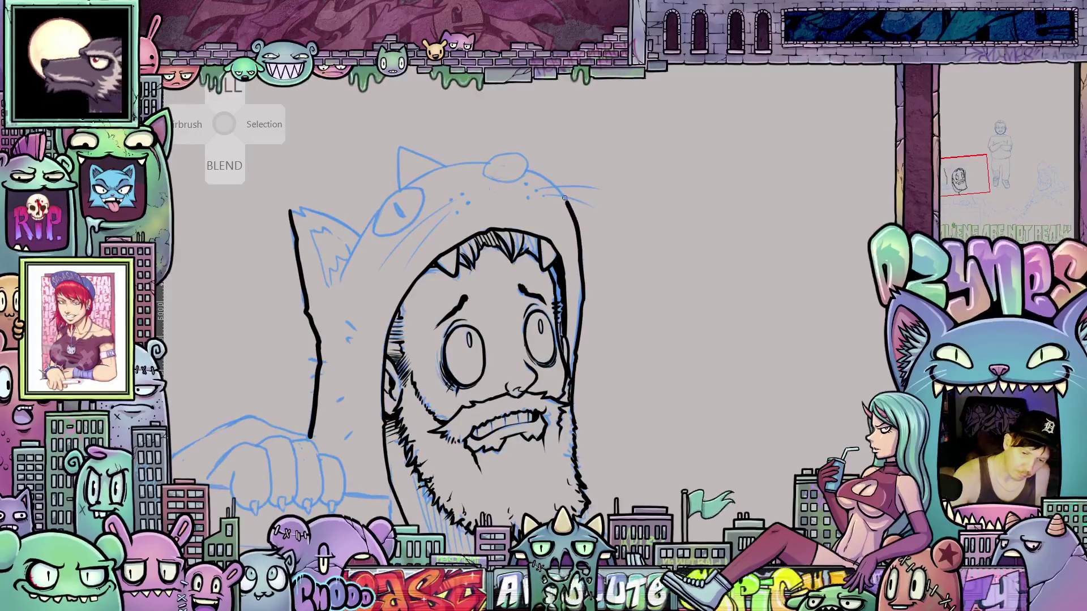
pyautogui.moveTo(564, 197); pyautogui.dragTo(528, 175)
pyautogui.moveTo(571, 302)
pyautogui.mouseDown()
pyautogui.moveTo(619, 353)
pyautogui.moveTo(616, 365)
pyautogui.mouseUp()
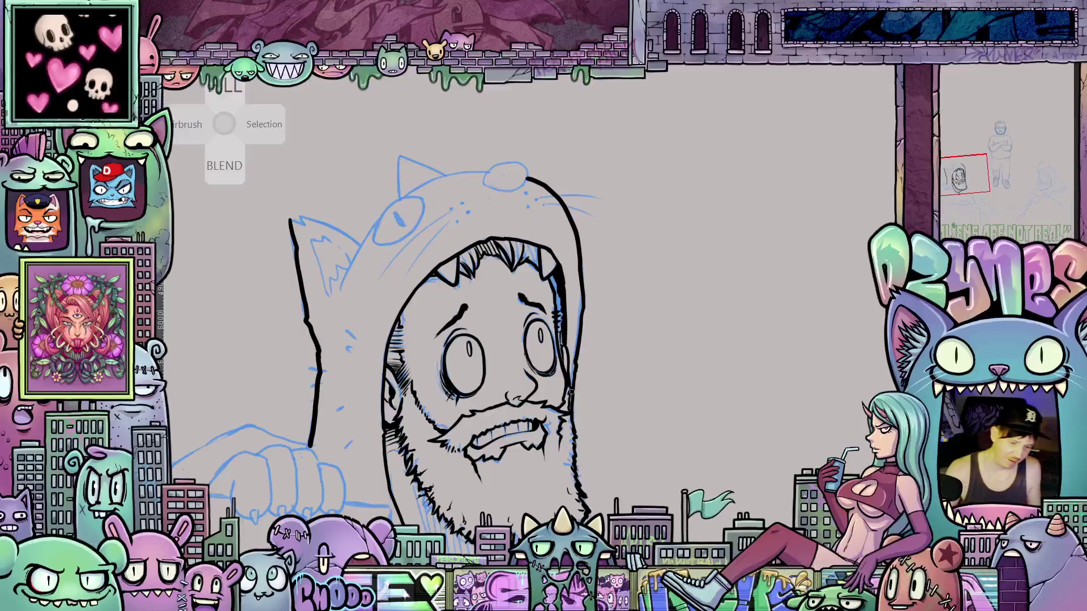
pyautogui.scroll(3, 604, 336)
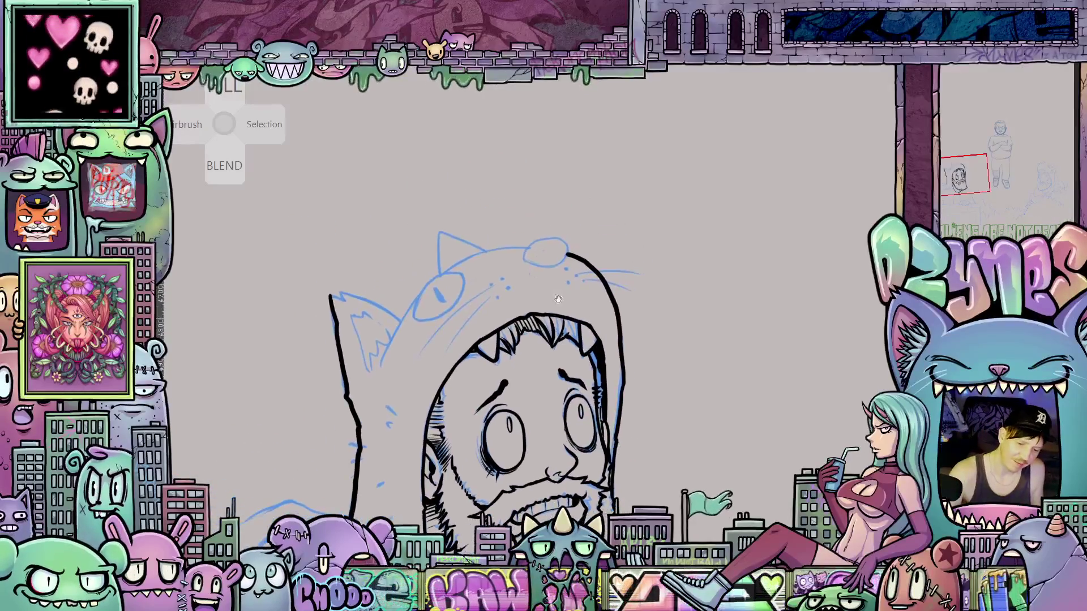
# - Ink the pompom on top of the hood and the left outline running down from it
pyautogui.moveTo(526, 251)
pyautogui.mouseDown()
pyautogui.moveTo(528, 263)
pyautogui.moveTo(556, 269)
pyautogui.moveTo(566, 246)
pyautogui.mouseUp()
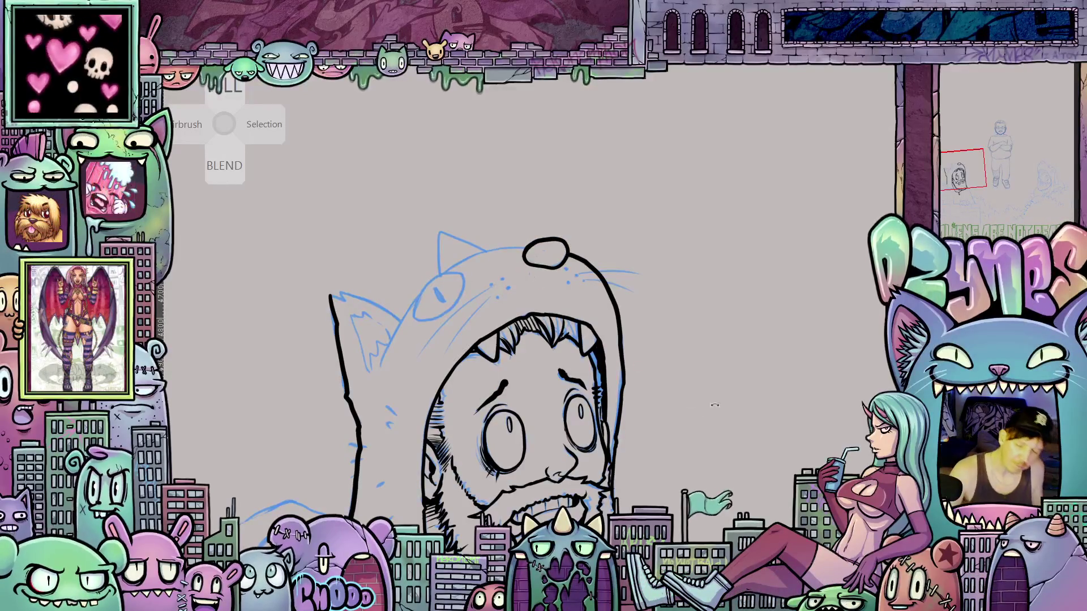
pyautogui.moveTo(526, 249); pyautogui.dragTo(744, 306)
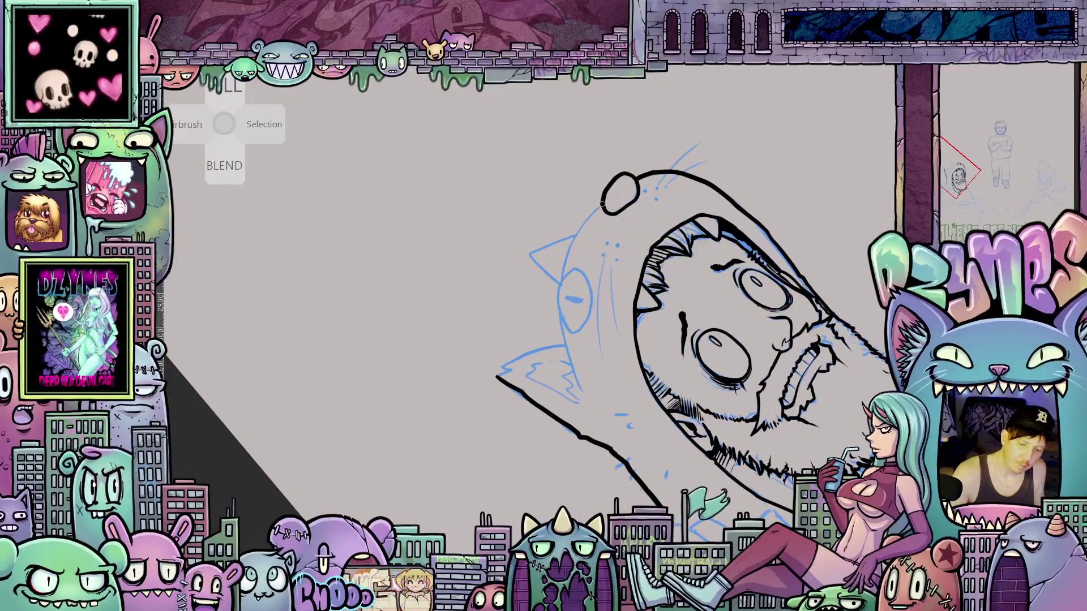
pyautogui.moveTo(601, 205); pyautogui.dragTo(575, 238)
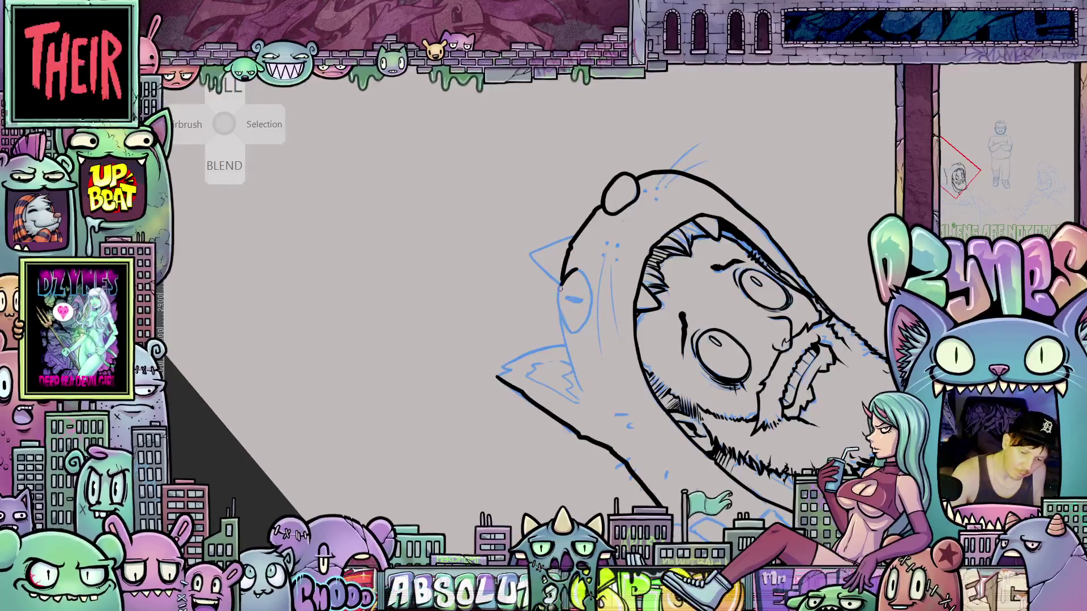
pyautogui.moveTo(560, 316); pyautogui.dragTo(570, 331)
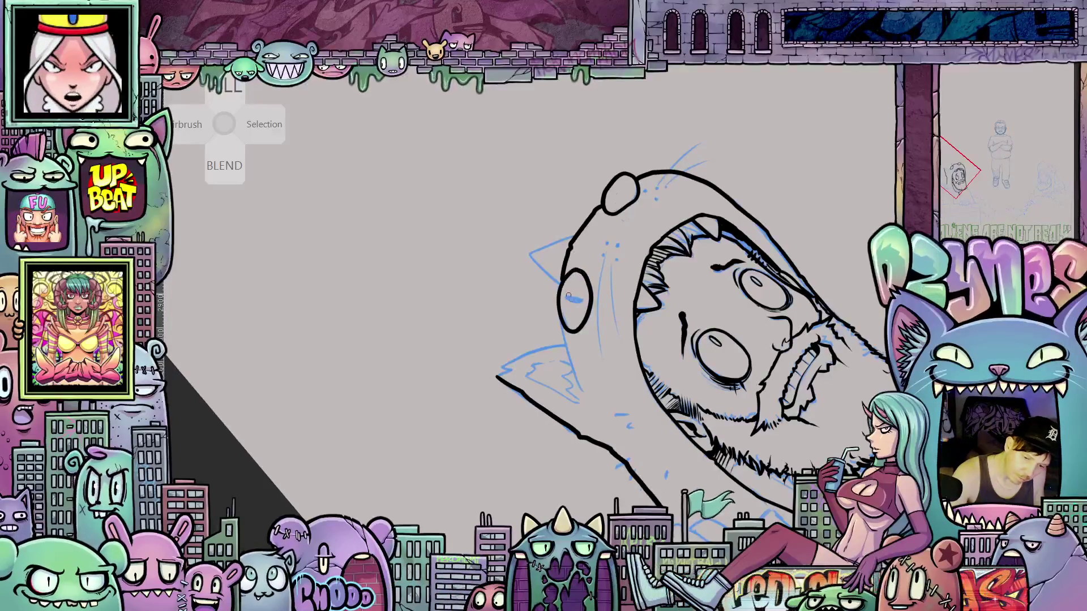
pyautogui.press('^')
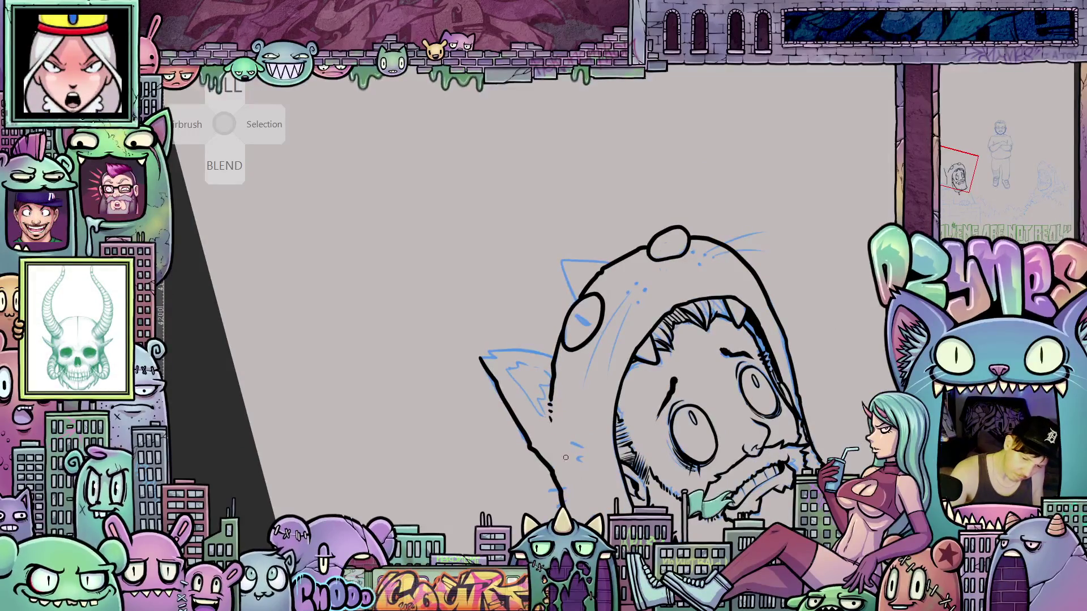
# - Ink inside the hood's left eye hole, then zoom in to review the face and brick wall
pyautogui.press('-')
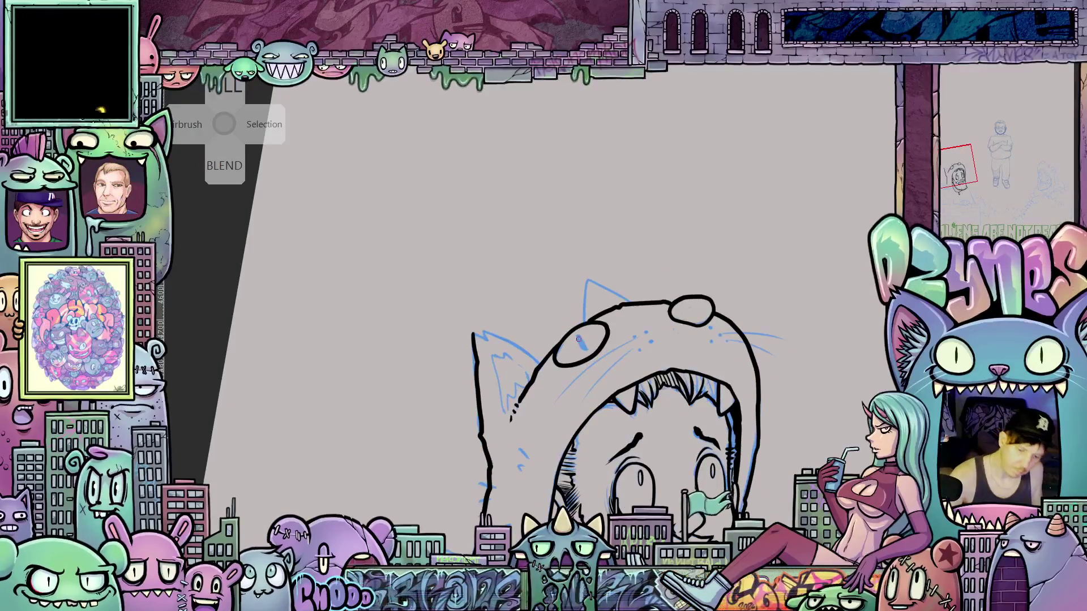
pyautogui.moveTo(577, 334); pyautogui.dragTo(584, 346)
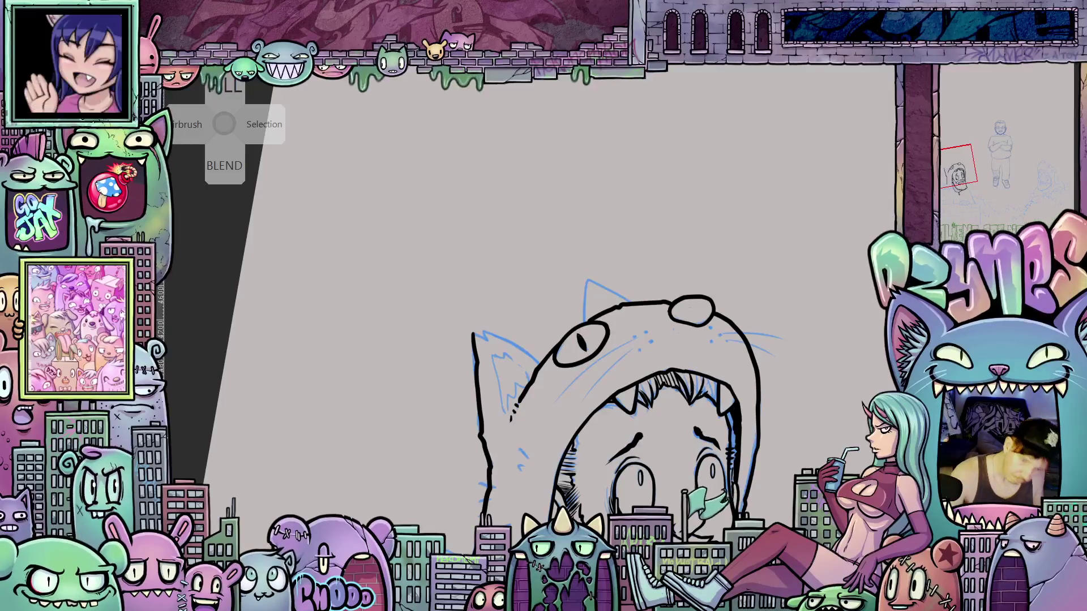
pyautogui.moveTo(859, 418)
pyautogui.mouseDown()
pyautogui.moveTo(824, 330)
pyautogui.moveTo(844, 398)
pyautogui.moveTo(825, 333)
pyautogui.moveTo(648, 325)
pyautogui.mouseUp()
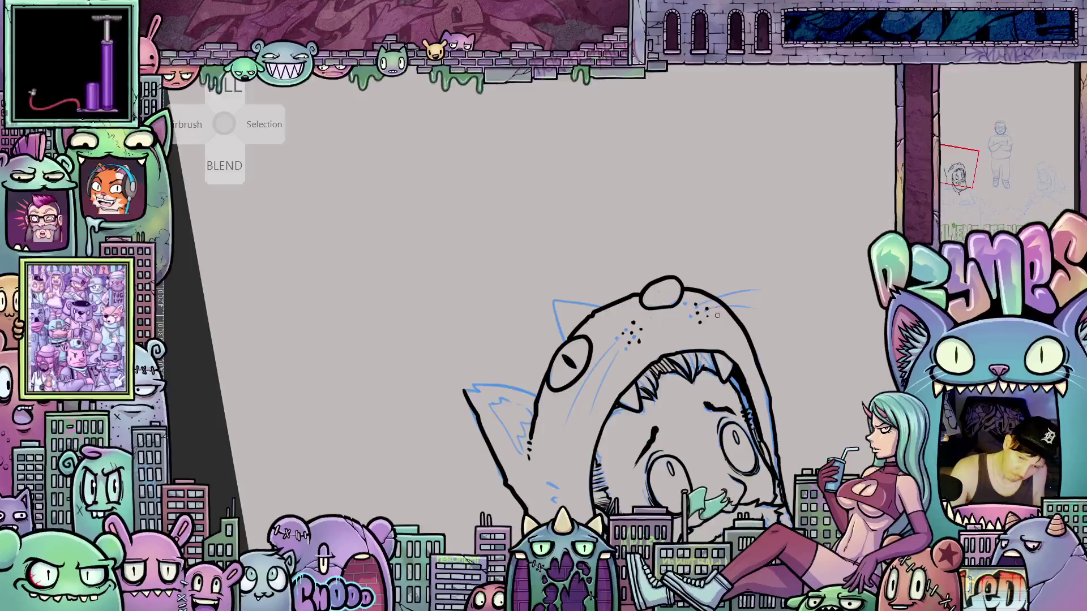
pyautogui.moveTo(640, 549)
pyautogui.mouseDown()
pyautogui.moveTo(674, 407)
pyautogui.moveTo(760, 353)
pyautogui.moveTo(753, 377)
pyautogui.moveTo(777, 403)
pyautogui.moveTo(705, 430)
pyautogui.mouseUp()
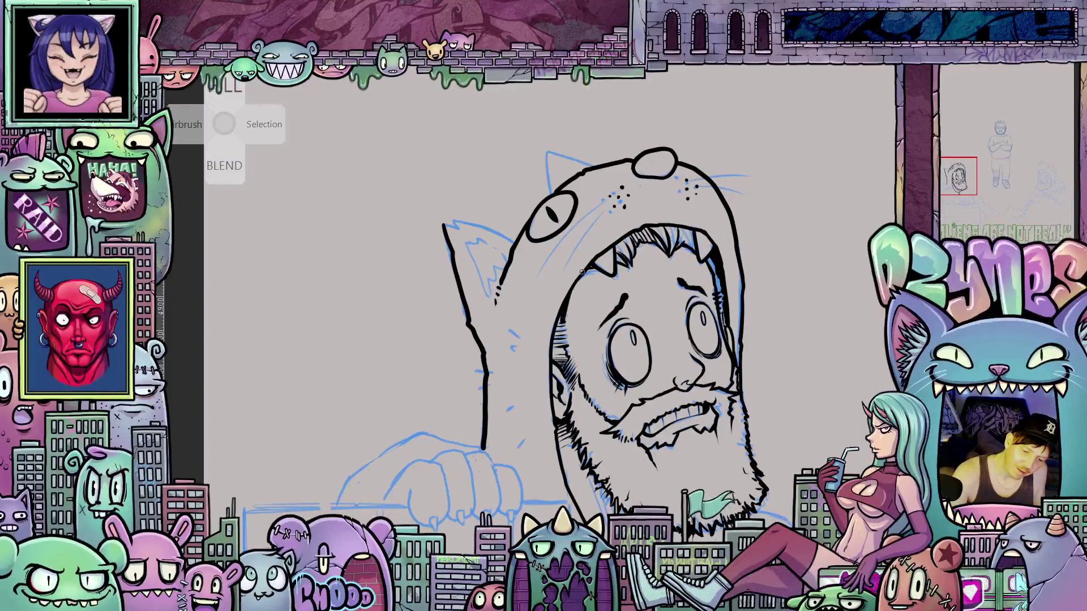
pyautogui.moveTo(736, 394); pyautogui.dragTo(688, 422)
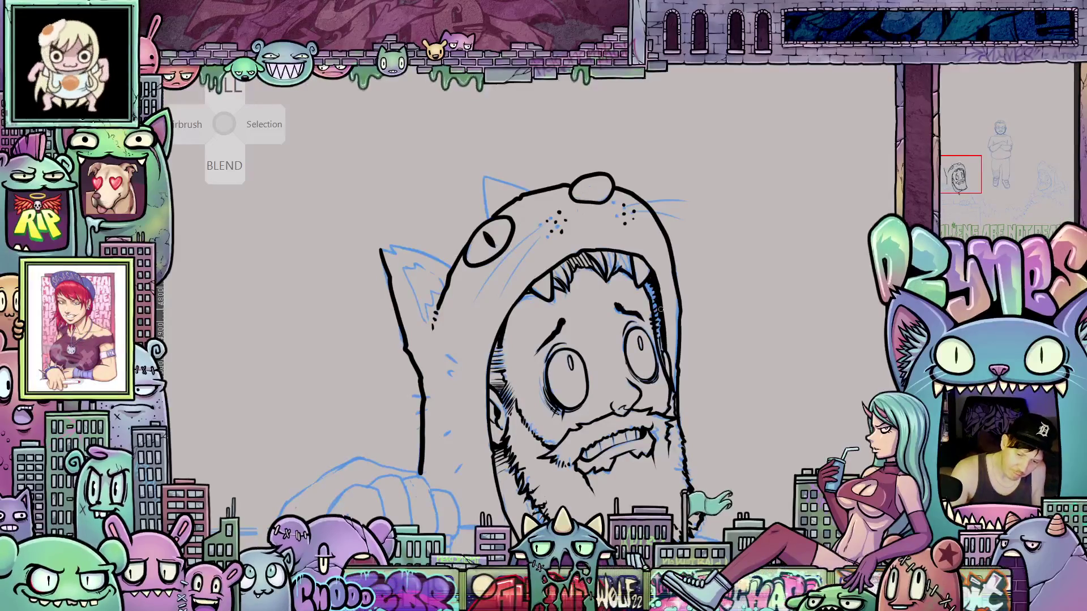
pyautogui.moveTo(691, 445)
pyautogui.mouseDown()
pyautogui.moveTo(703, 357)
pyautogui.moveTo(749, 342)
pyautogui.moveTo(723, 370)
pyautogui.moveTo(681, 370)
pyautogui.mouseUp()
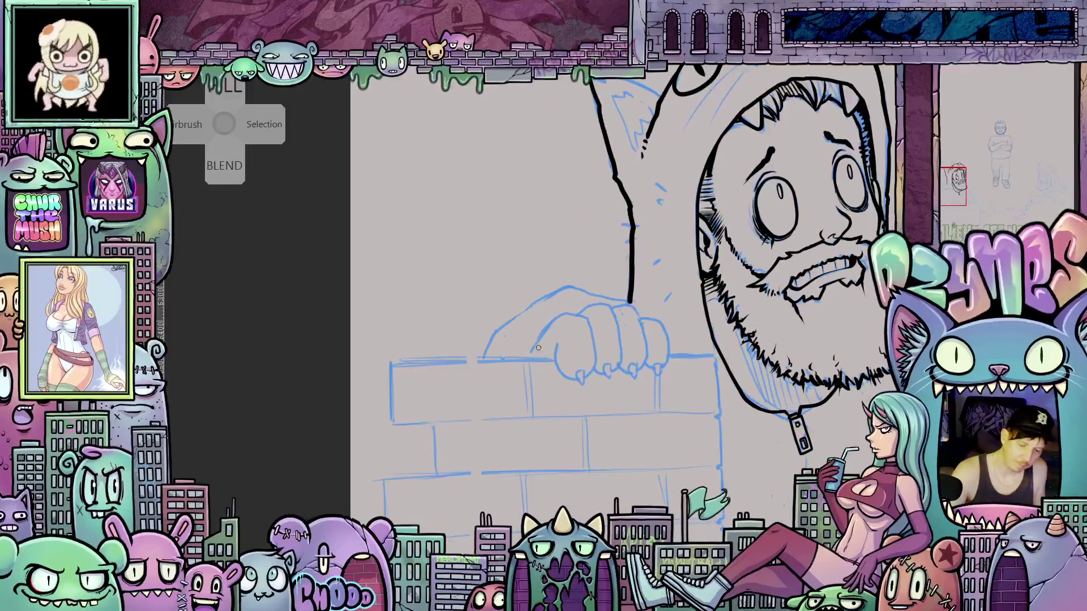